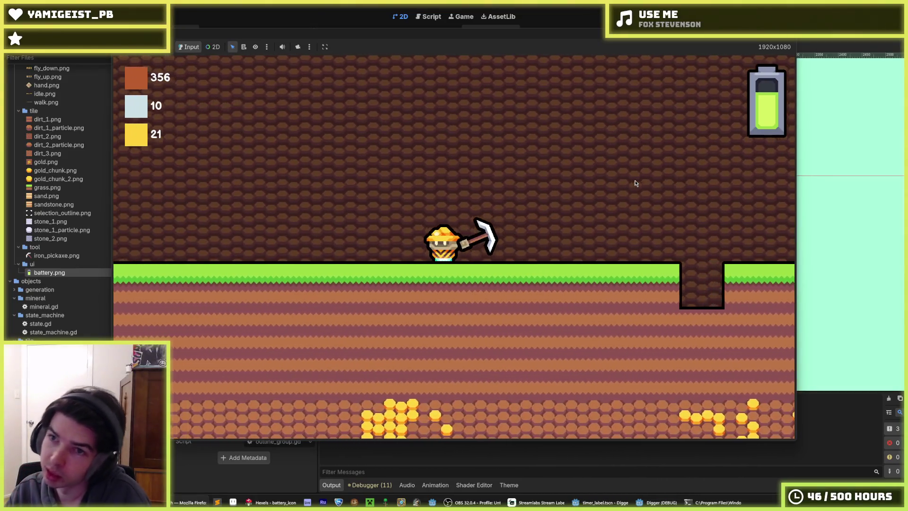
Step: Stop the Godot play-test, bring up the battery artwork in Hexels zoomed in, and pick dark navy
key("Tab")
left_click(733, 71)
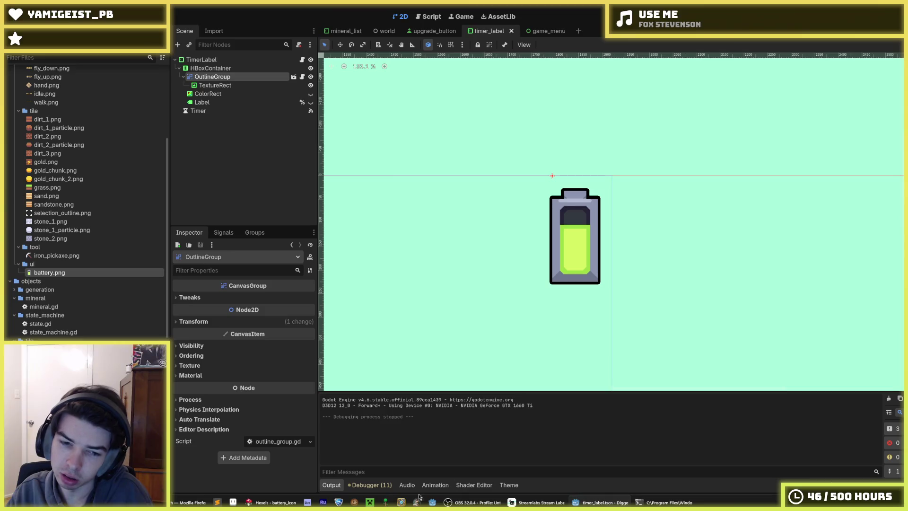
left_click(272, 503)
scroll(565, 217, "up", 5)
left_click(620, 157)
scroll(620, 157, "up", 2)
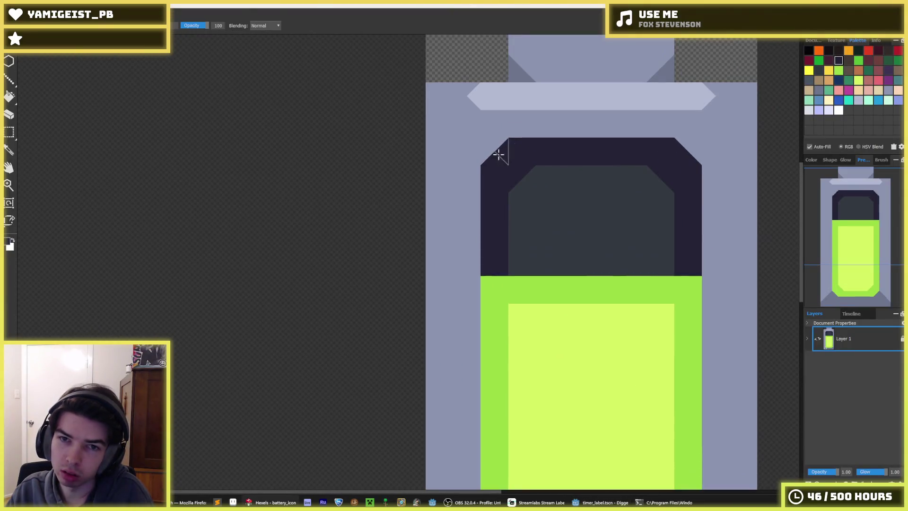
Step: Paint dark navy triangles to widen the top frame and fill its left notch
mouse_move(500, 134)
left_mouse_down()
mouse_move(464, 198)
mouse_move(468, 214)
left_mouse_up()
mouse_move(462, 154)
left_mouse_down()
mouse_move(501, 123)
mouse_move(664, 123)
mouse_move(630, 132)
mouse_move(689, 117)
mouse_move(714, 132)
mouse_move(688, 144)
mouse_move(716, 239)
mouse_move(709, 267)
left_mouse_up()
mouse_move(472, 233)
left_mouse_down()
mouse_move(463, 257)
mouse_move(478, 272)
left_mouse_up()
Step: Paint lime green down the left and right side edges, filling the lower-left notch
left_click(503, 280, "alt")
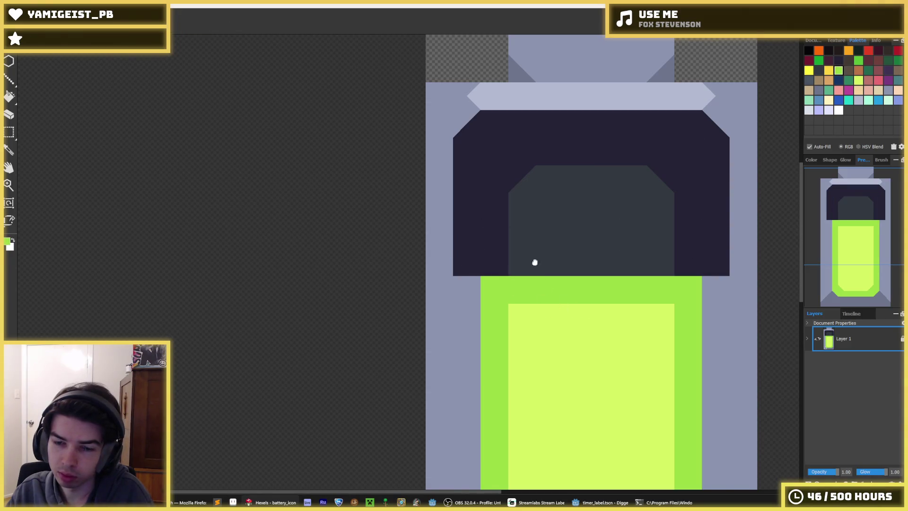
scroll(535, 263, "down", 4)
left_click(473, 193)
left_click_drag(475, 194, 474, 254)
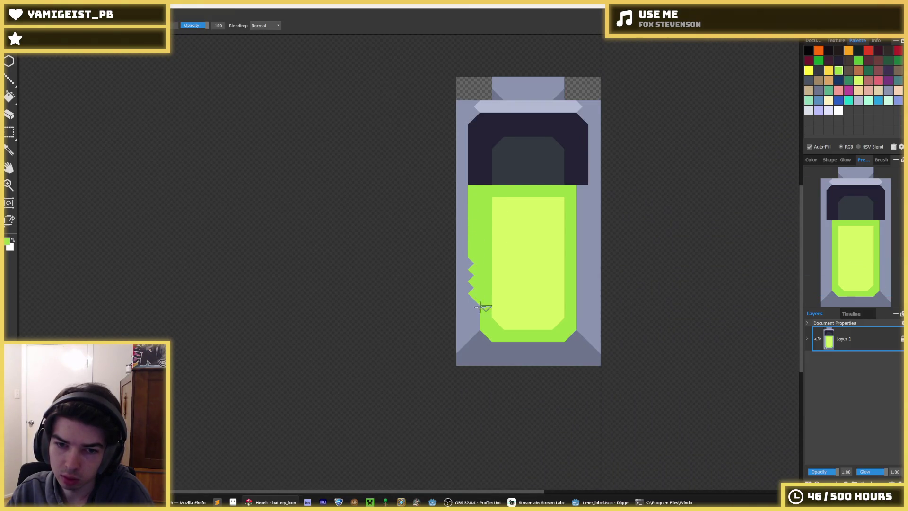
left_click(473, 330)
key("alt")
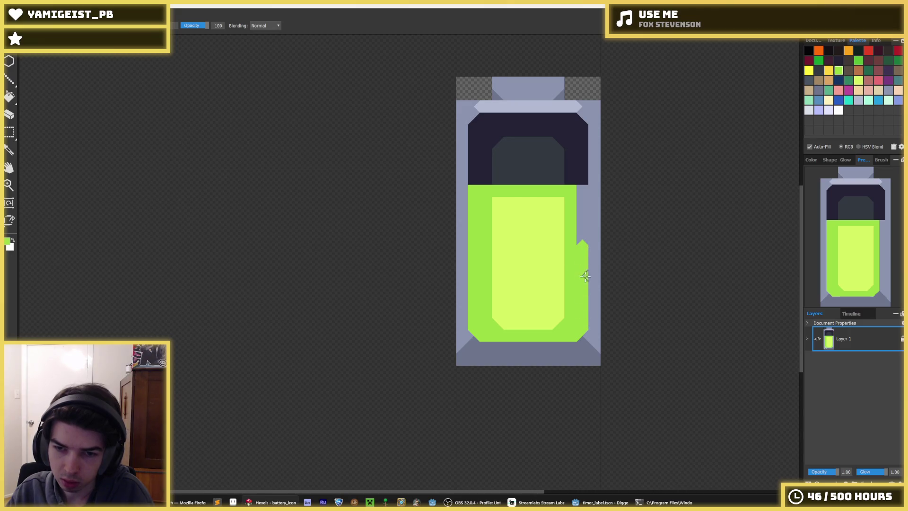
left_click_drag(584, 236, 584, 247)
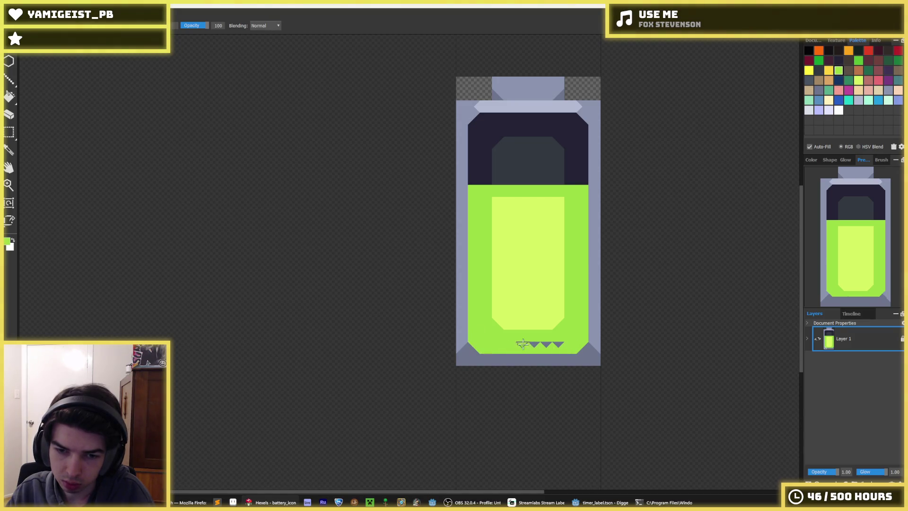
key("i")
scroll(592, 318, "down", 4)
Step: Sample the light yellow-green and widen the inner fill down the left and up the right side
scroll(604, 298, "up", 3)
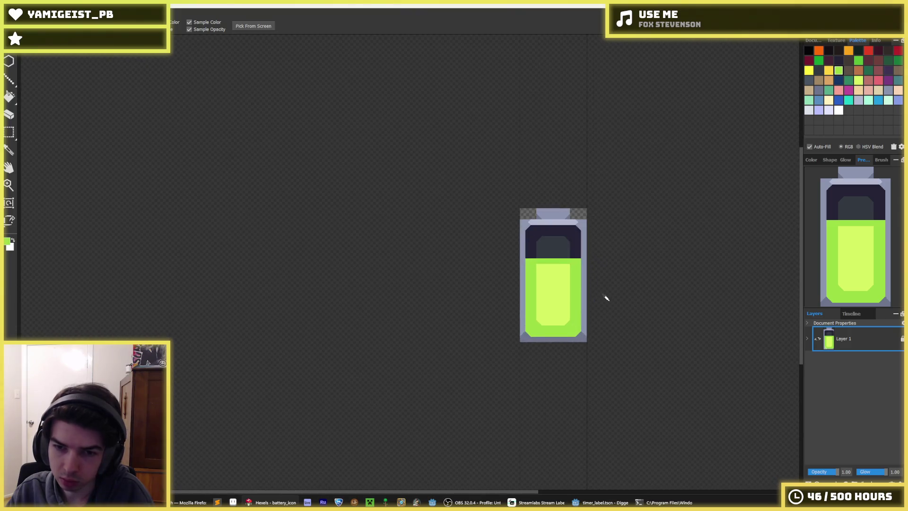
left_click(566, 289)
scroll(566, 287, "down", 1)
scroll(565, 287, "up", 4)
key("b")
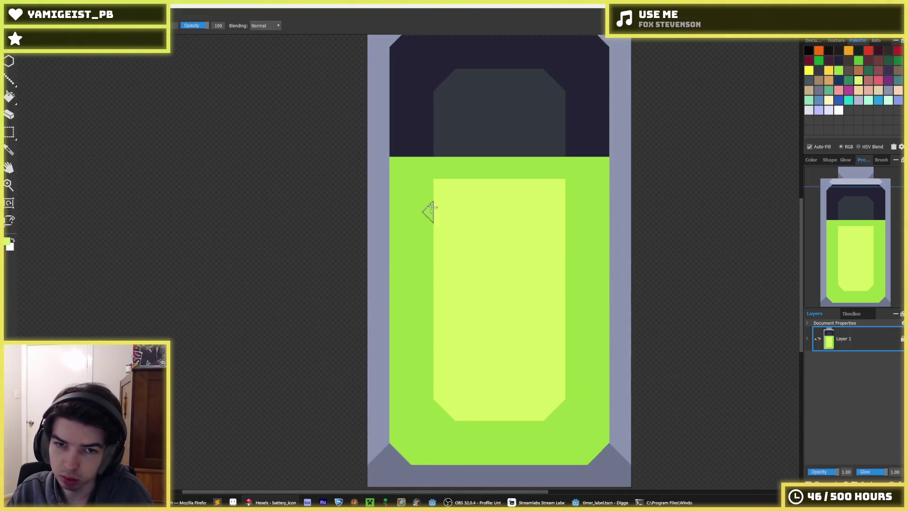
mouse_move(421, 183)
left_mouse_down()
mouse_move(426, 345)
mouse_move(413, 389)
mouse_move(450, 430)
mouse_move(538, 431)
mouse_move(574, 410)
mouse_move(554, 436)
left_mouse_up()
left_click_drag(576, 394, 576, 198)
Step: Clear the bottom-left corner to transparent, then undo the stray yellow-green notch
scroll(563, 227, "down", 3)
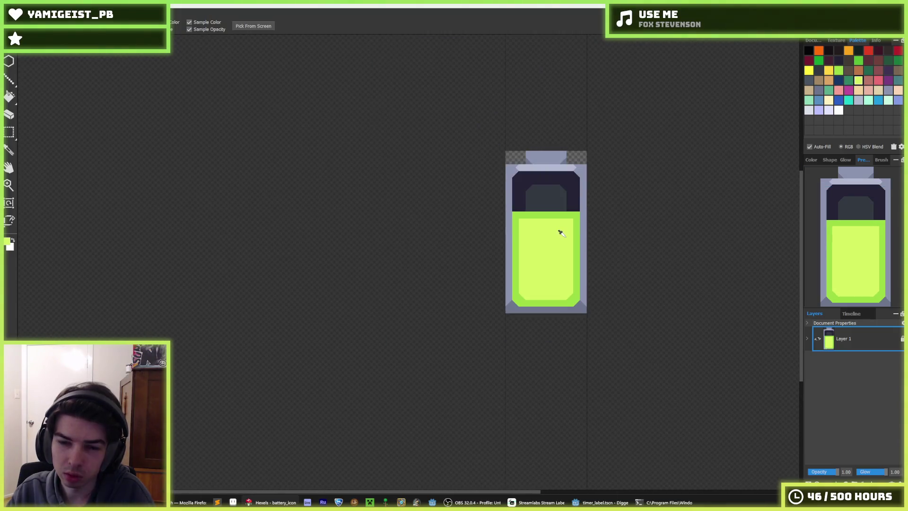
scroll(521, 310, "up", 4)
key("alt")
scroll(633, 313, "down", 3)
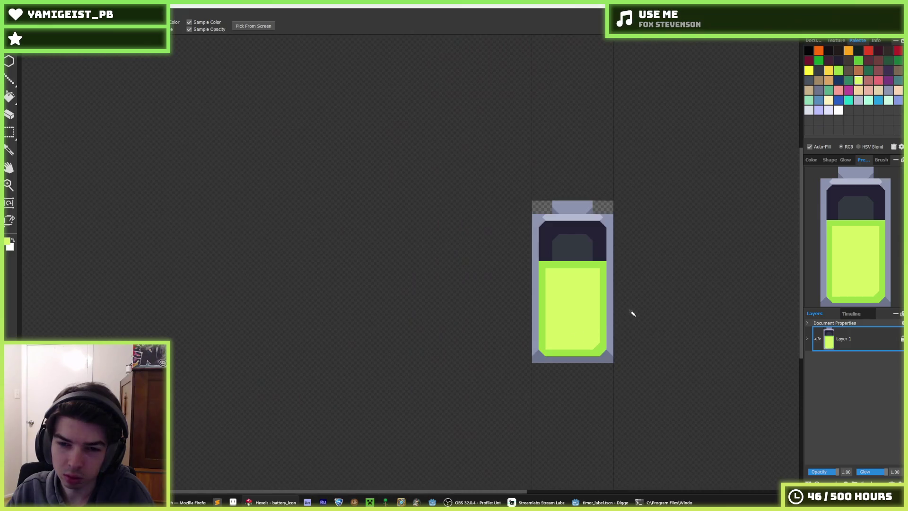
scroll(634, 310, "down", 1)
scroll(526, 389, "up", 4)
left_click(496, 405)
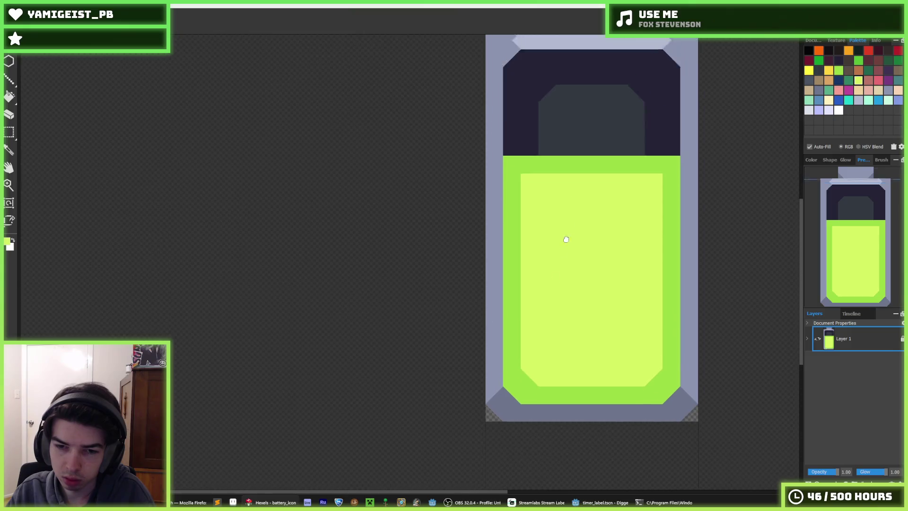
scroll(530, 229, "up", 2)
key("ctrl+z")
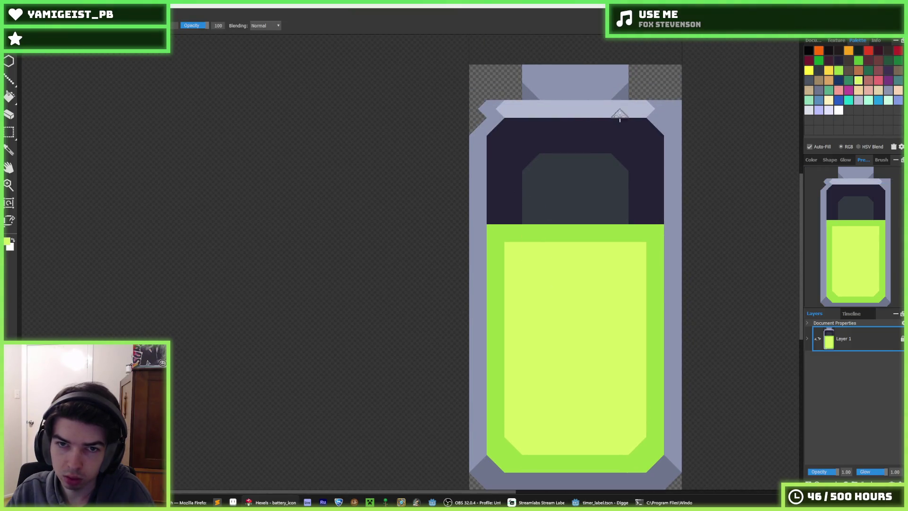
Step: Sample the top section's dark grey and paint a dark grey column across it
key("alt")
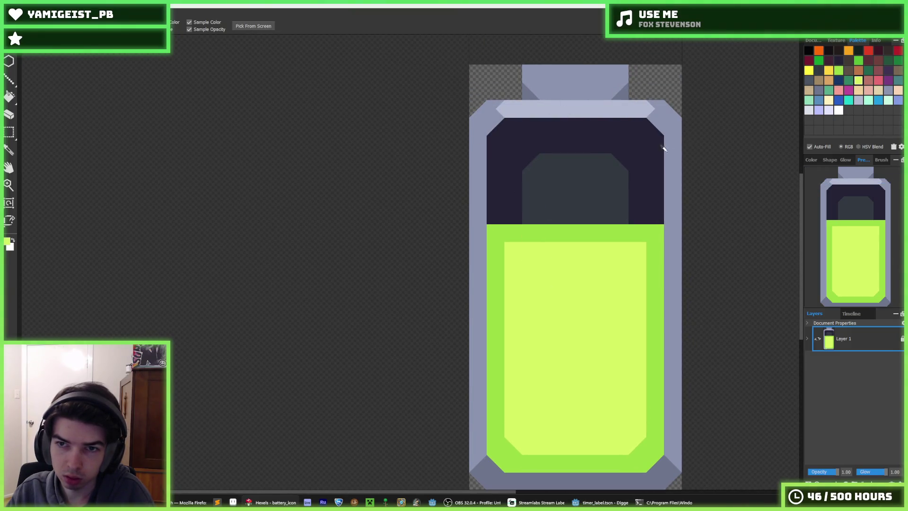
left_click(559, 181, "alt")
mouse_move(514, 176)
left_mouse_down()
mouse_move(513, 213)
mouse_move(515, 170)
mouse_move(549, 138)
mouse_move(635, 160)
left_mouse_up()
left_click(638, 134, "alt")
scroll(674, 151, "down", 4)
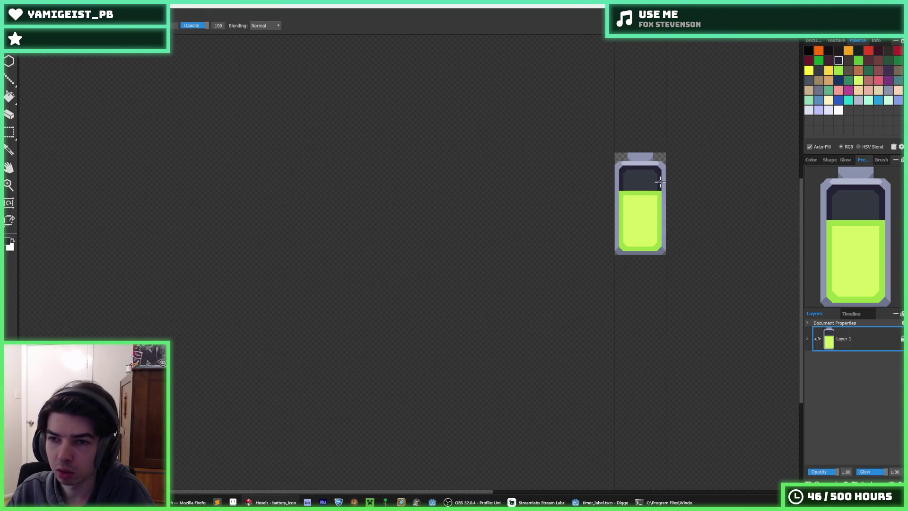
scroll(635, 158, "up", 2)
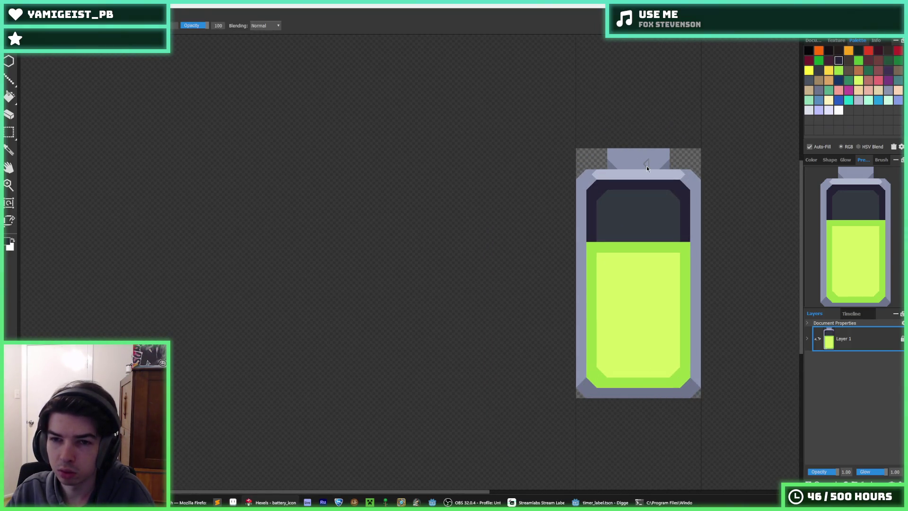
Step: Export the artwork as PNG over the existing battery.png and return to Godot
key("ctrl+e")
key("Return")
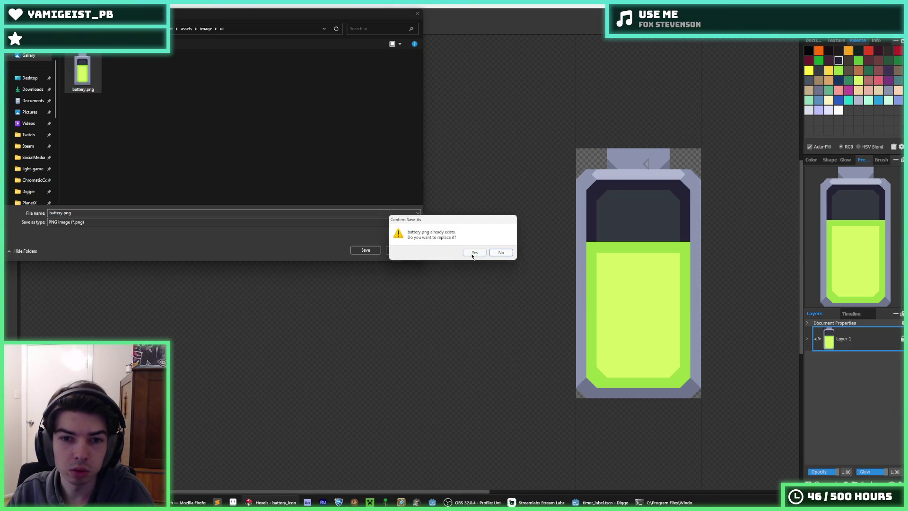
left_click(473, 251)
left_click(481, 357)
left_click(599, 503)
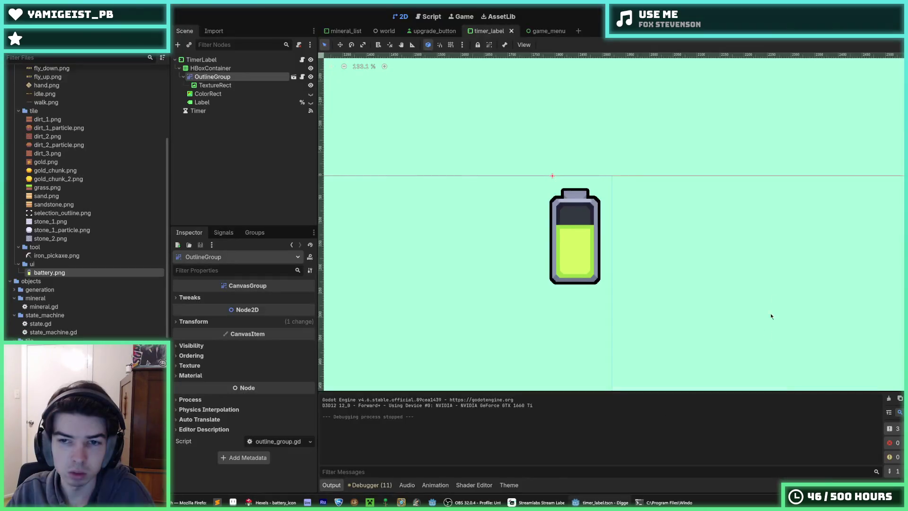
Step: Run the game with F5, dig down three tiles, and open the upgrades and crafting menu
key("F5")
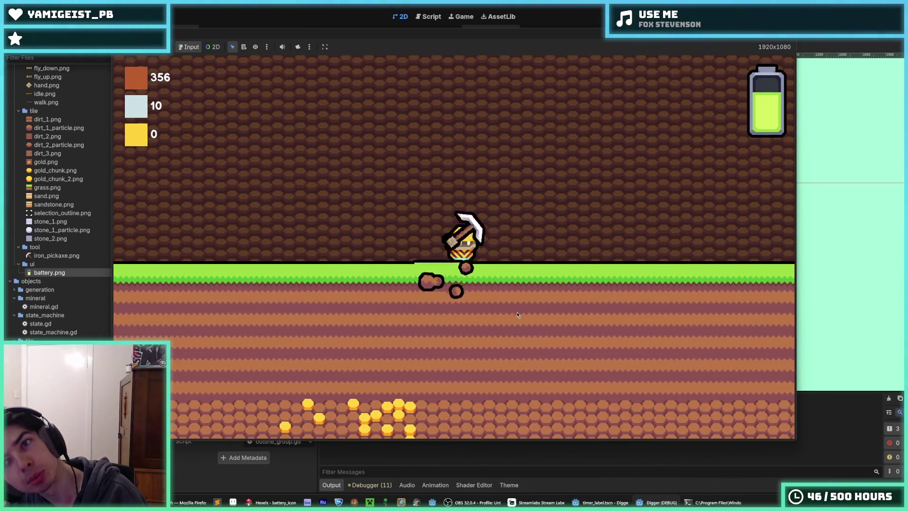
key("Down")
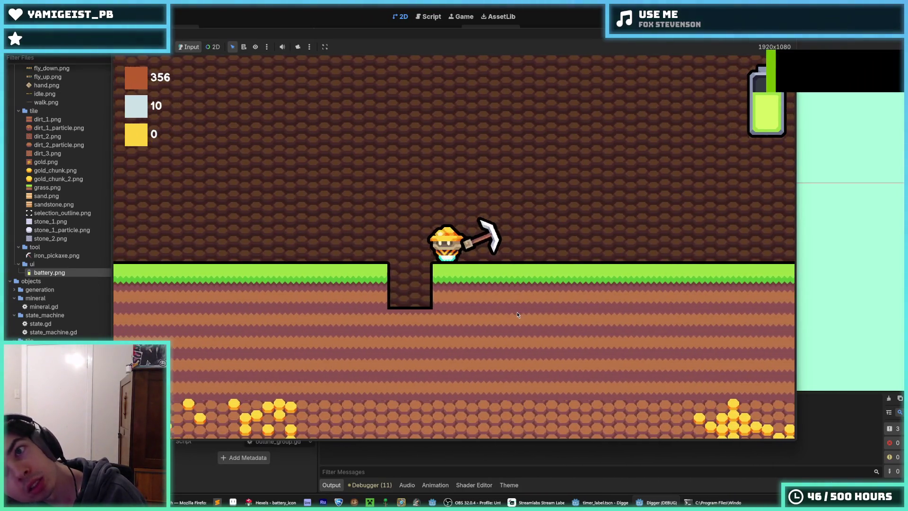
key("Down")
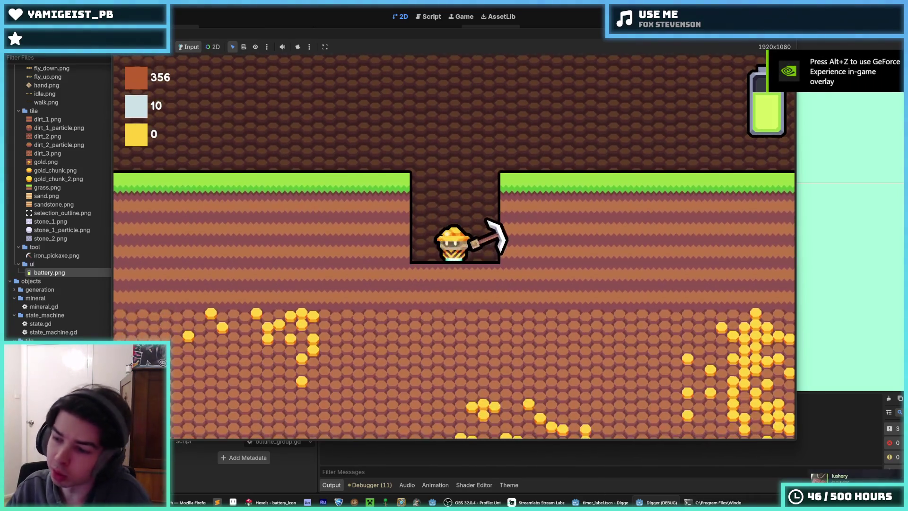
key("Down")
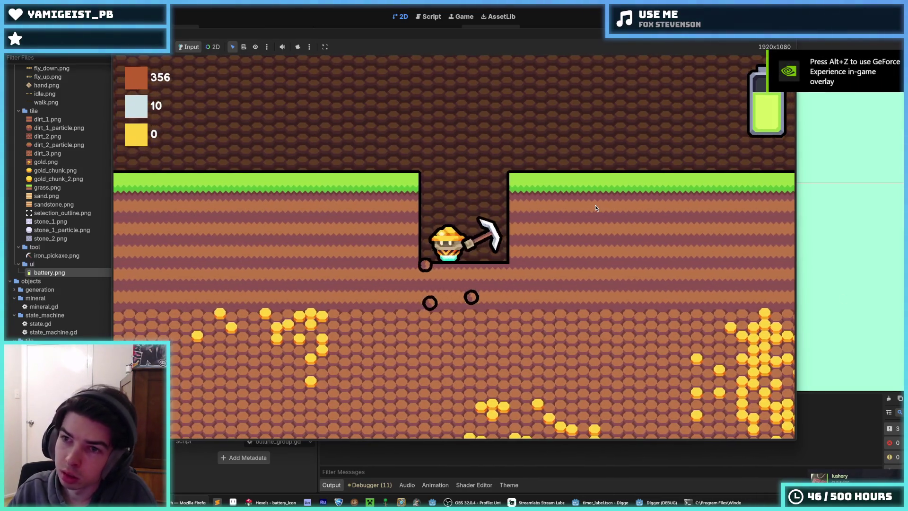
key("Escape")
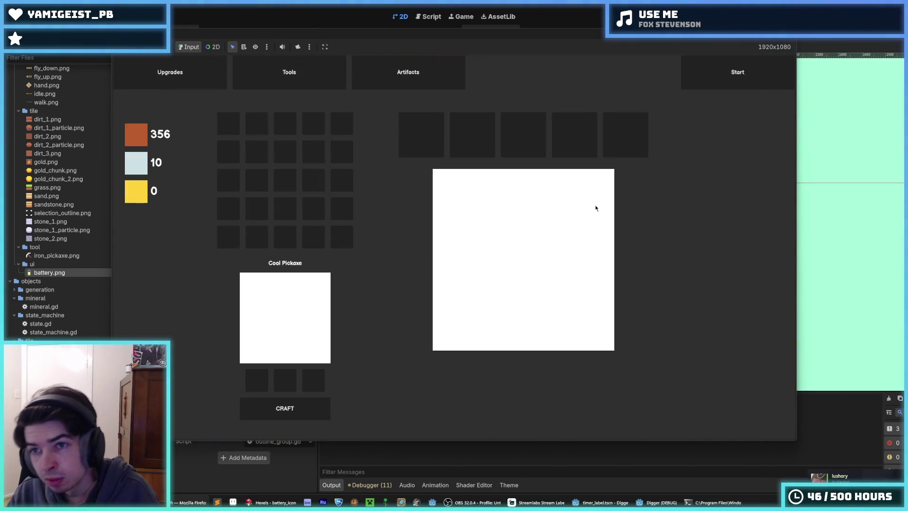
left_click(717, 88)
Step: Stop the game, save the timer_label scene, and select the Timer node
key("F8")
key("ctrl+s")
left_click(213, 113)
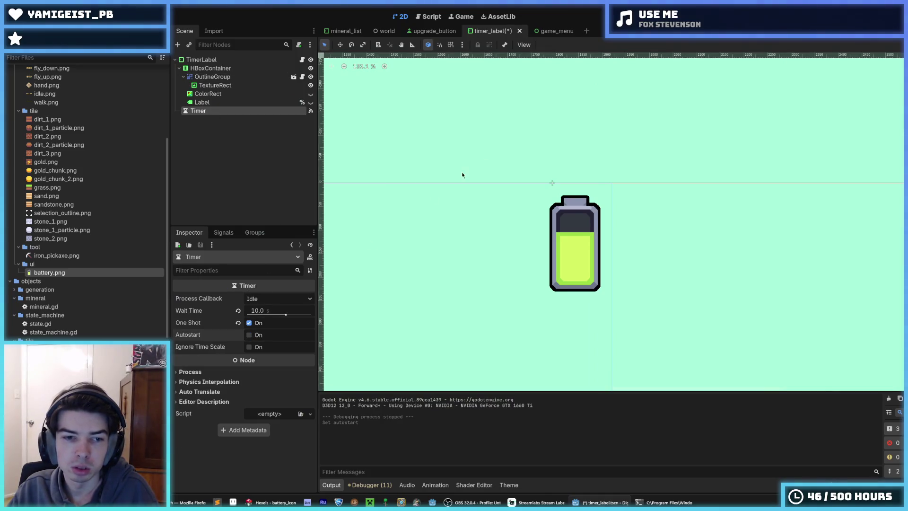
Step: Run another play-test, stop it with F8, and switch back to Hexels
key("F5")
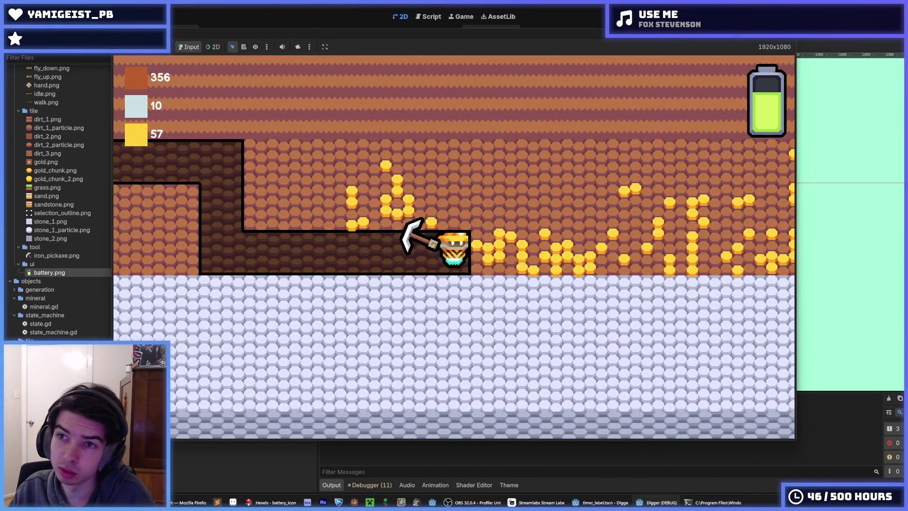
key("F8")
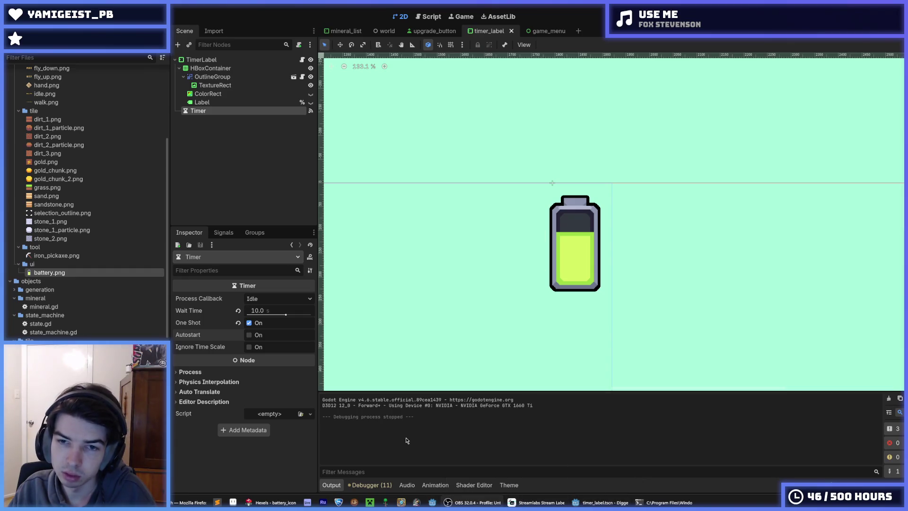
key("alt+Tab")
Step: Erase the cap's right edge and rework its top strip, trimming the left end diagonally
scroll(629, 156, "up", 2)
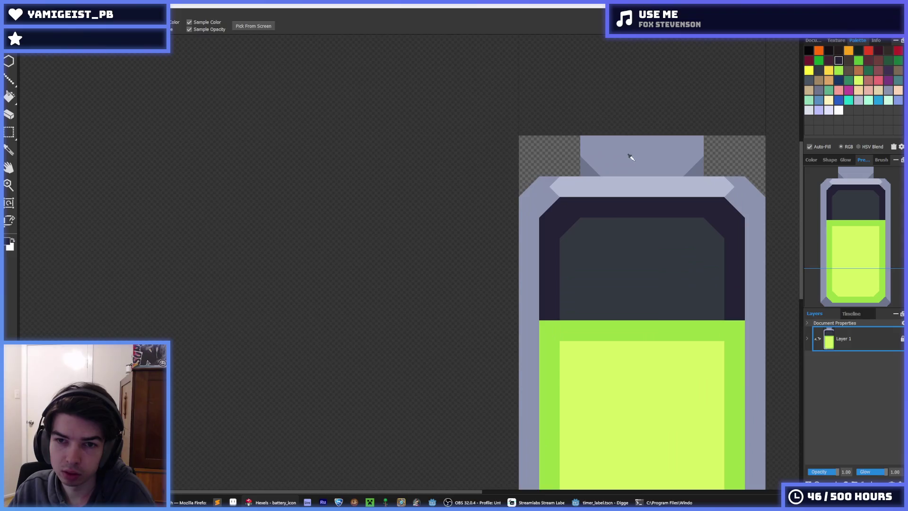
key("e")
mouse_move(694, 138)
left_mouse_down()
mouse_move(697, 164)
mouse_move(658, 151)
left_mouse_up()
key("b")
left_click(705, 183, "alt")
key("e")
key("i")
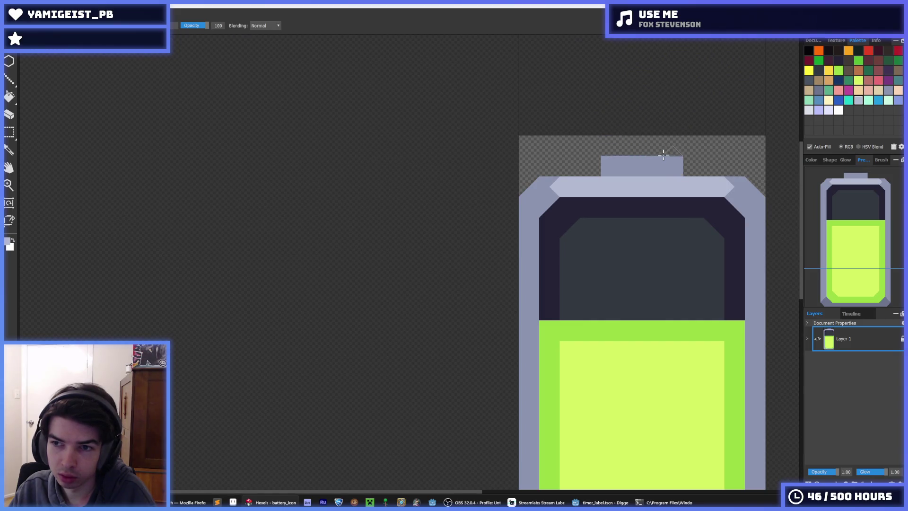
key("b")
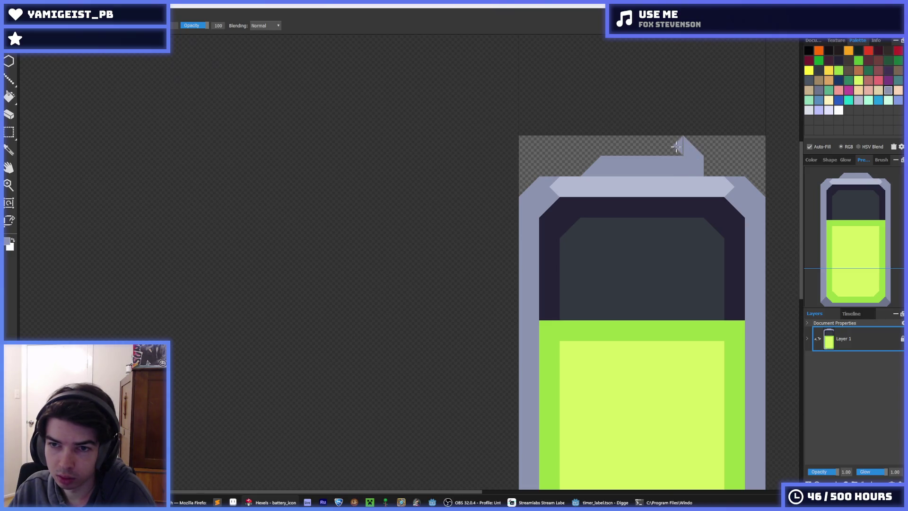
mouse_move(675, 151)
left_mouse_down()
mouse_move(638, 145)
mouse_move(599, 158)
left_mouse_up()
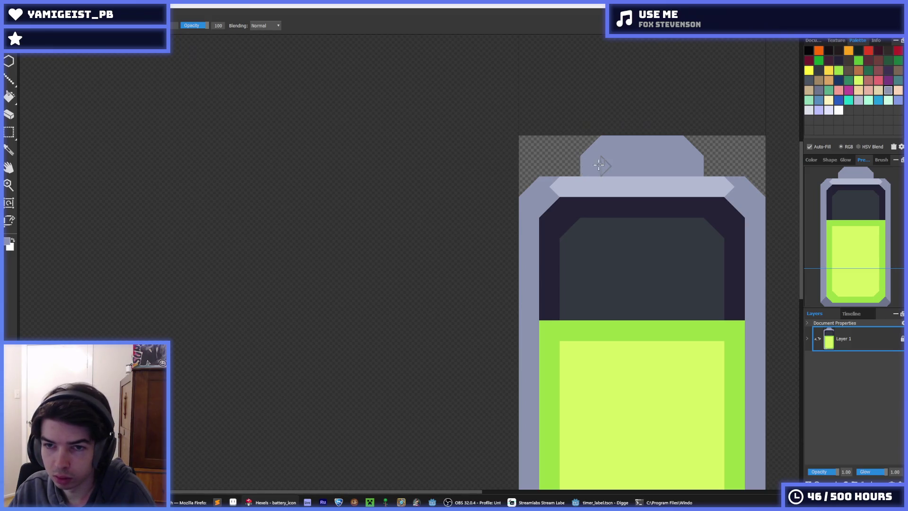
left_click_drag(590, 159, 602, 147)
left_click(602, 147)
Step: Erase the cap's raised top and slanted corners into a flat rectangle, then zoom out
key("b")
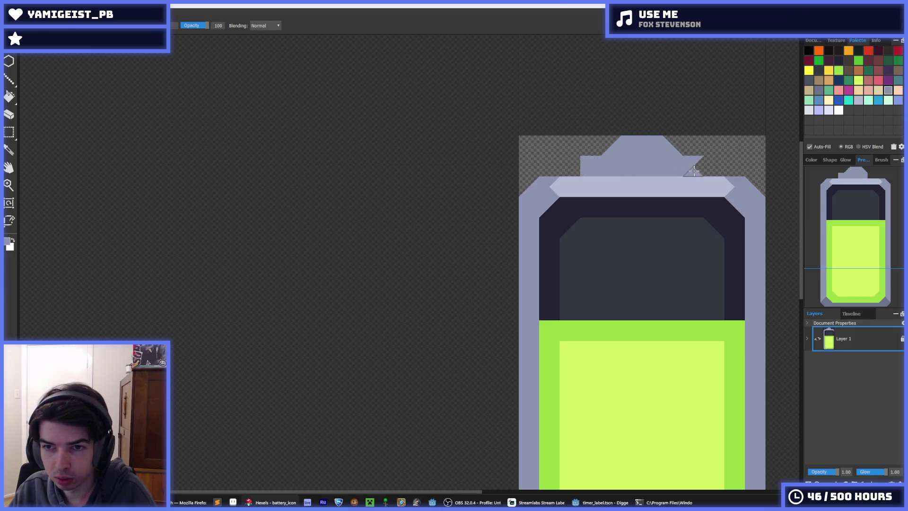
mouse_move(667, 150)
left_mouse_down()
mouse_move(634, 139)
mouse_move(586, 166)
left_mouse_up()
left_click_drag(693, 158, 705, 167)
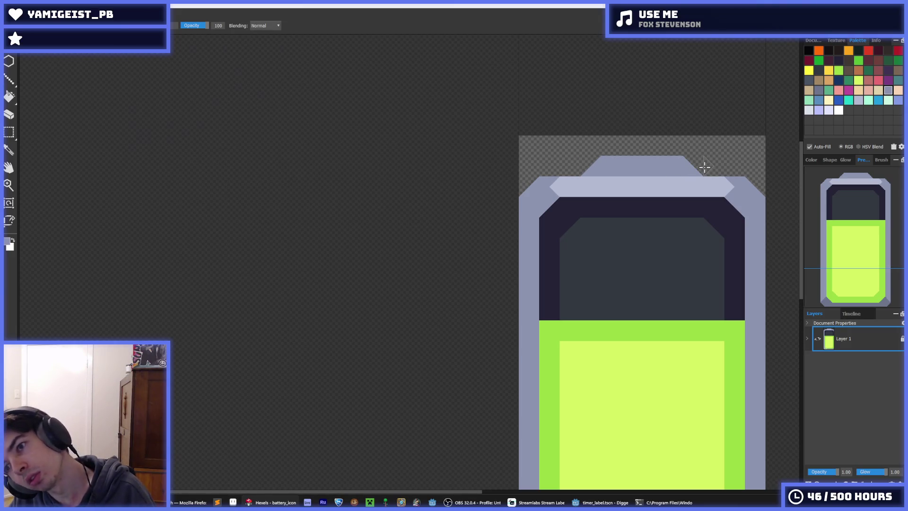
key("e")
left_click_drag(597, 161, 584, 173)
left_click_drag(687, 157, 697, 168)
key("b")
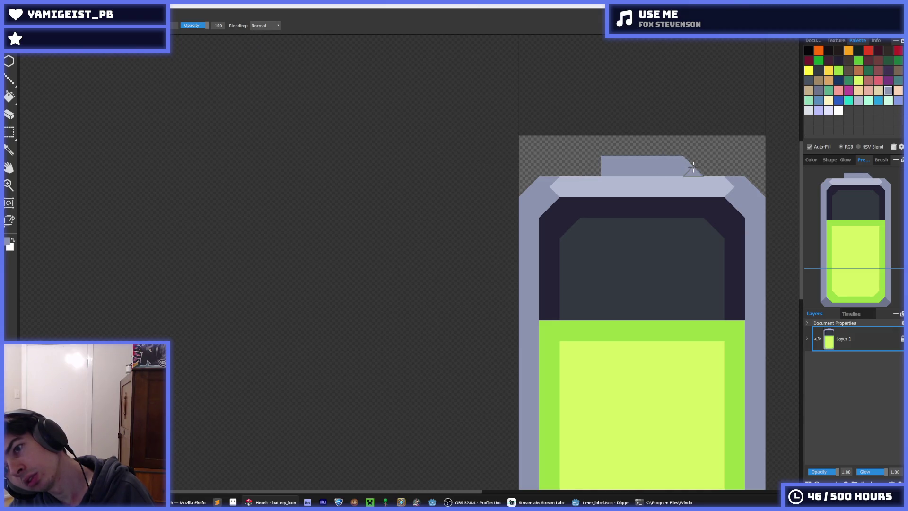
scroll(670, 160, "down", 4)
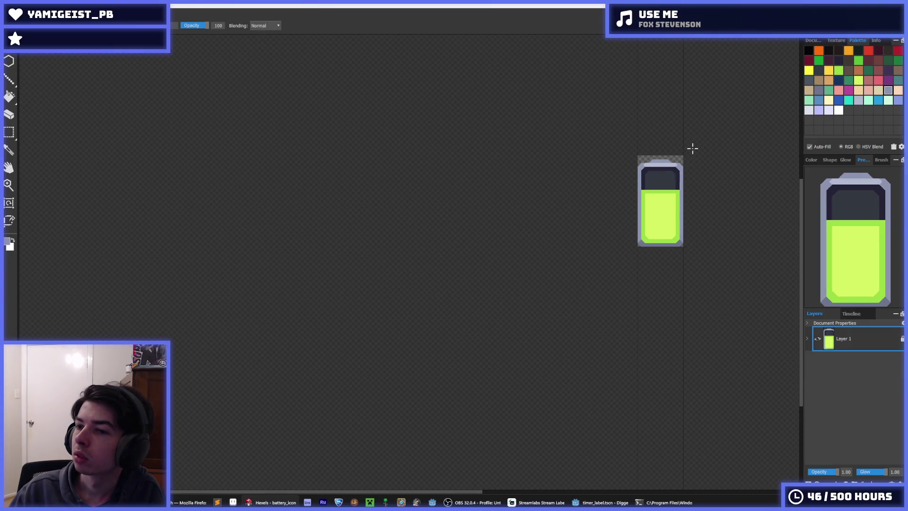
Step: Export the icon as battery.png at resolution 4 (96×192 px), replacing the old file, then switch to Godot
key("ctrl+shift+s")
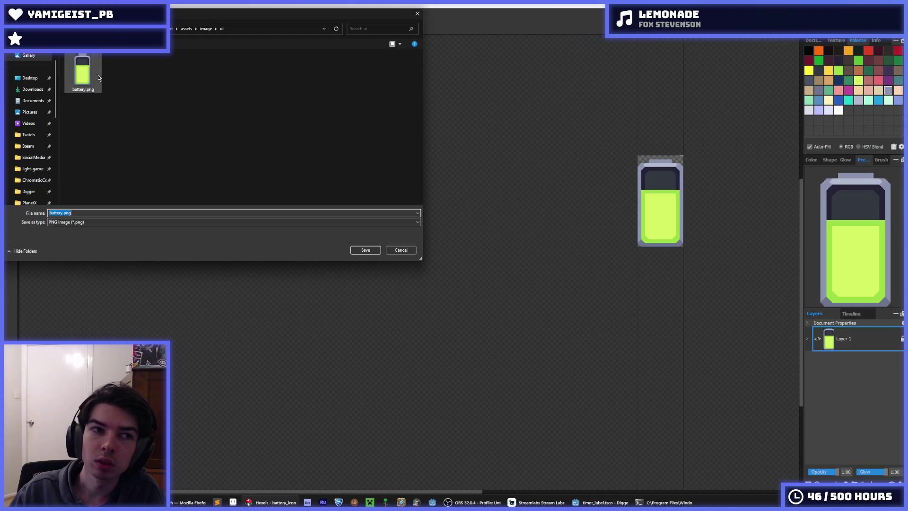
type("battery.png")
key("Return")
left_click(475, 252)
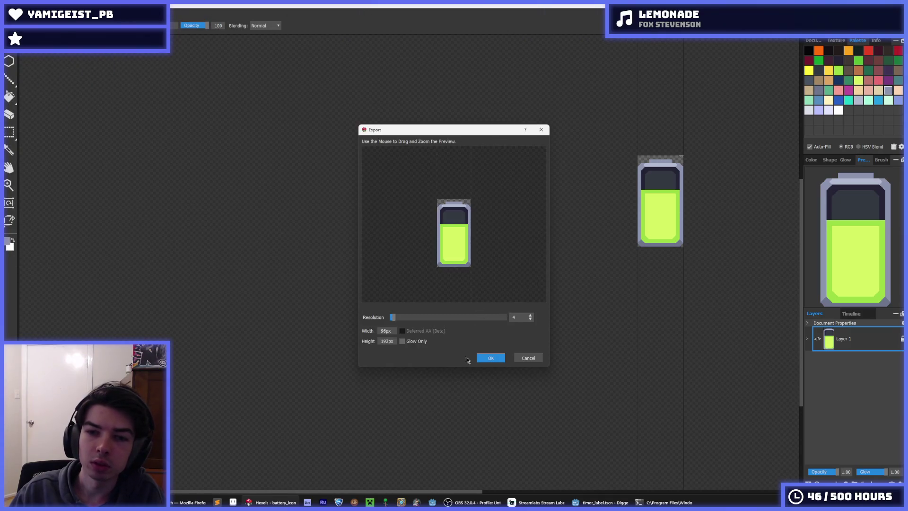
left_click(489, 358)
key("alt+Tab")
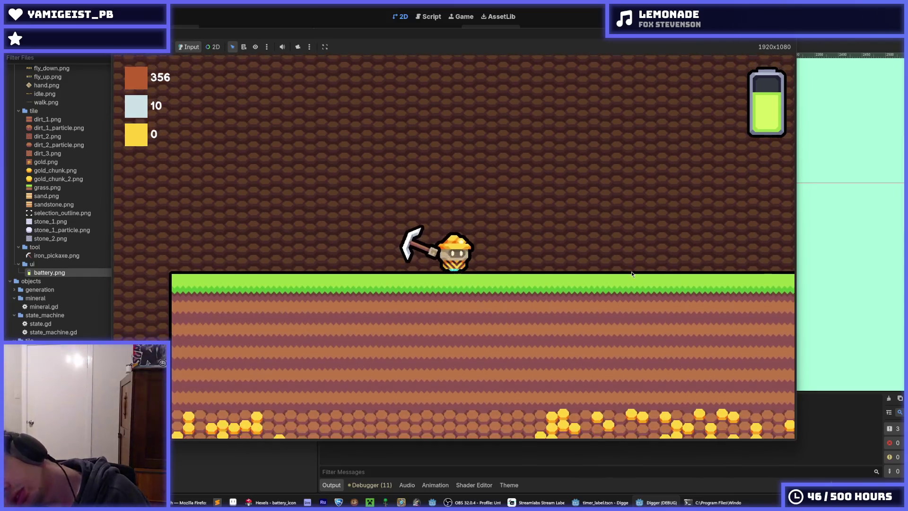
Step: Dig the miner down three tiles, stop the game, and bring Hexels back to front
key("Down")
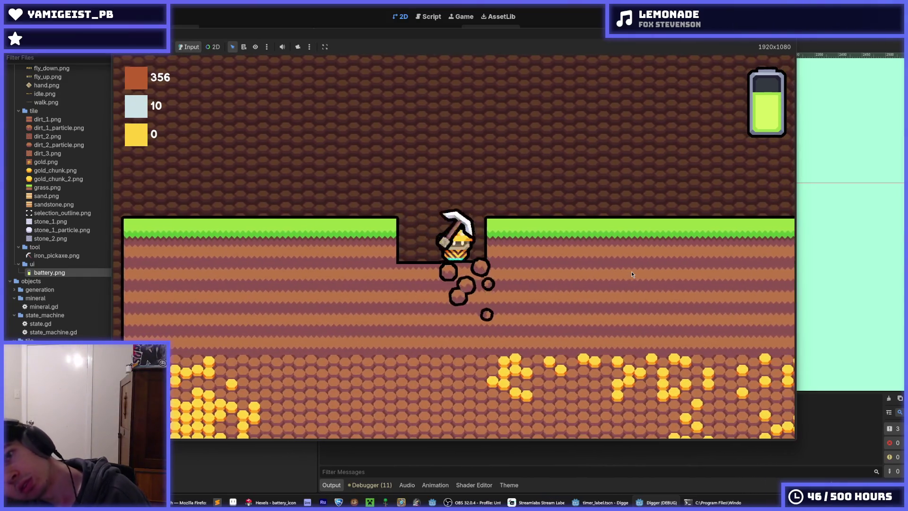
key("Down")
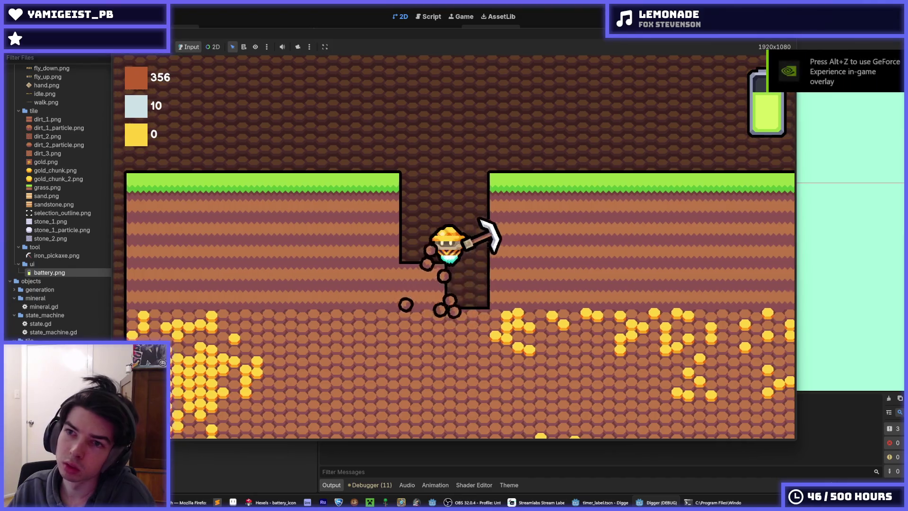
key("Down")
key("F8")
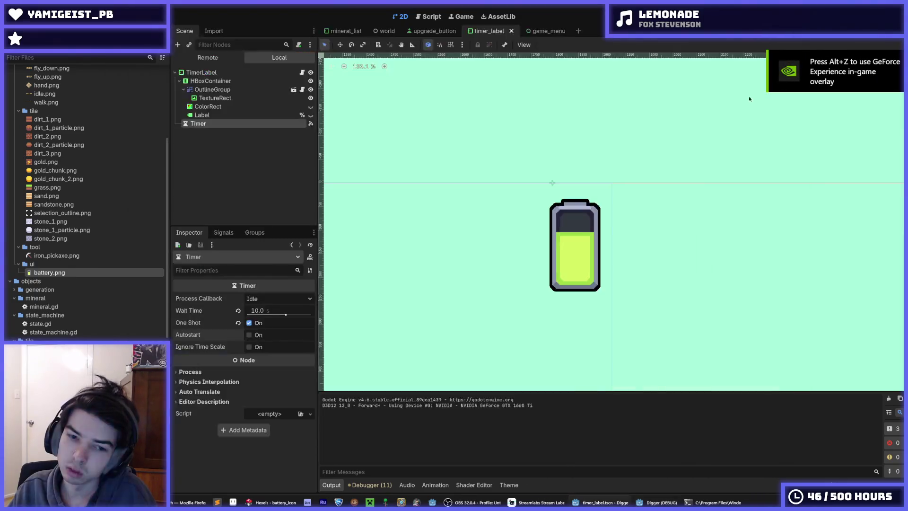
left_click(272, 503)
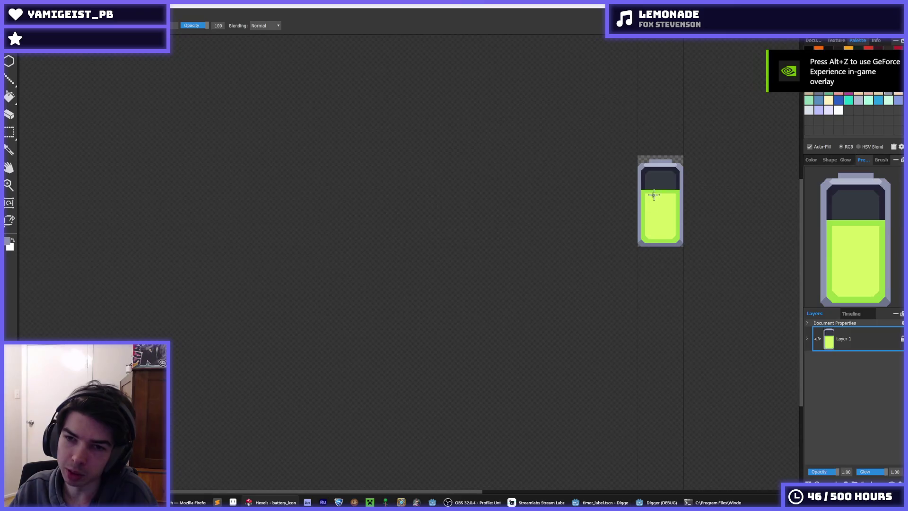
Step: Bevel the cap's top-left and top-right corners with painted triangles
scroll(652, 197, "up", 3)
scroll(706, 168, "up", 2)
left_click(492, 137, "alt")
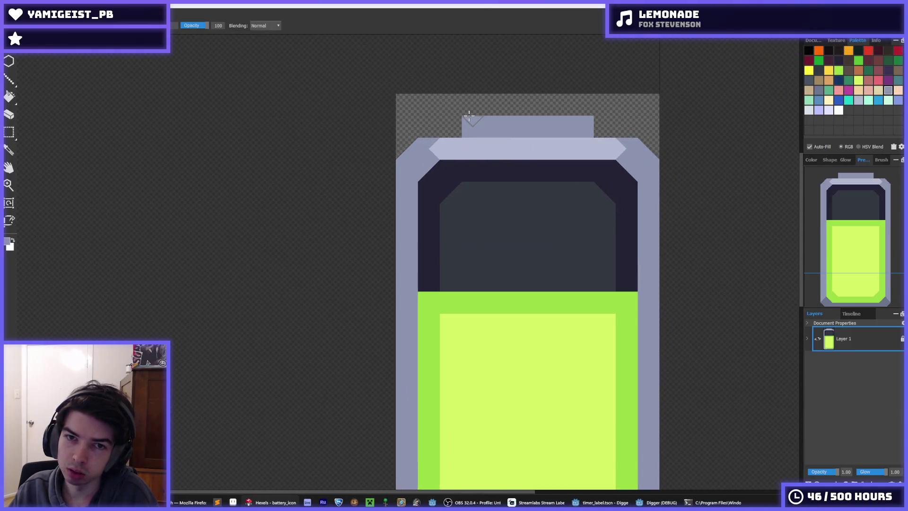
left_click(468, 120)
left_click(587, 122)
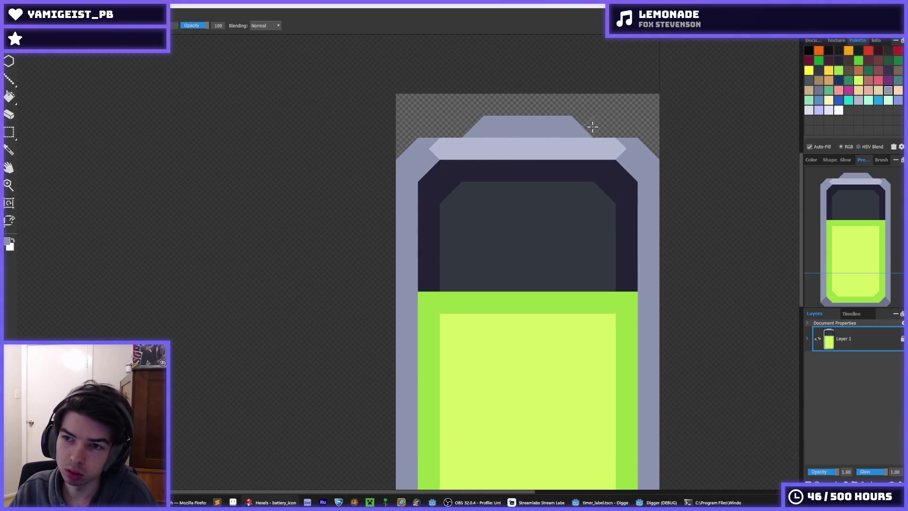
Step: Raise the battery's top part one cell and move a body strip down to fill the gap
key("m")
mouse_move(374, 96)
left_mouse_down()
mouse_move(492, 176)
mouse_move(691, 355)
left_mouse_up()
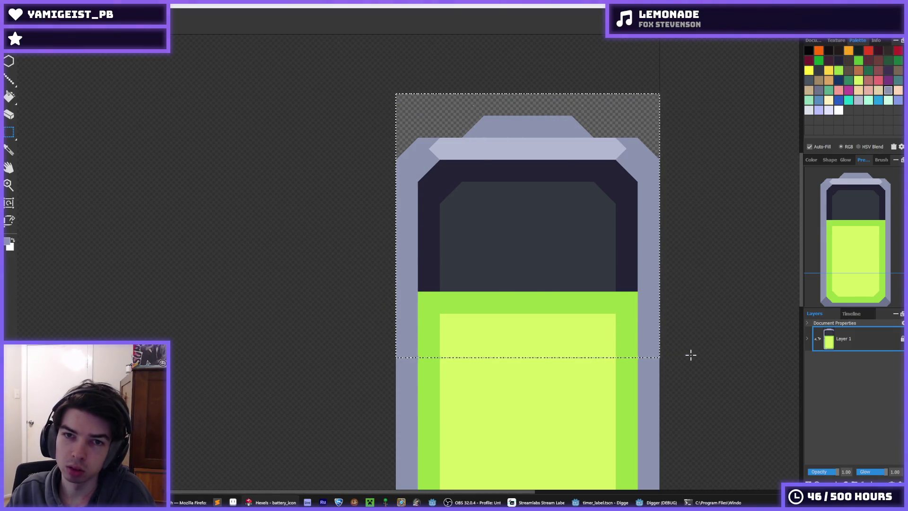
key("Up")
left_click_drag(393, 326, 667, 321)
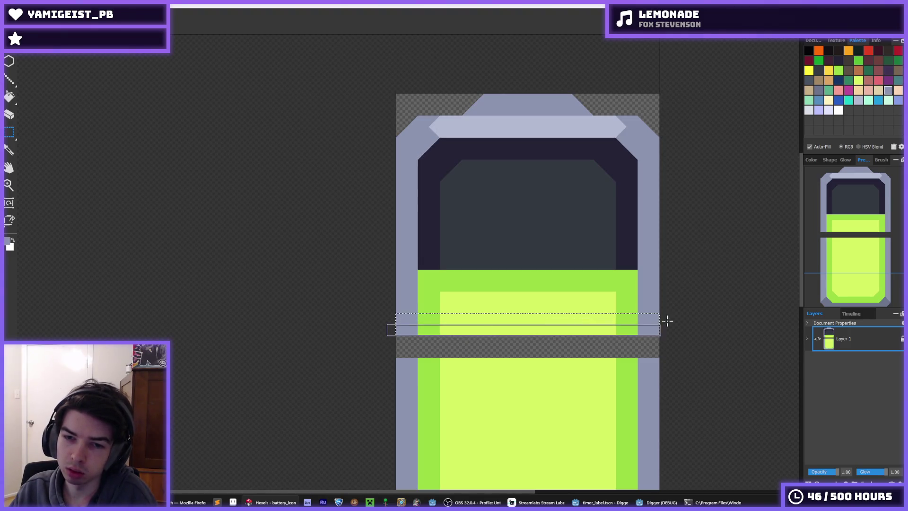
key("alt+Down")
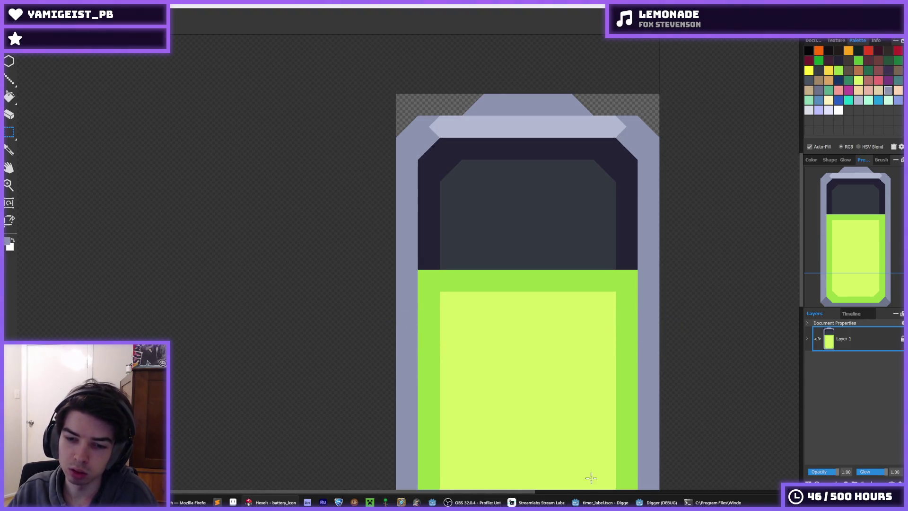
Step: Re-export the icon over battery.png and switch to the Godot project
mouse_move(598, 502)
key("ctrl+e")
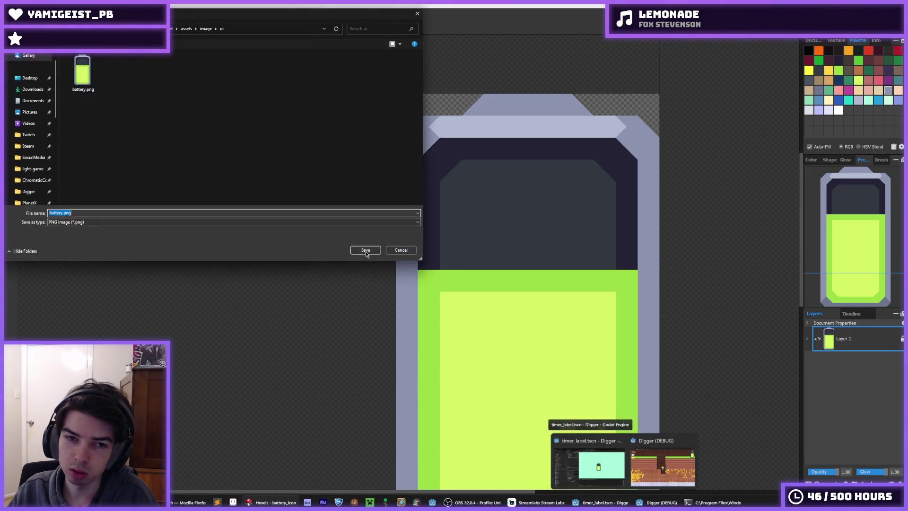
left_click(366, 251)
left_click(476, 252)
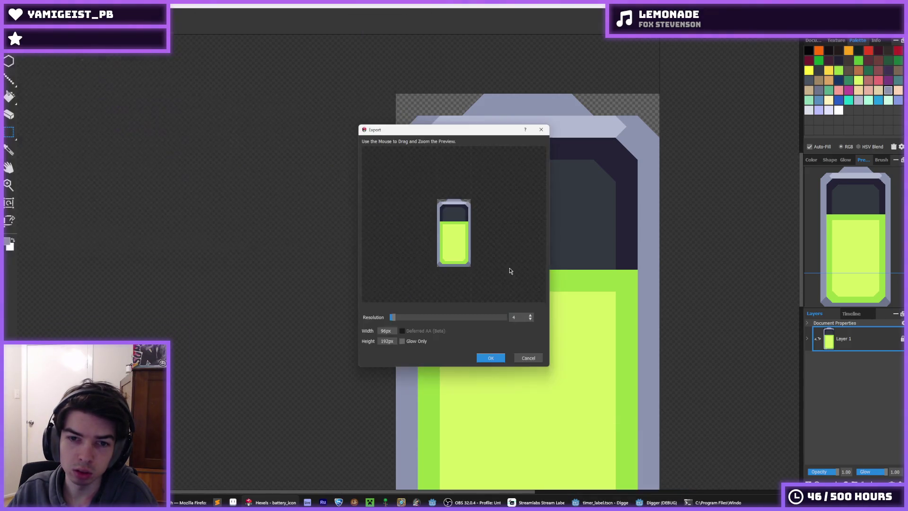
left_click(495, 358)
left_click(600, 503)
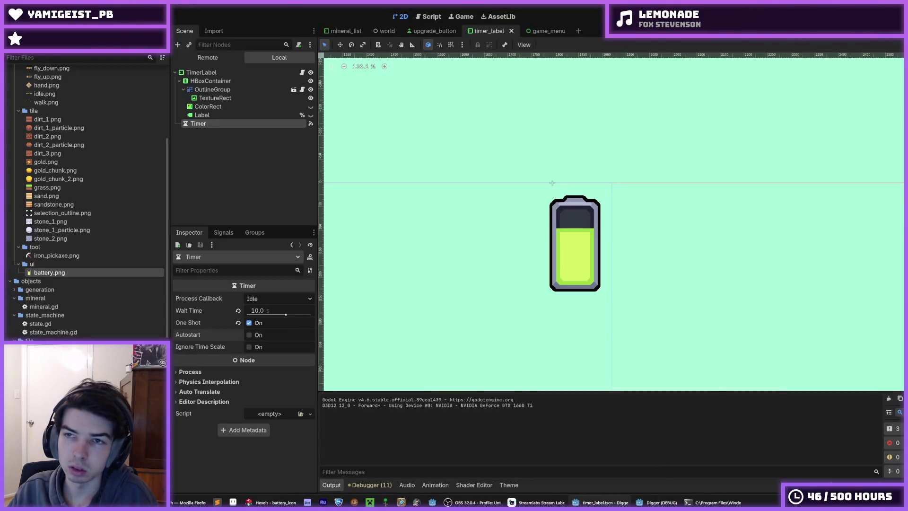
Step: Run the game to check the taller battery in the HUD, close it, and return to Hexels
key("F5")
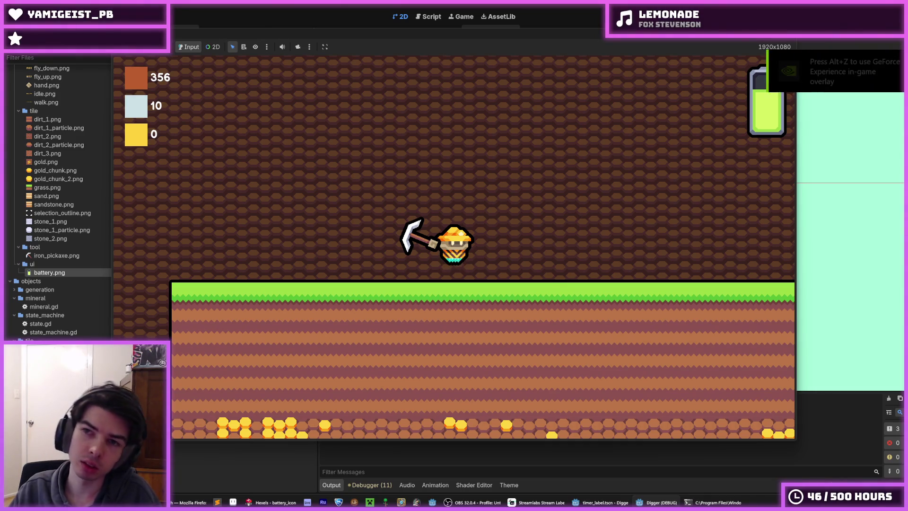
key("F8")
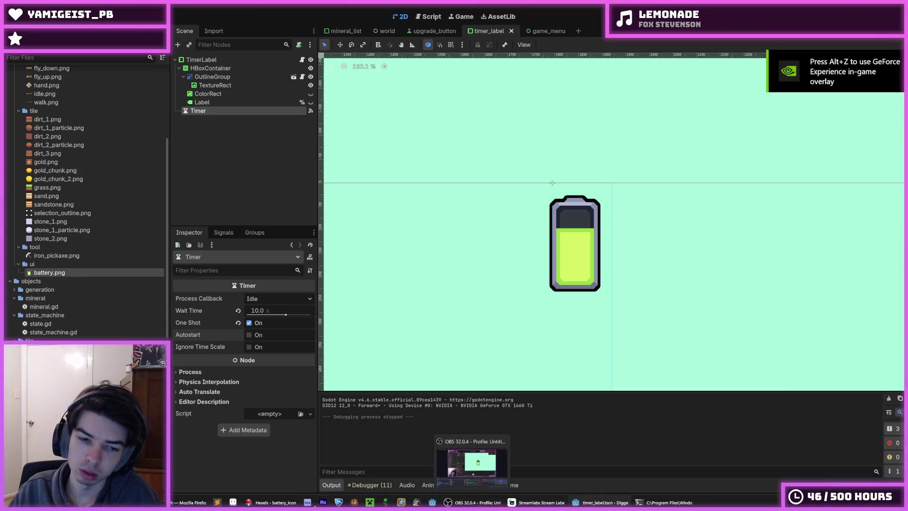
left_click(272, 503)
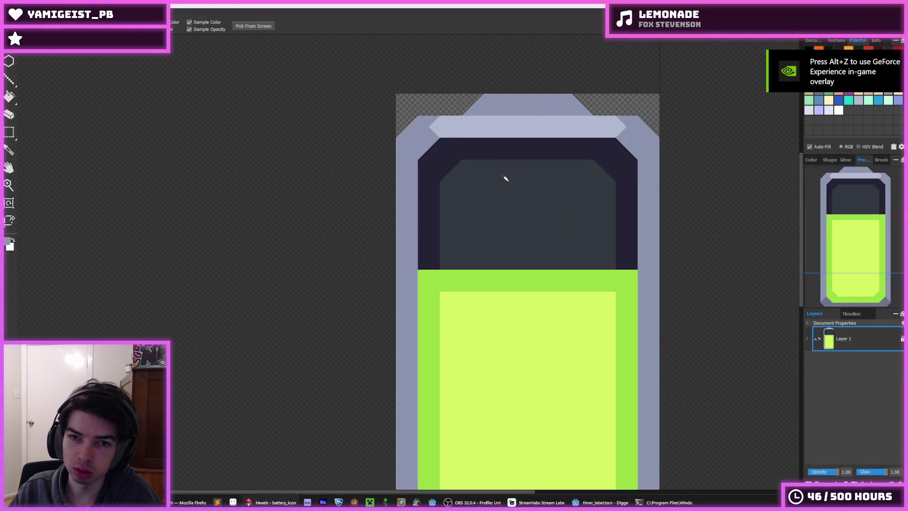
Step: Paint grey triangles on the battery cap's top-left, left and right sides
left_click(483, 110)
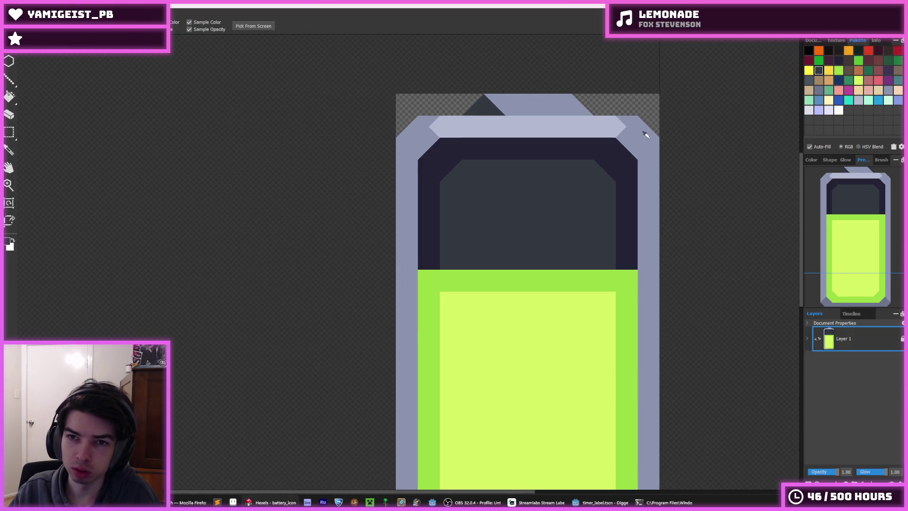
scroll(594, 266, "down", 5)
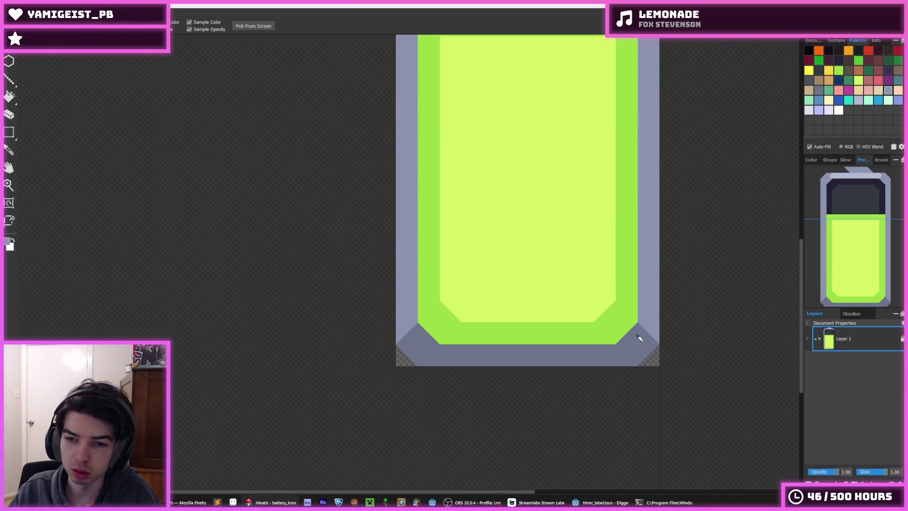
scroll(531, 150, "up", 6)
left_click(475, 148)
left_click(563, 152)
Step: Repaint the cap's dark side triangles and top triangles in lighter grey-blue
left_click(559, 142, "alt")
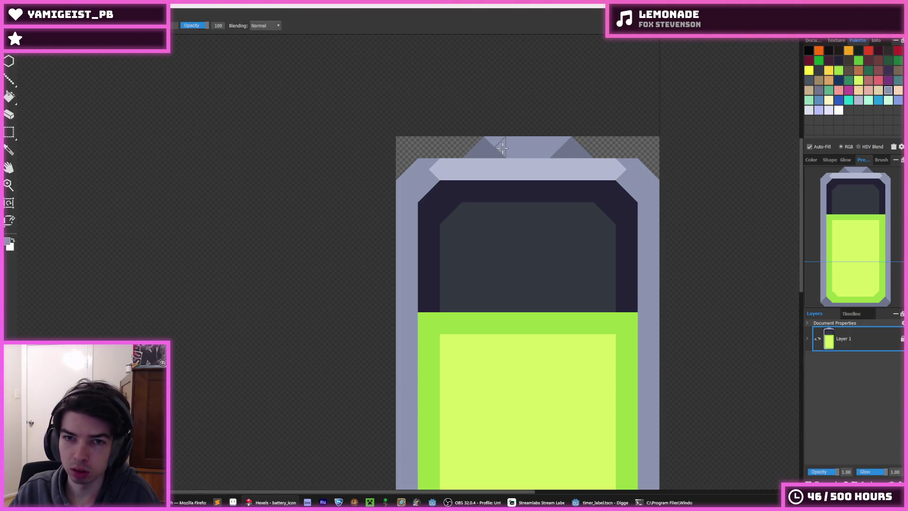
left_click(496, 150)
left_click(561, 150)
key("alt")
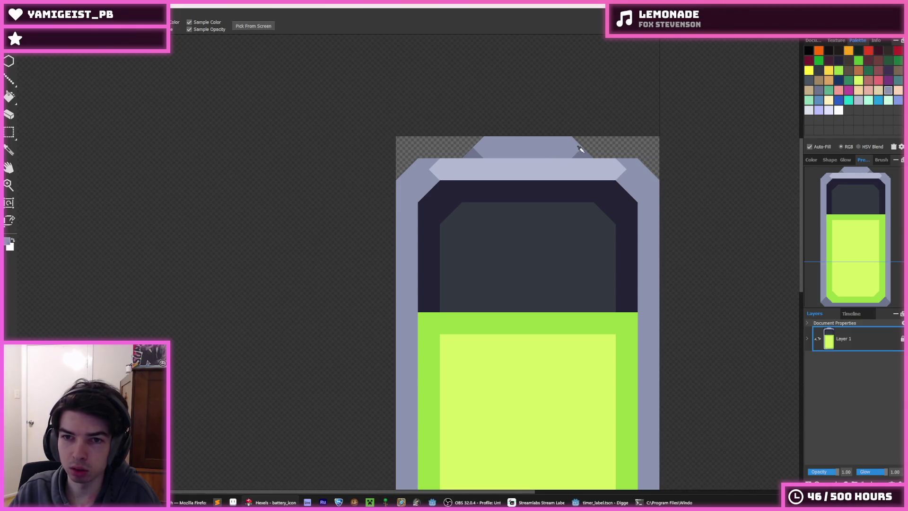
left_click(581, 150, "alt")
left_click_drag(492, 145, 516, 144)
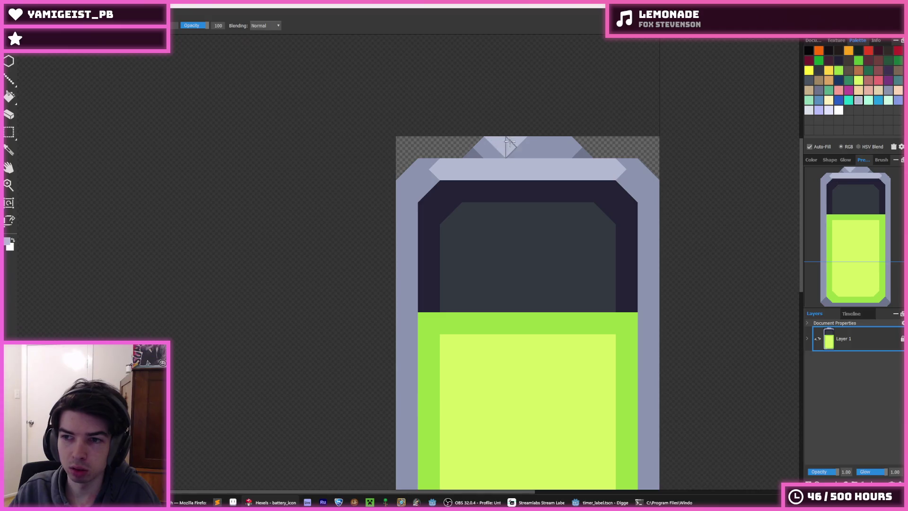
Step: Shade the battery casing's bottom-right corner darker with the mid grey-blue
left_click(572, 146, "alt")
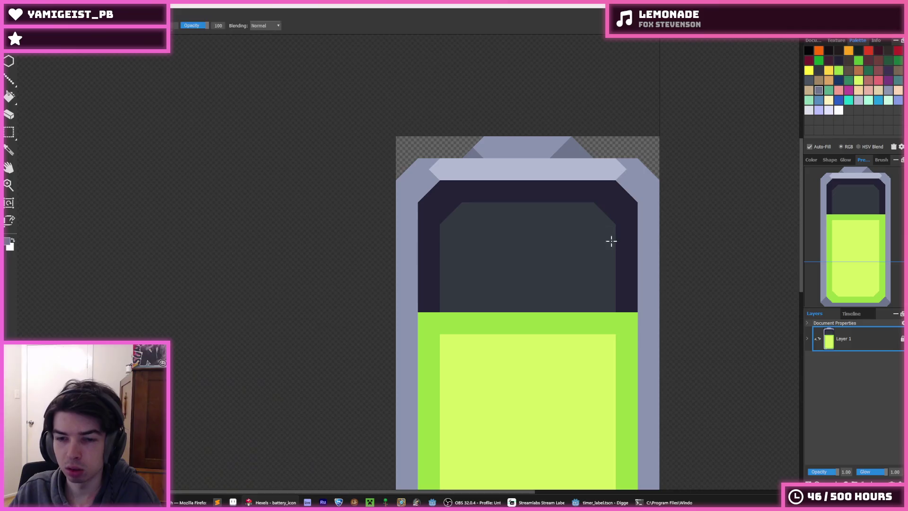
left_click_drag(620, 367, 601, 210)
left_click(631, 474, "alt")
left_click_drag(630, 474, 637, 474)
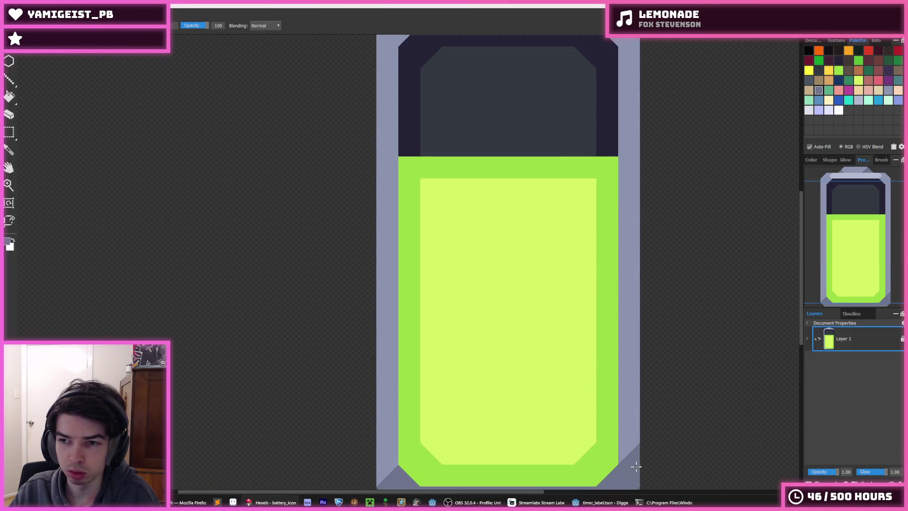
scroll(610, 312, "down", 3)
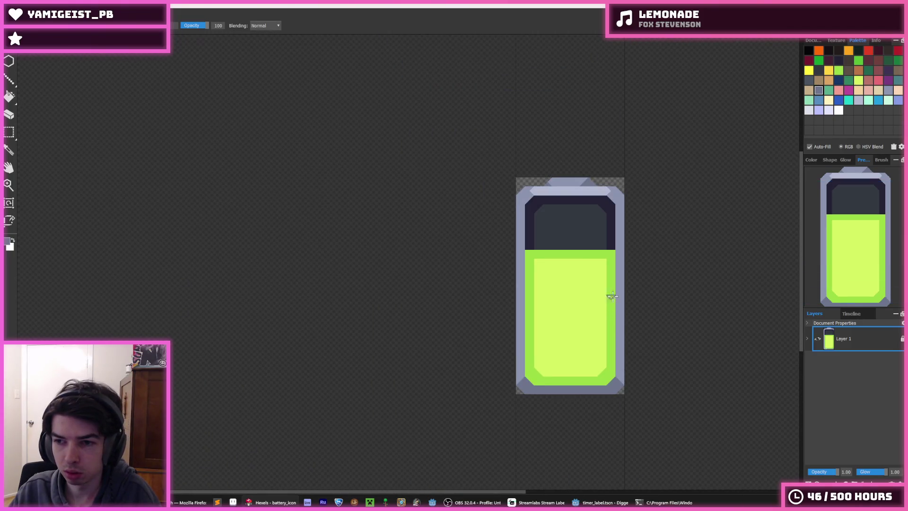
scroll(609, 261, "up", 3)
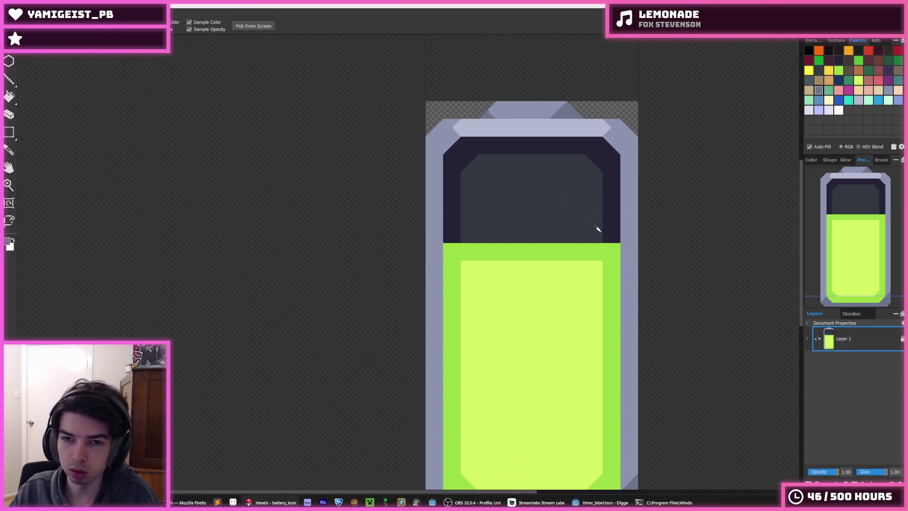
Step: Repaint the top rim highlight's right end in the frame's medium grey-blue, then start exporting
left_click(603, 143, "alt")
left_click(602, 129, "alt")
left_click(604, 135, "alt")
left_click(601, 131)
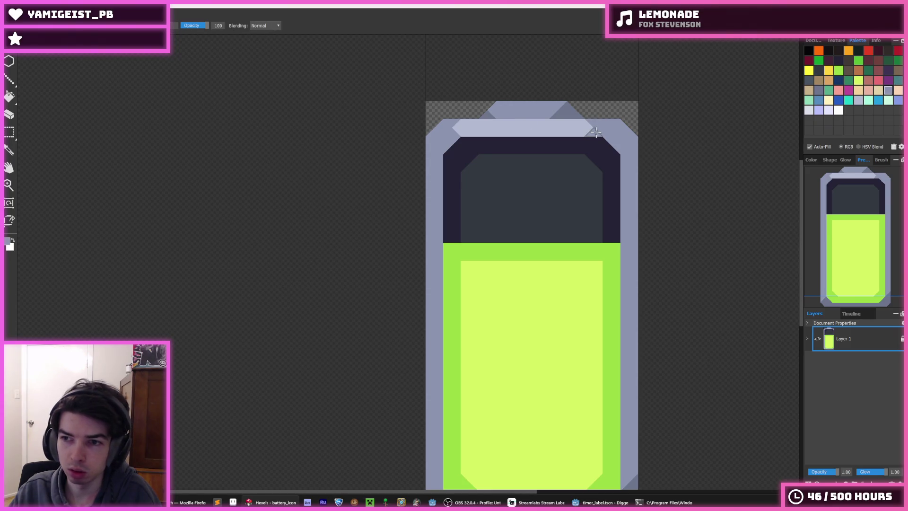
left_click_drag(599, 133, 569, 133)
left_click(552, 121, "alt")
left_click(573, 129)
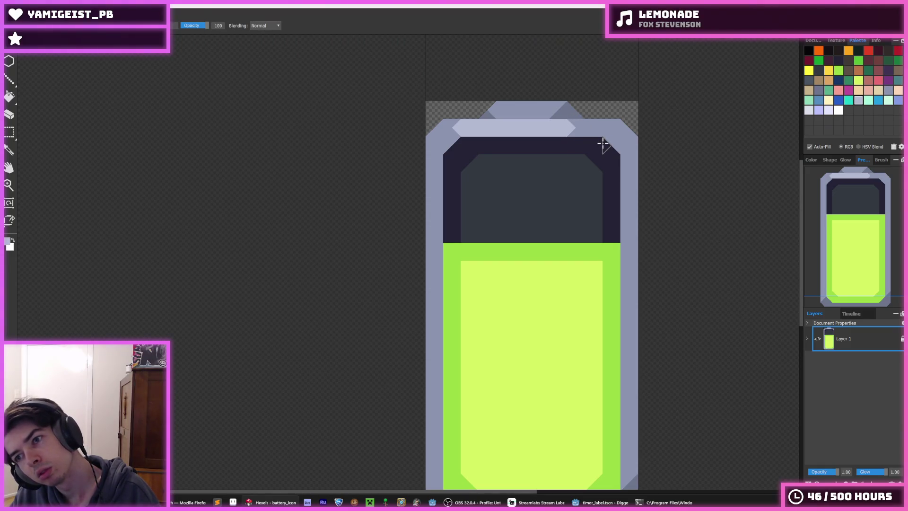
left_click(573, 125, "alt")
mouse_move(560, 121)
left_mouse_down()
mouse_move(558, 135)
mouse_move(605, 132)
left_mouse_up()
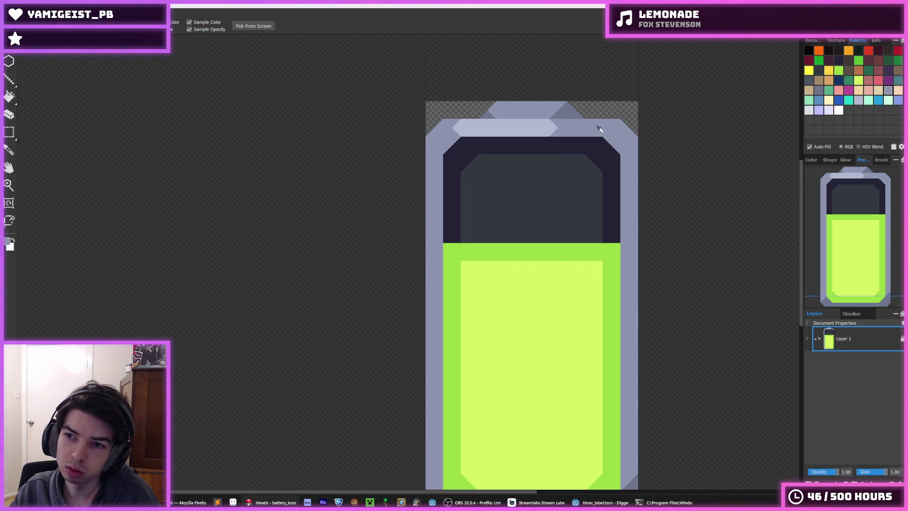
scroll(605, 132, "down", 5)
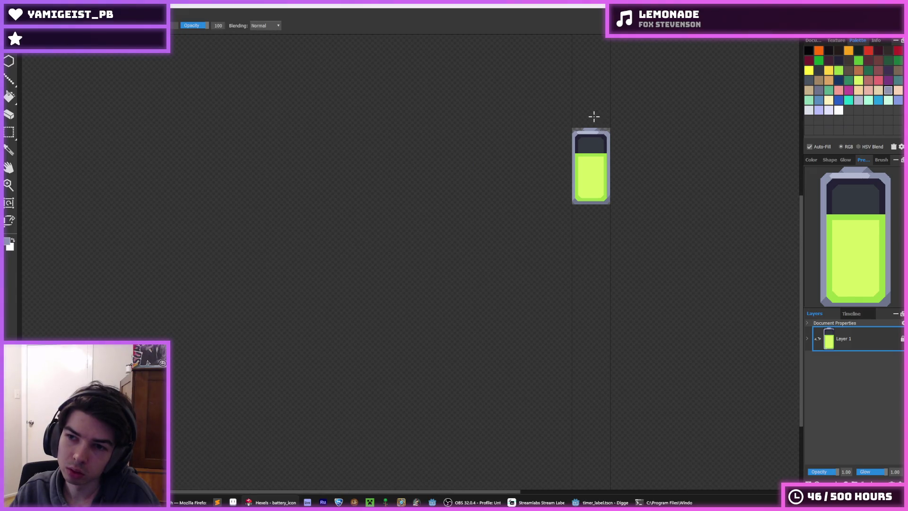
key("ctrl+shift+e")
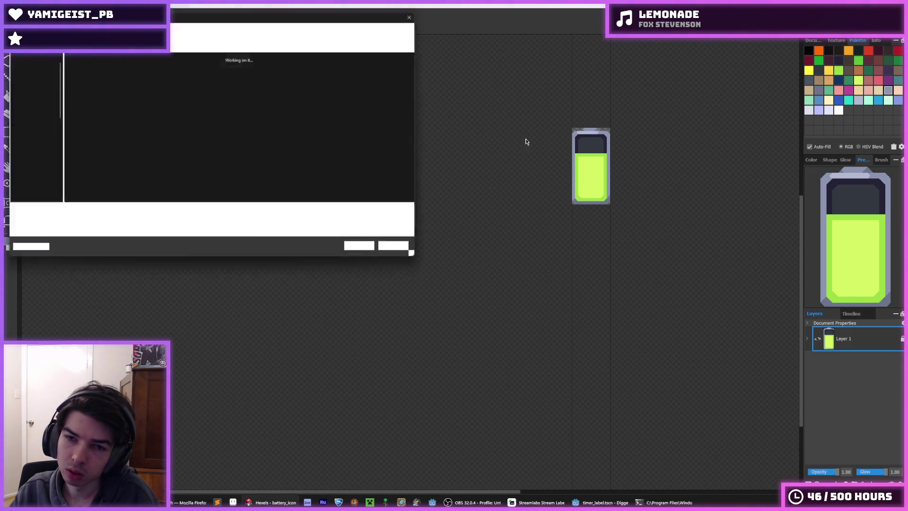
Step: Save the export as battery.png, replacing the existing file and accepting the options
key("Return")
left_click(474, 252)
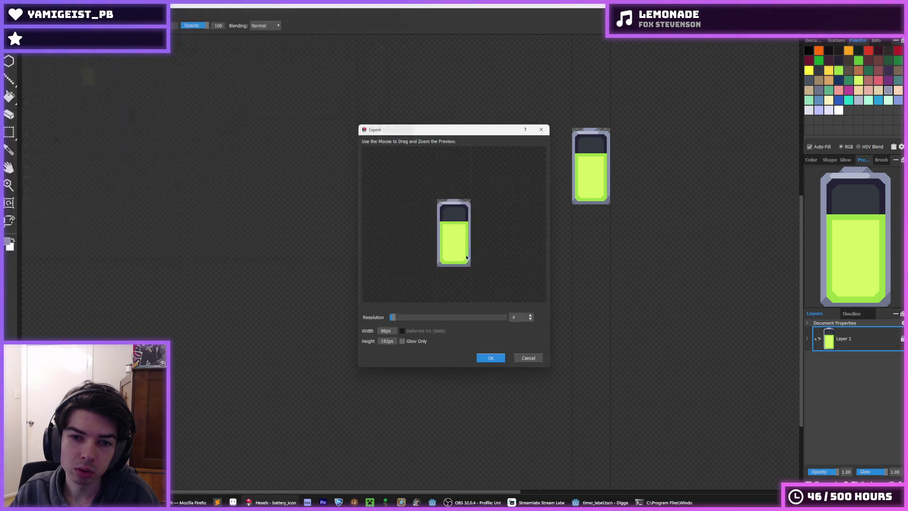
left_click(488, 359)
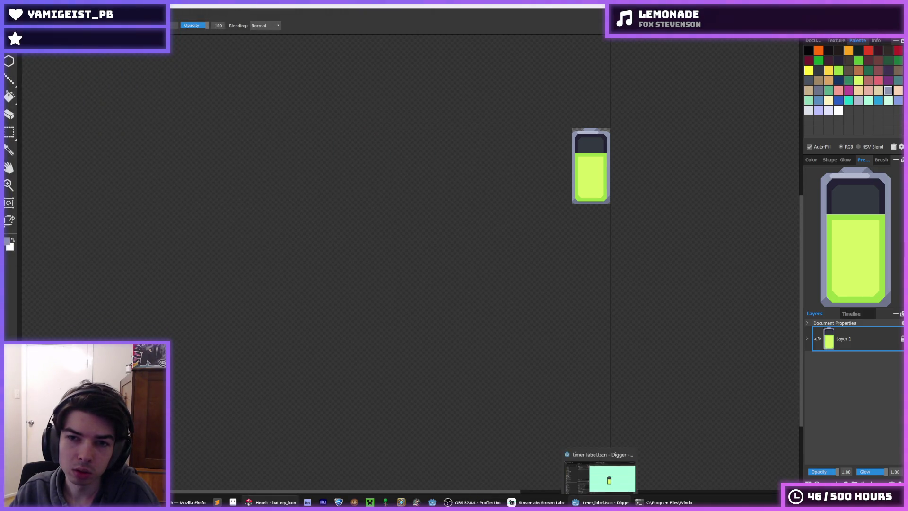
Step: Square off the inner charge fill's bottom-left corner with the light green
scroll(589, 141, "up", 5)
left_click(547, 170, "alt")
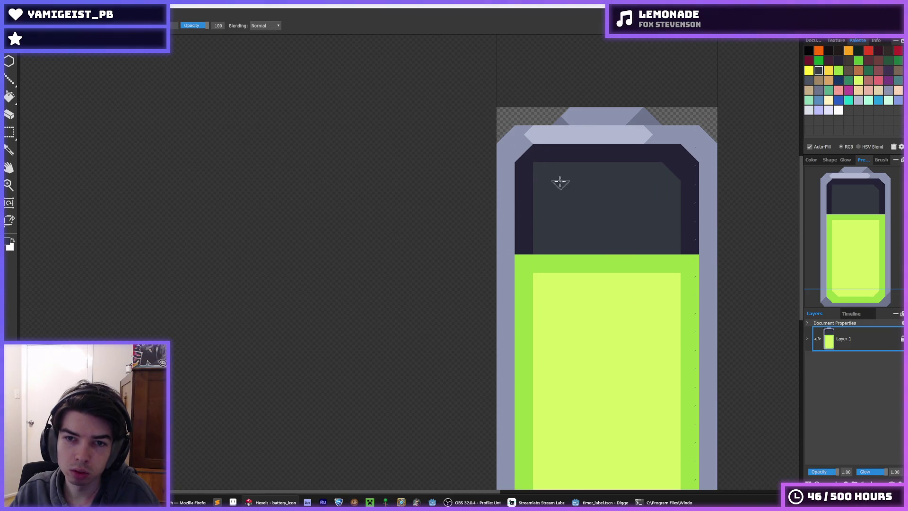
scroll(710, 260, "down", 5)
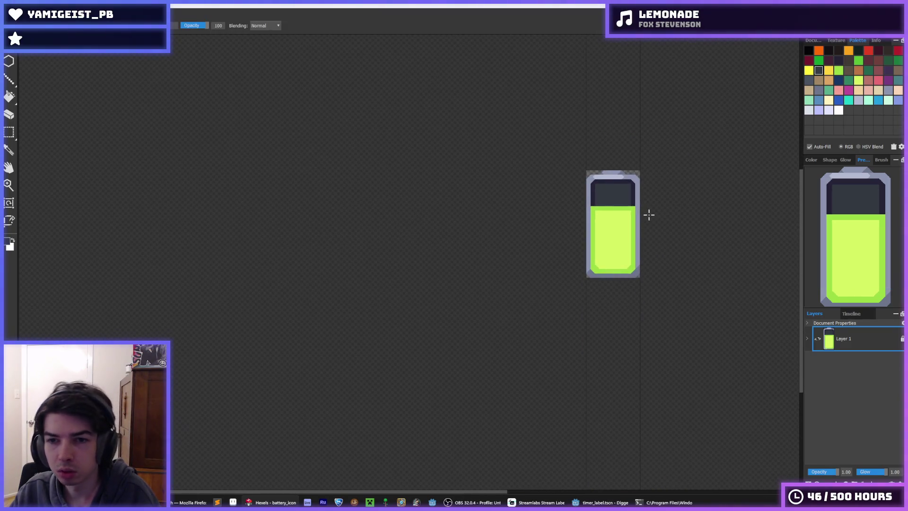
scroll(642, 218, "up", 3)
left_click(539, 317, "alt")
left_click_drag(524, 326, 540, 340)
left_click(530, 334, "alt")
left_click(606, 327, "alt")
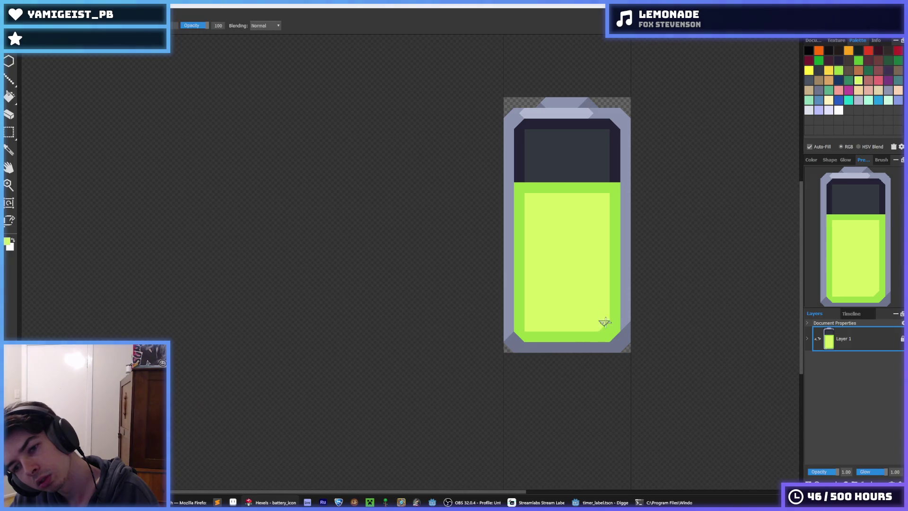
key("alt")
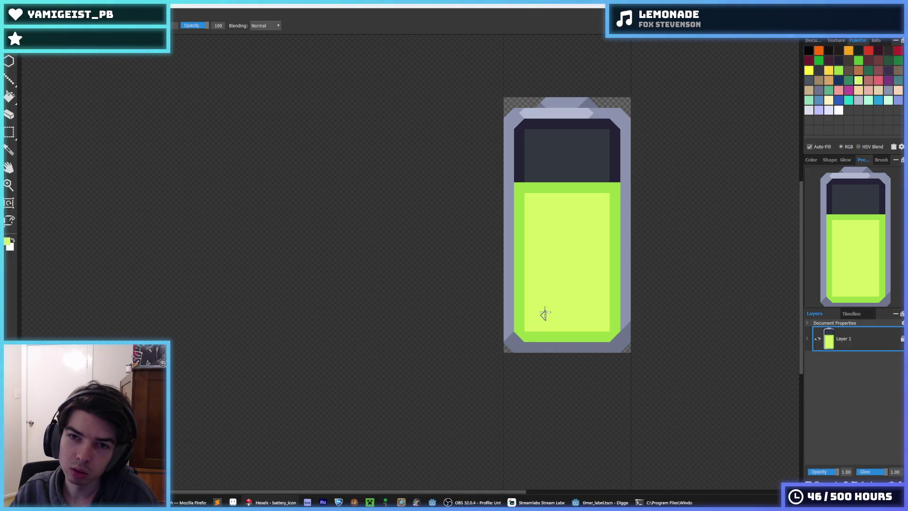
scroll(518, 116, "up", 2)
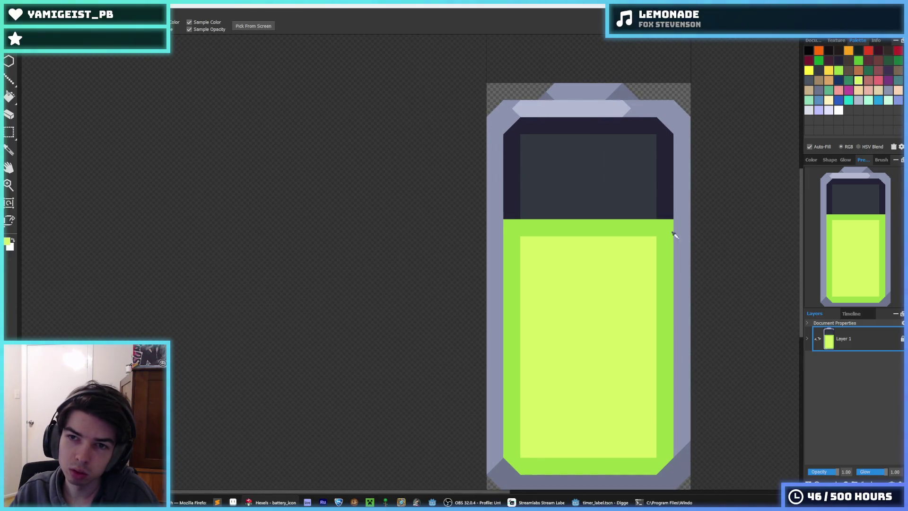
Step: Fill the navy top frame with grey and the empty screen area light grey-blue
scroll(667, 334, "down", 2)
left_click(671, 394)
left_click(667, 235)
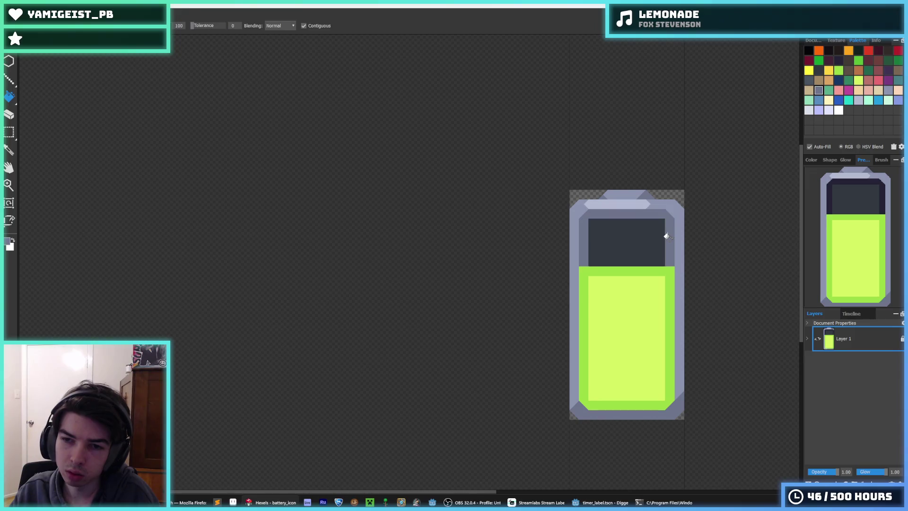
key("alt")
scroll(681, 244, "down", 5)
scroll(662, 241, "up", 5)
scroll(695, 281, "up", 2)
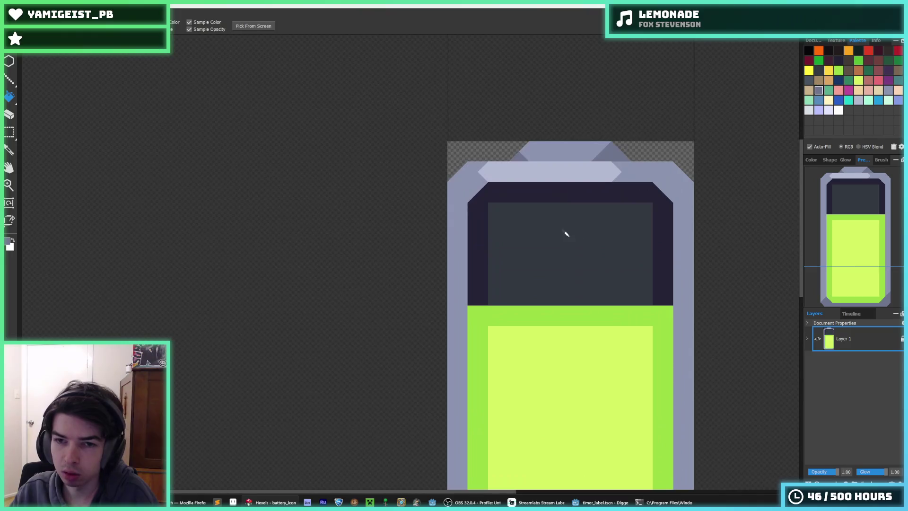
left_click(566, 234)
key("ctrl+z")
scroll(634, 303, "down", 3)
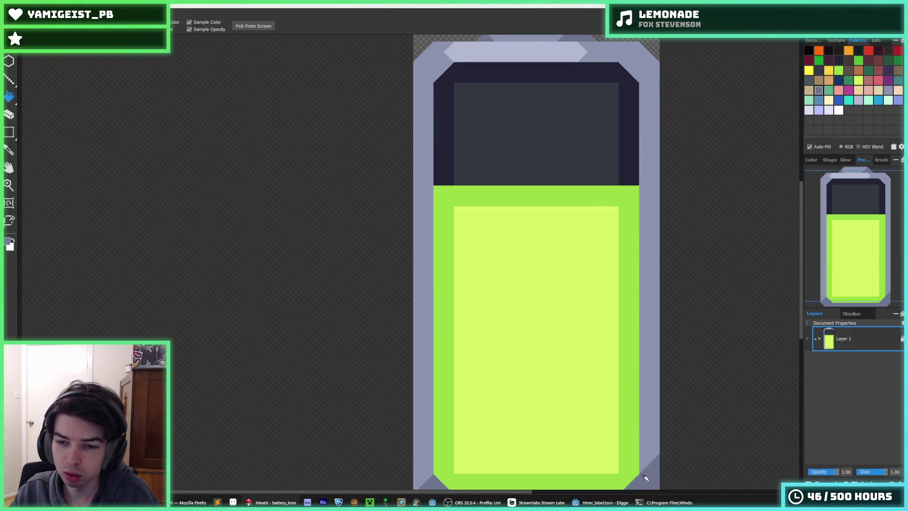
left_click(573, 144)
Step: Recolour the screen frame a darker charcoal grey and the empty area slate grey
left_click(581, 63, "alt")
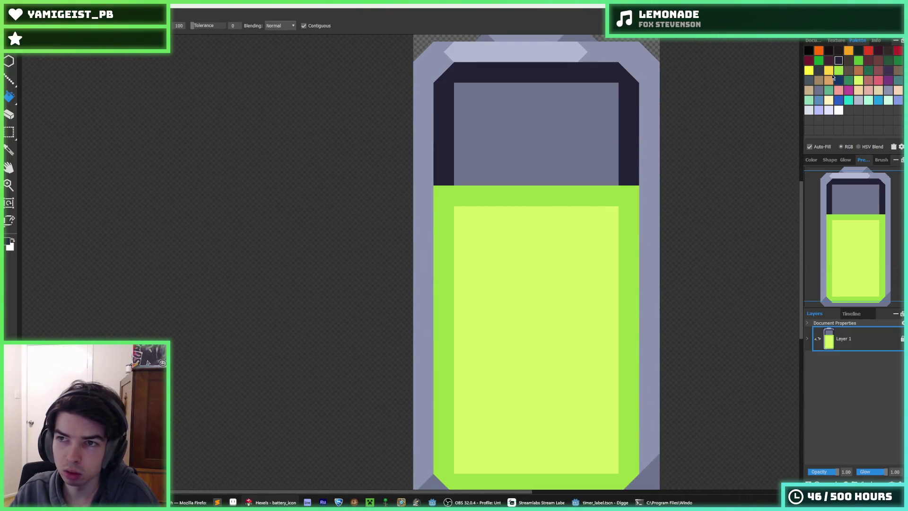
left_click(703, 98, "alt")
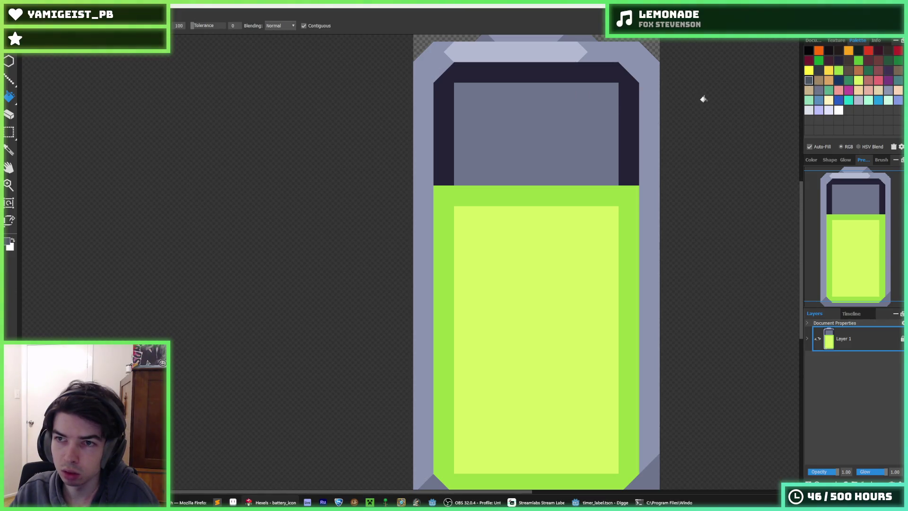
left_click(636, 130)
scroll(615, 218, "down", 5)
scroll(614, 192, "up", 5)
scroll(649, 215, "up", 1)
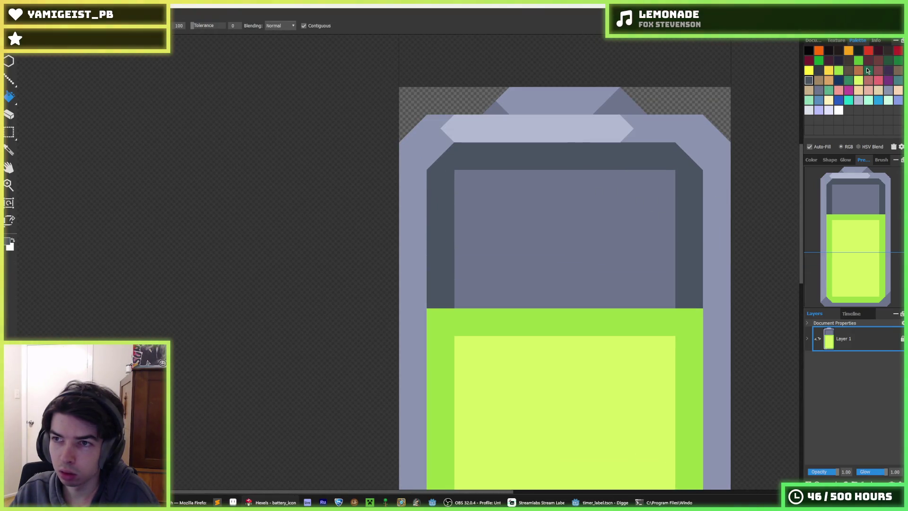
left_click(690, 217)
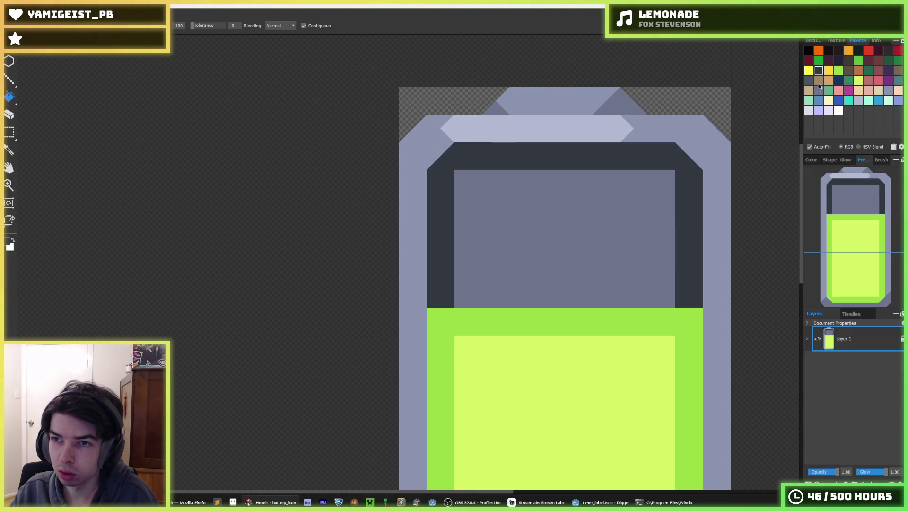
scroll(616, 367, "up", 5)
scroll(616, 367, "down", 5)
left_click(533, 345)
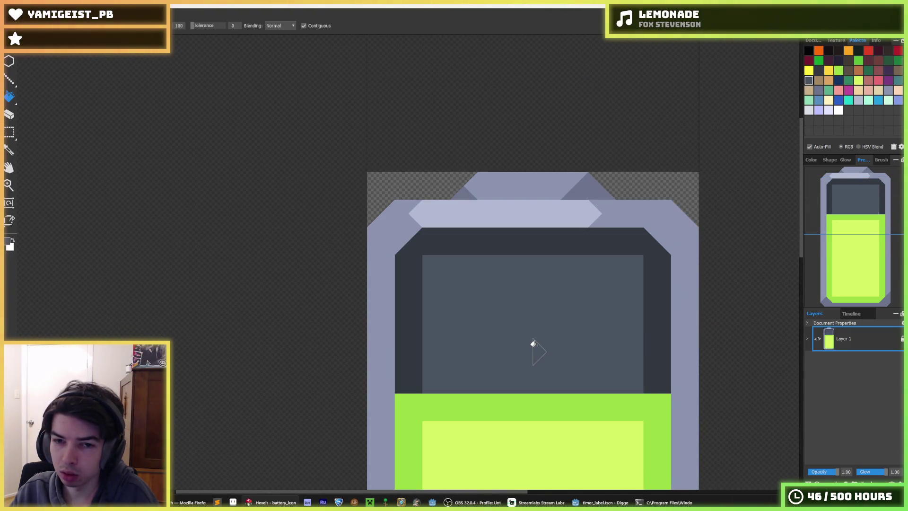
scroll(622, 300, "down", 5)
key("alt")
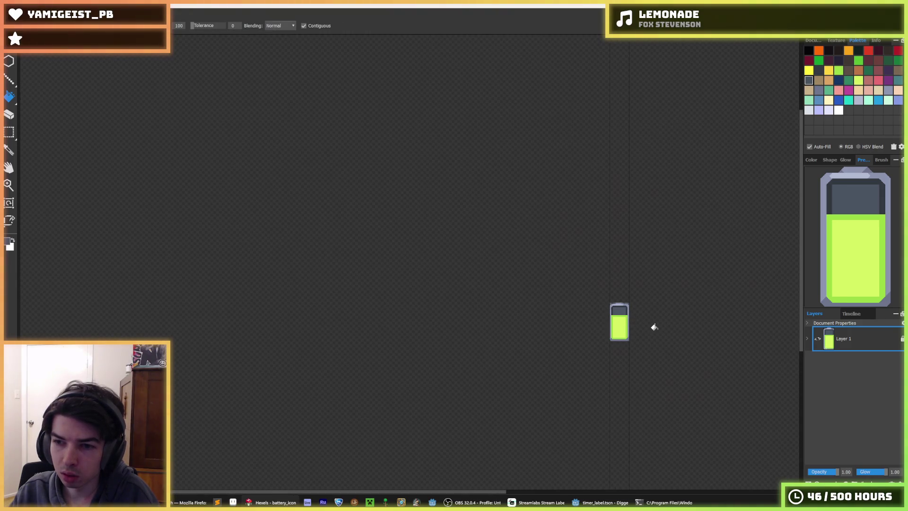
Step: Export over battery.png, confirm the replacement, and switch back to Godot
key("ctrl+e")
left_click(364, 249)
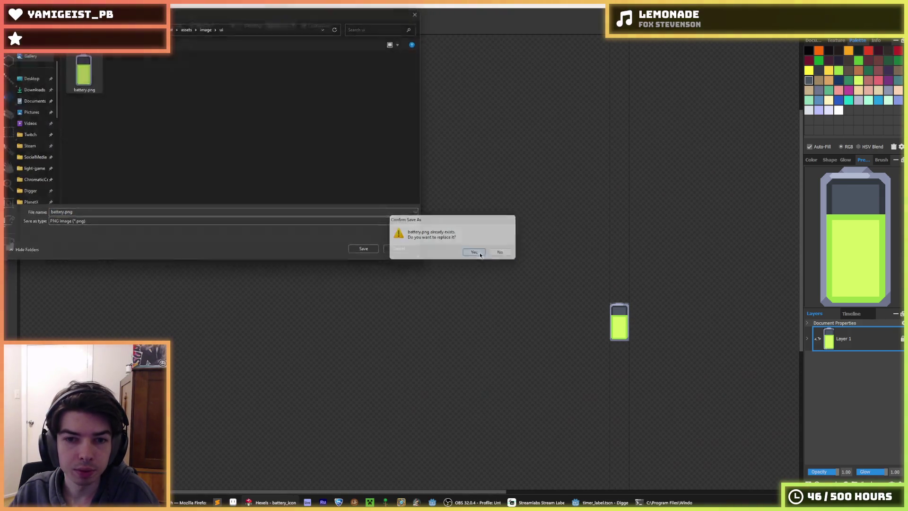
left_click(480, 255)
left_click(491, 357)
key("alt+Tab")
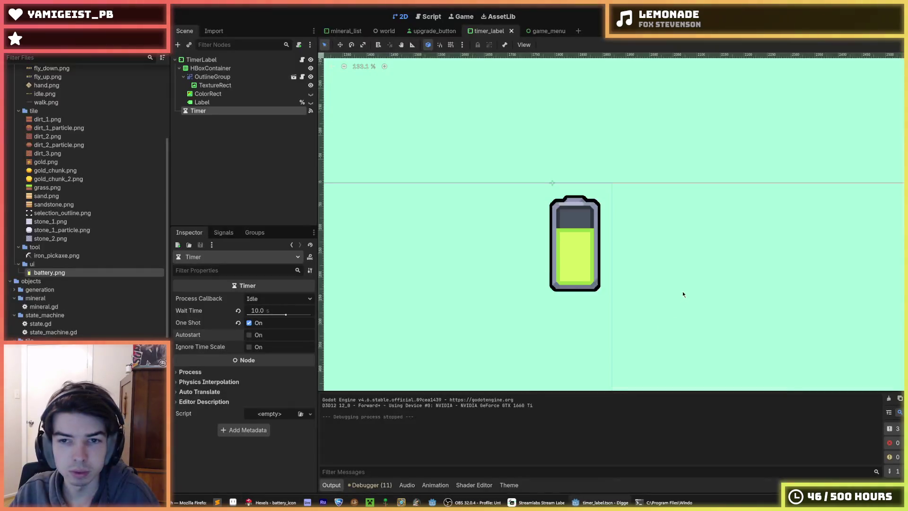
Step: Launch the Digger game with F5 to check the HUD battery icon
scroll(740, 301, "up", 3)
scroll(601, 237, "down", 6)
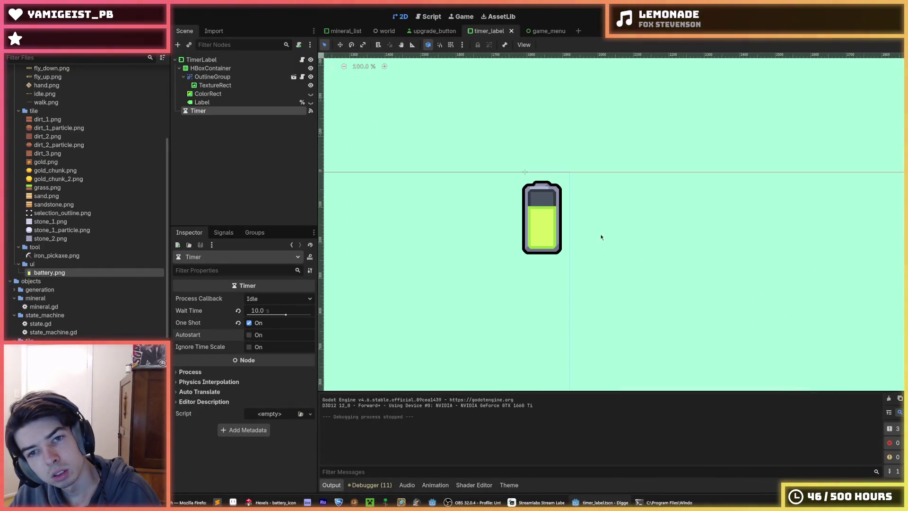
key("F5")
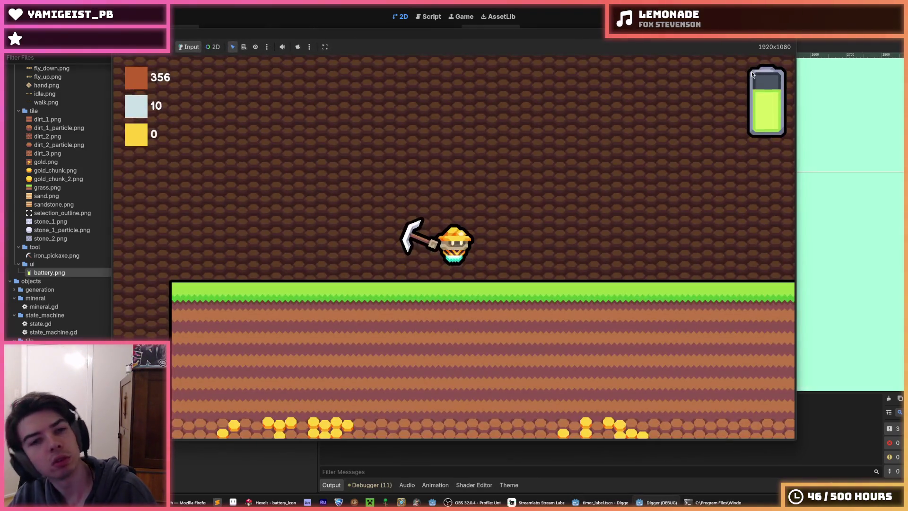
Step: Dig the miner straight down through the grass, dirt and gold layers
key("s")
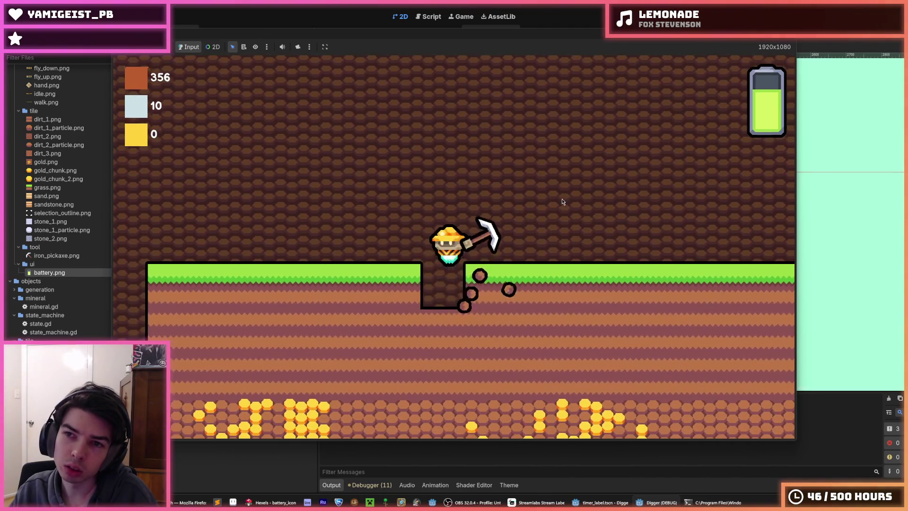
key("s")
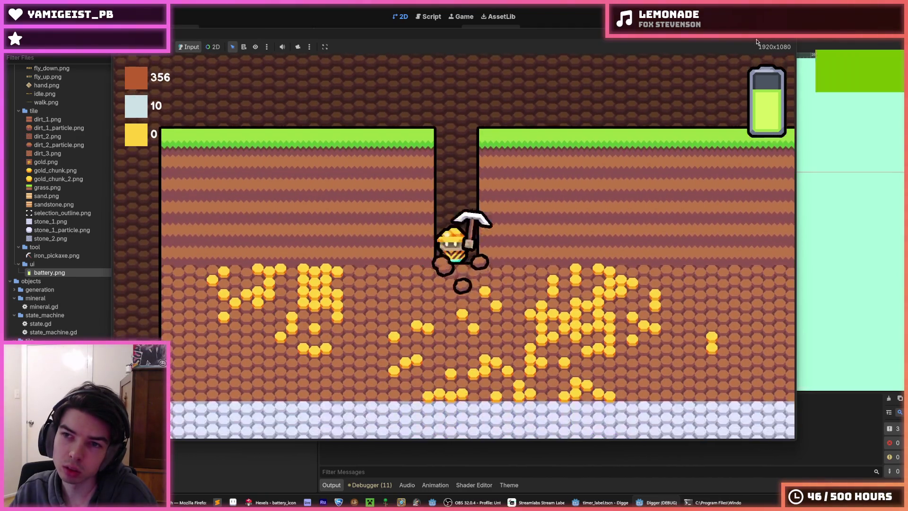
key("s")
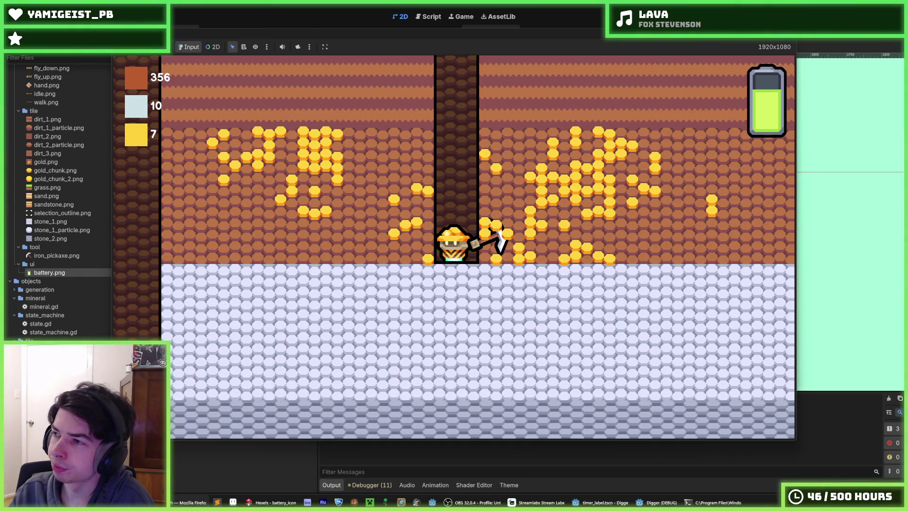
Step: Tunnel the miner rightward through the dirt toward the gold, then stop the run with F8
left_click(617, 160)
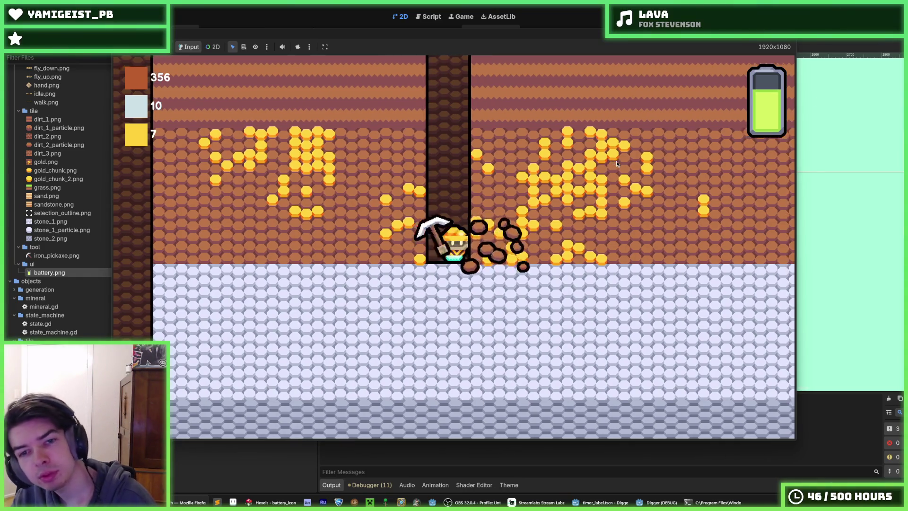
key("d")
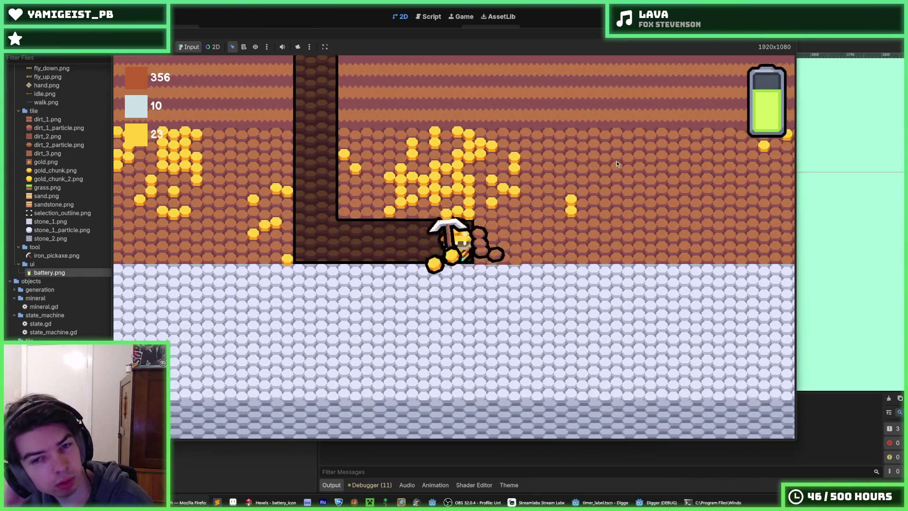
key("d")
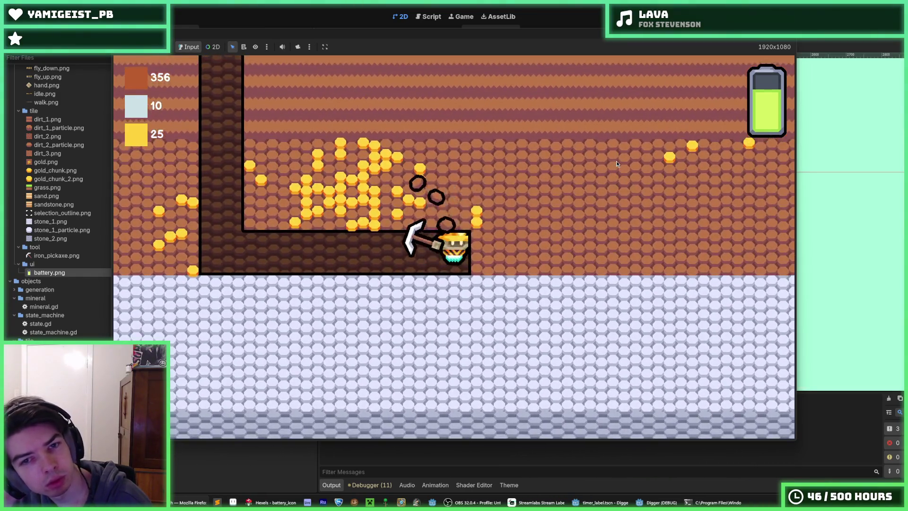
key("space")
key("d")
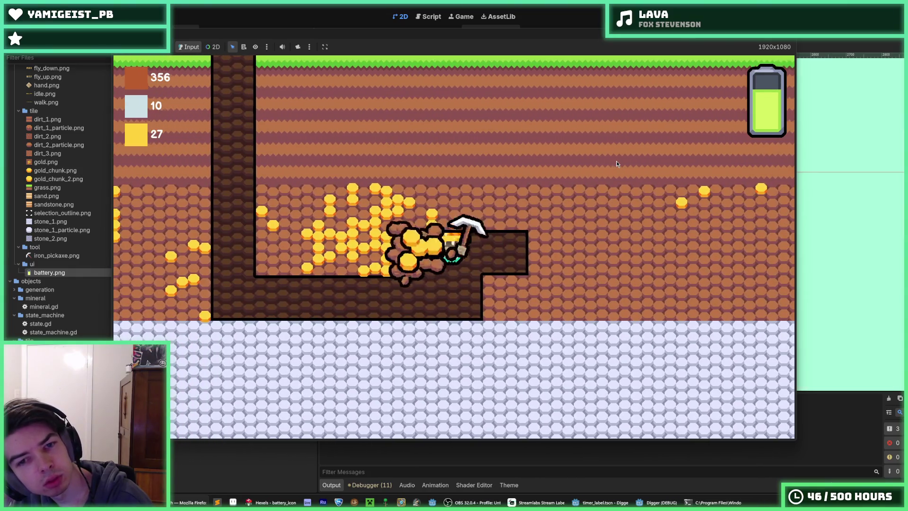
key("d")
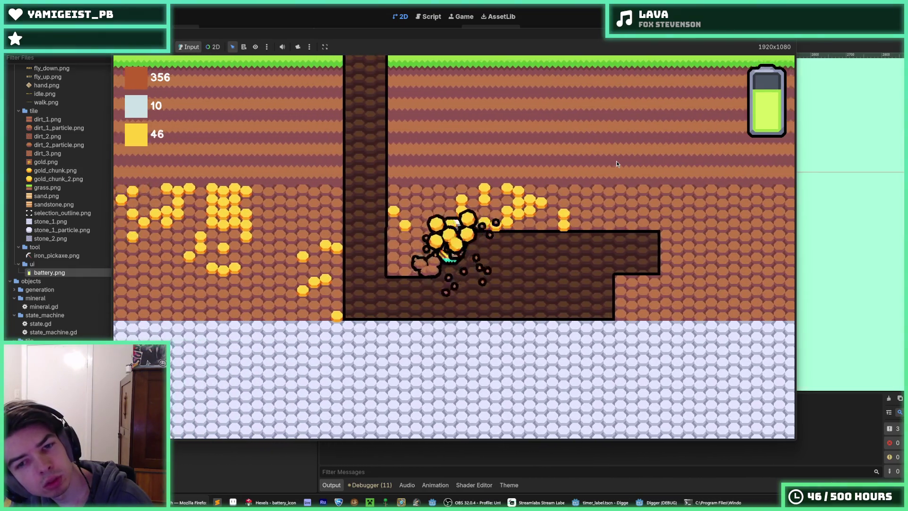
key("a")
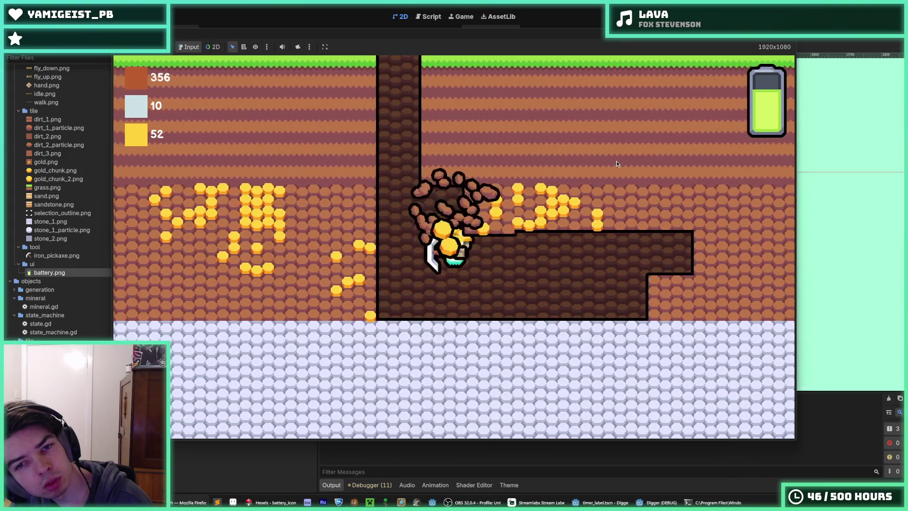
key("space")
key("d")
key("d")
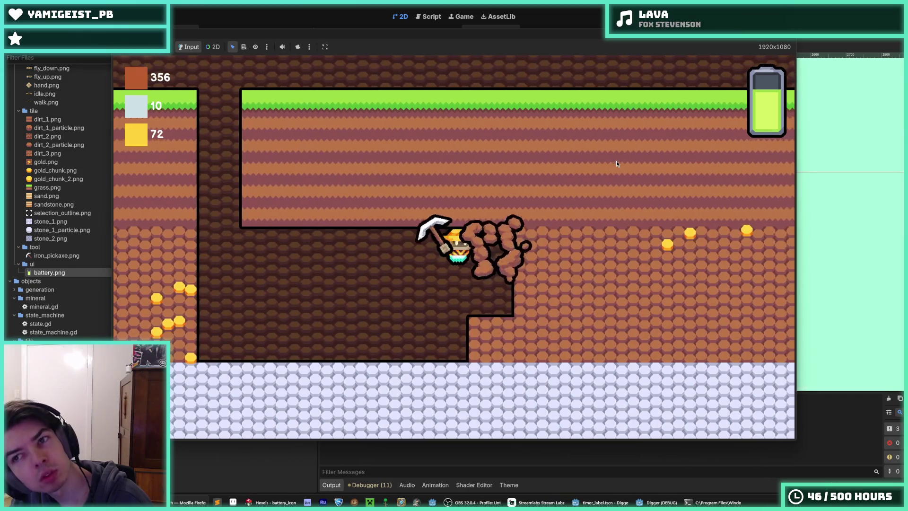
key("d")
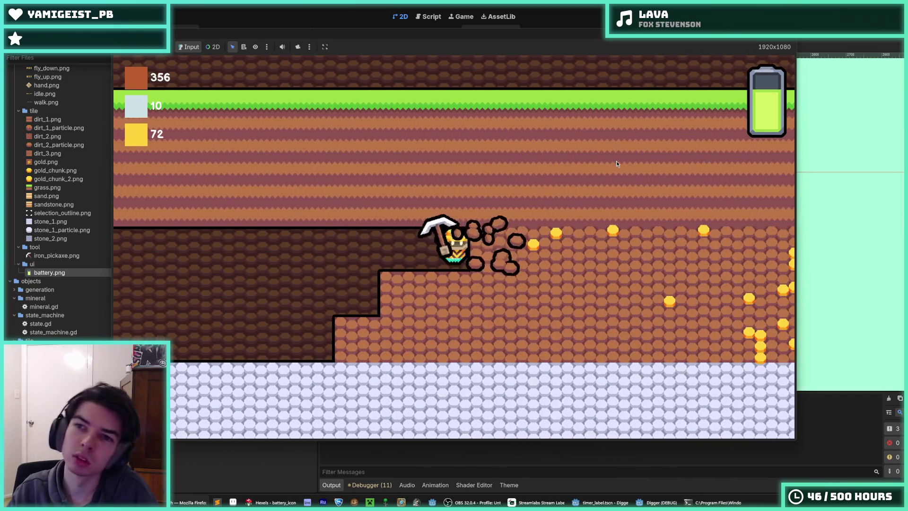
key("d")
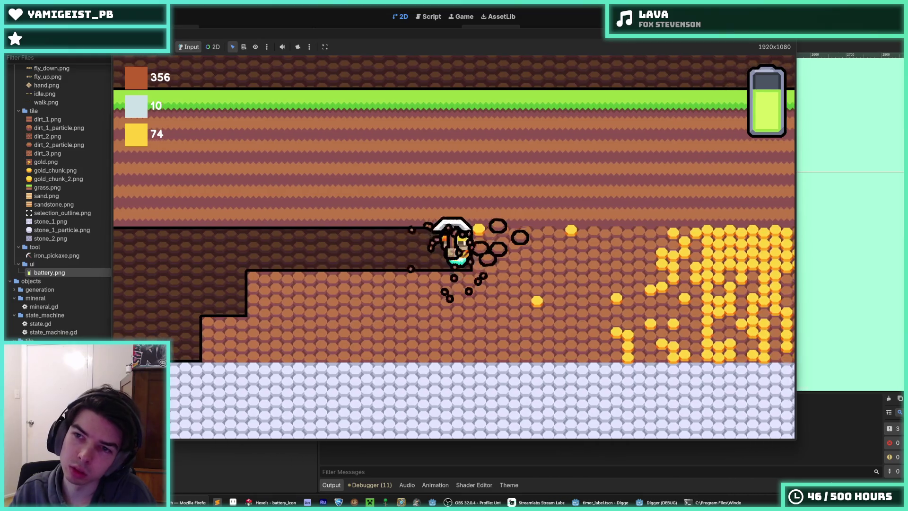
key("d")
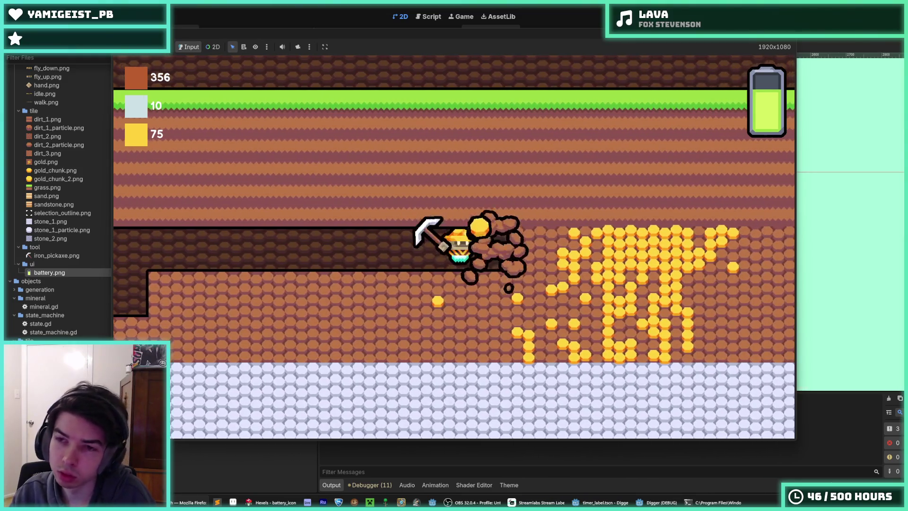
key("d")
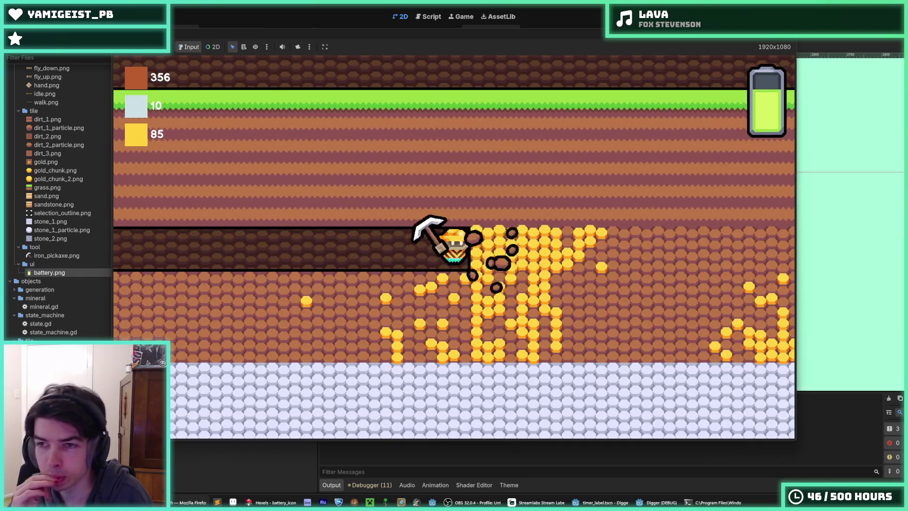
key("d")
key("F8")
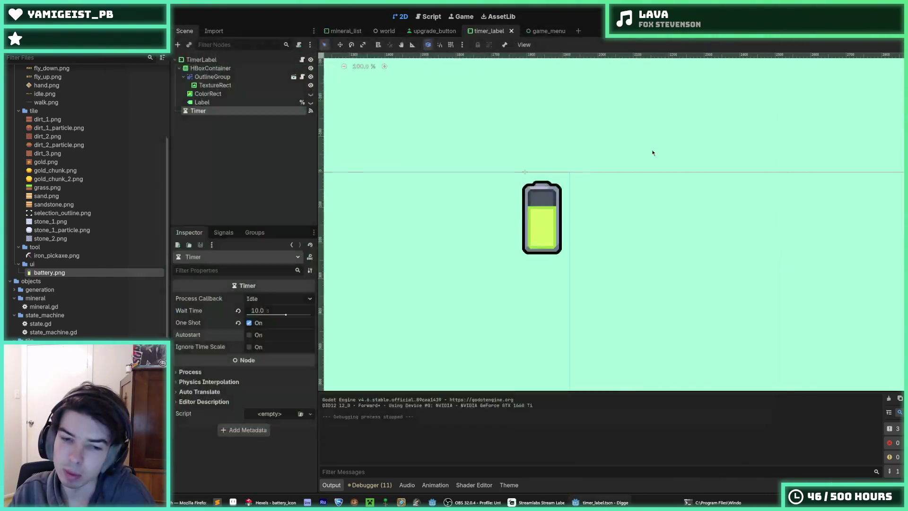
Step: Paint light grey stripes along the battery's left edge
left_click(272, 502)
key("ctrl+0")
left_click(530, 146, "alt")
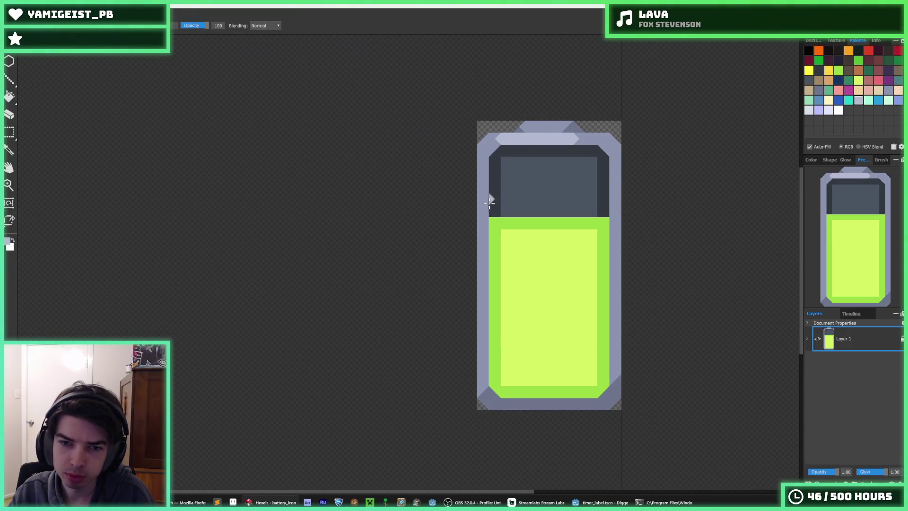
left_click_drag(486, 203, 485, 215)
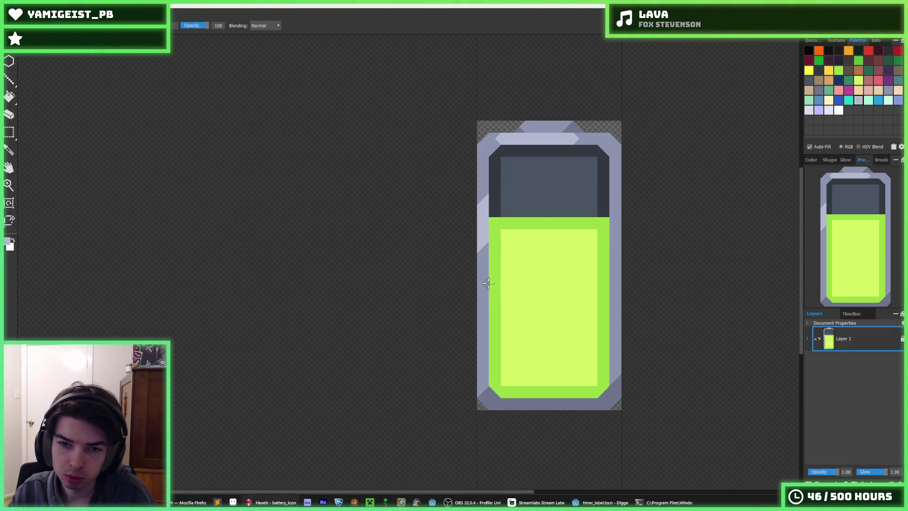
left_click_drag(485, 284, 484, 298)
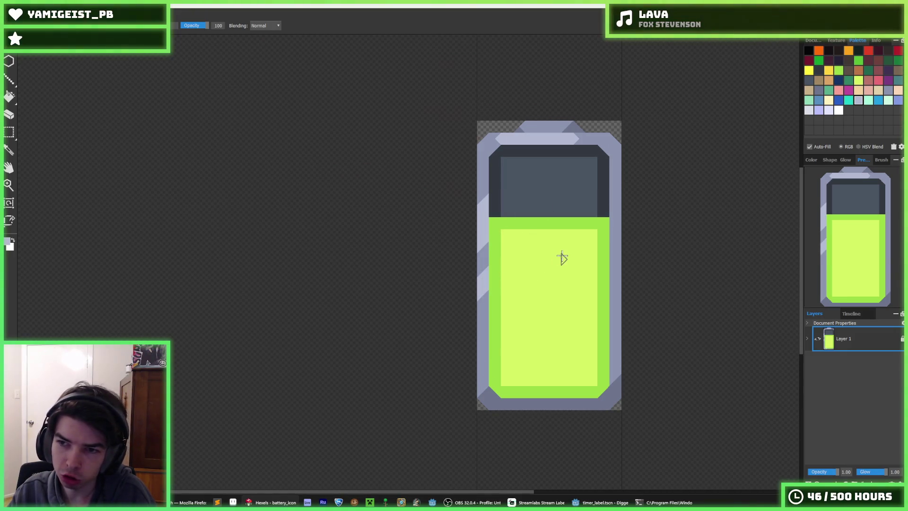
Step: Fill the upper-left bevel stripe with a lighter lavender
key("i")
scroll(527, 248, "down", 3)
scroll(528, 252, "up", 3)
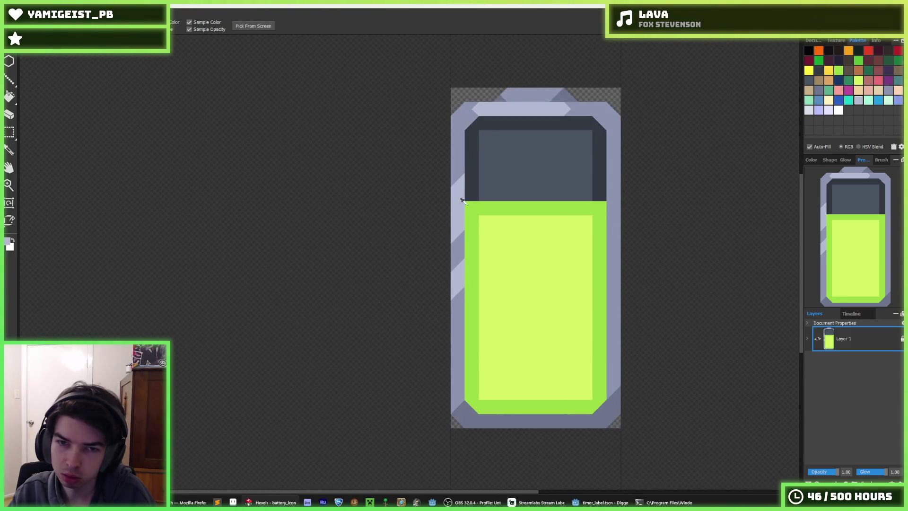
left_click(479, 106)
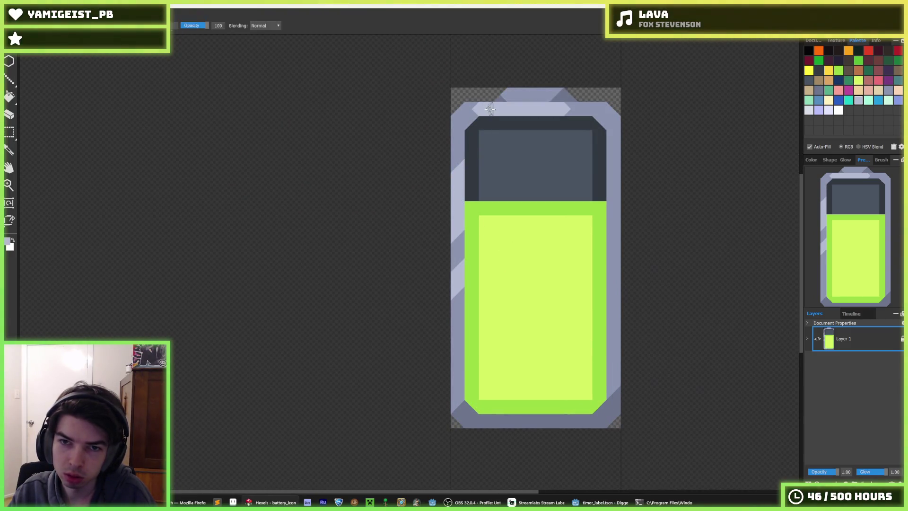
left_click(571, 104)
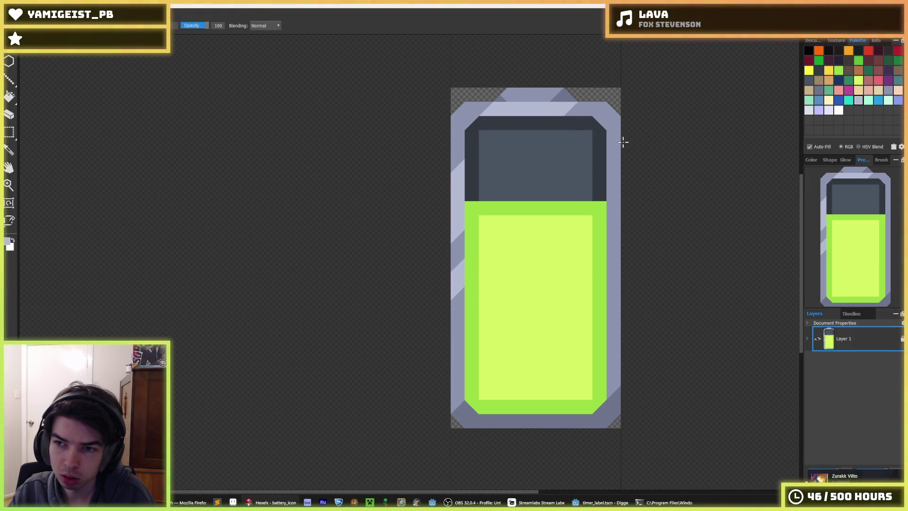
key("alt")
left_click(483, 110)
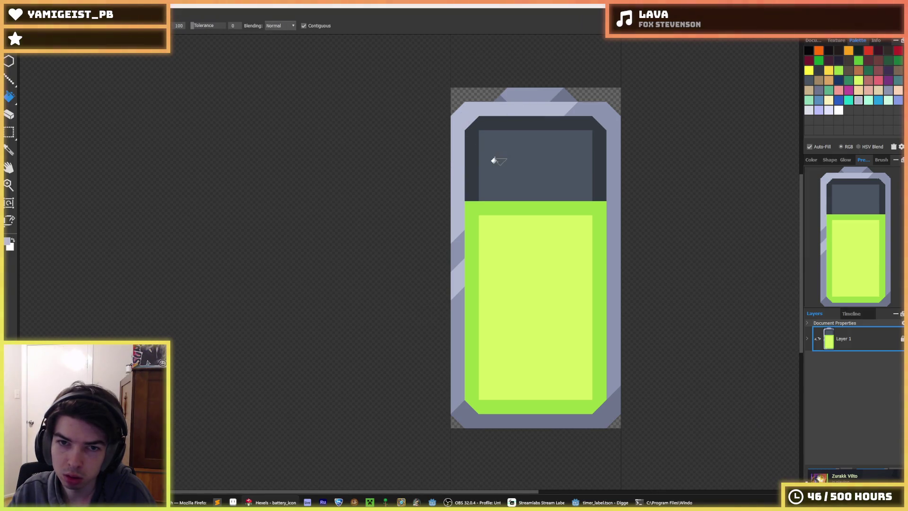
scroll(576, 186, "down", 5)
scroll(584, 211, "up", 5)
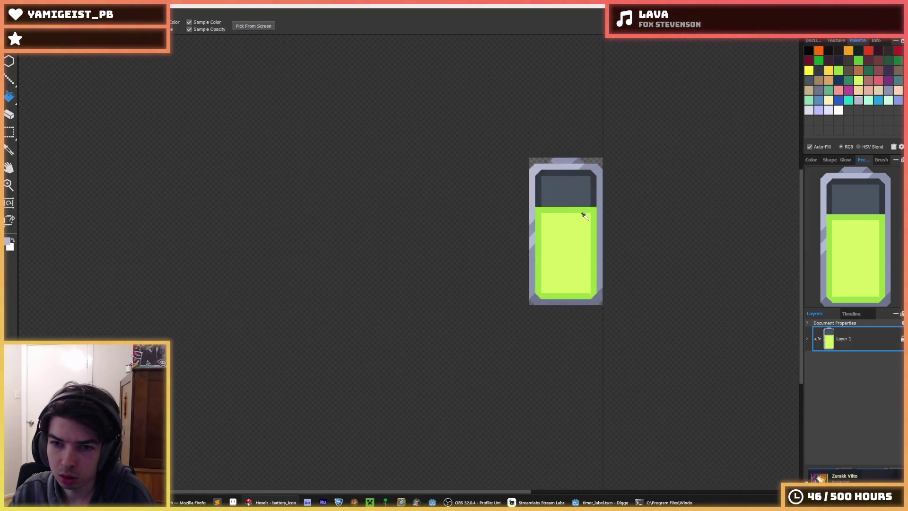
Step: Paint lavender diagonal stripes down the battery's right bevel edge
key("b")
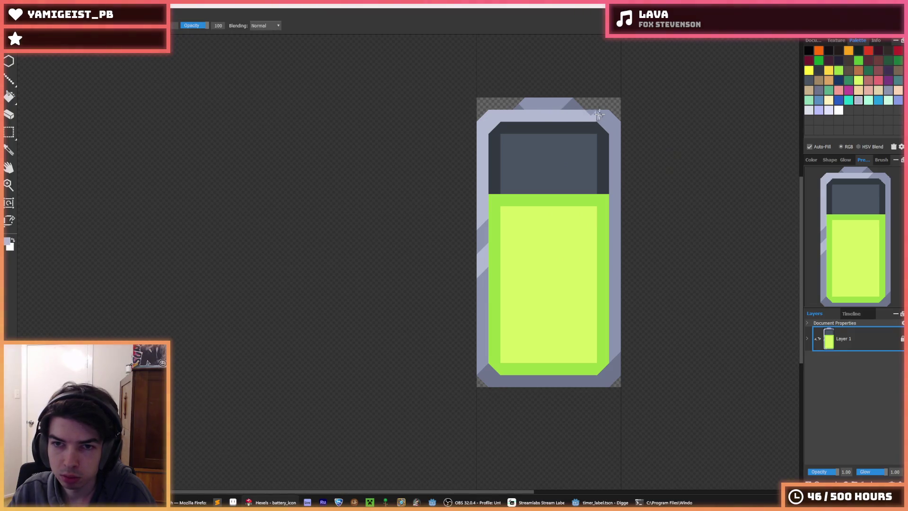
mouse_move(611, 126)
left_mouse_down()
mouse_move(613, 157)
mouse_move(632, 162)
left_mouse_up()
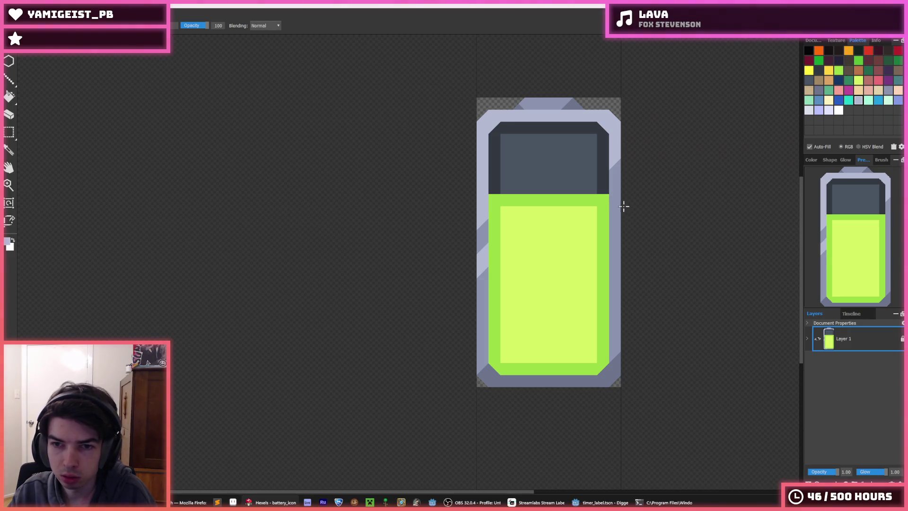
left_click_drag(620, 210, 668, 227)
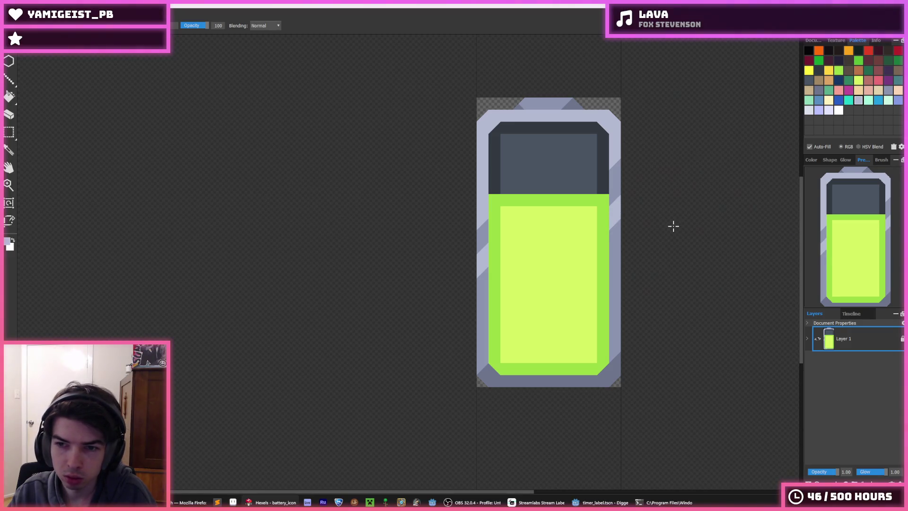
key("i")
scroll(669, 223, "down", 4)
scroll(690, 214, "up", 2)
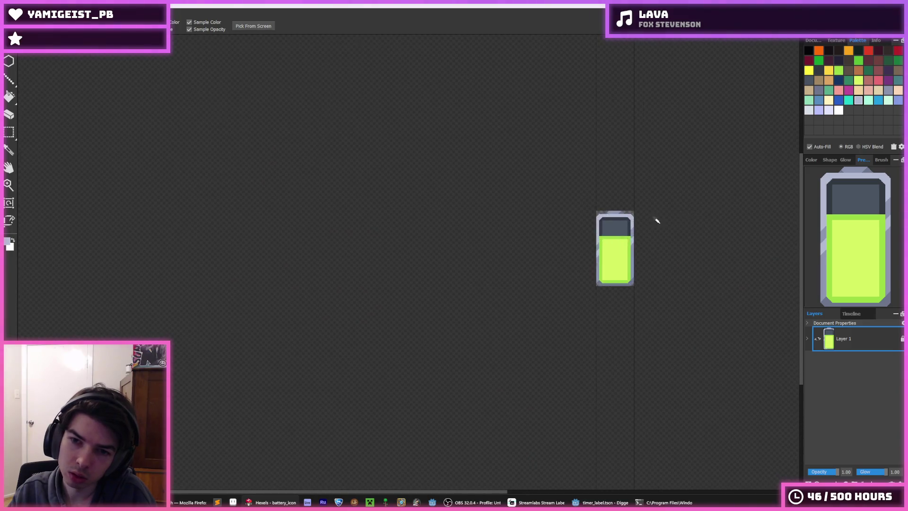
scroll(653, 224, "up", 2)
Step: Add a darker grey diagonal stripe on the battery's right border
key("b")
scroll(620, 286, "up", 3)
left_click(622, 309, "alt")
left_click_drag(628, 234, 614, 273)
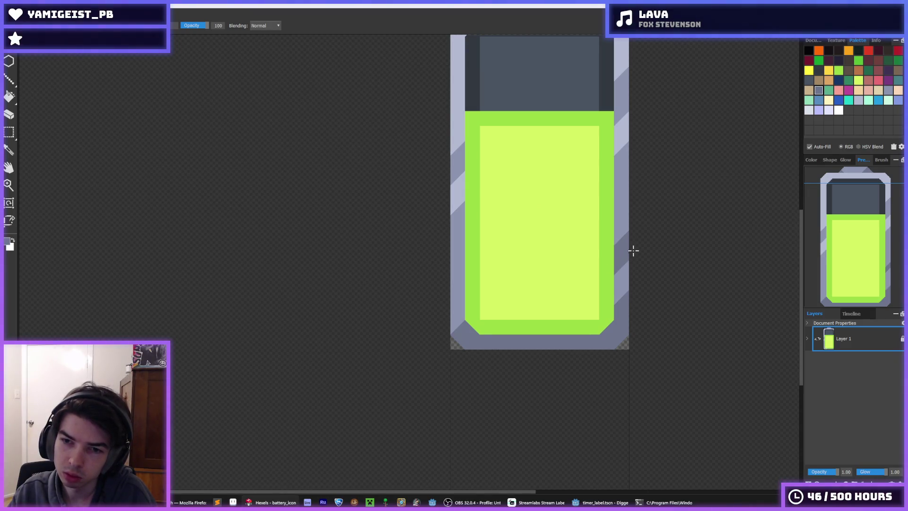
scroll(649, 241, "down", 5)
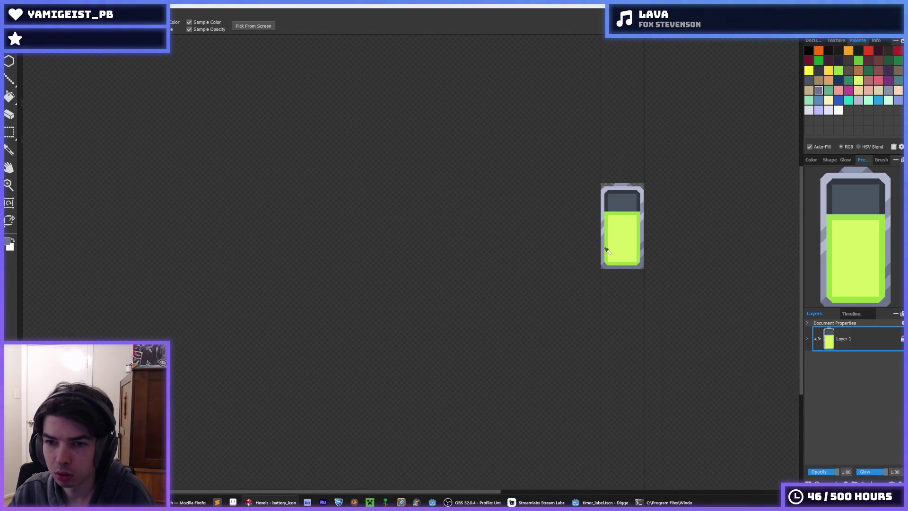
scroll(608, 251, "up", 5)
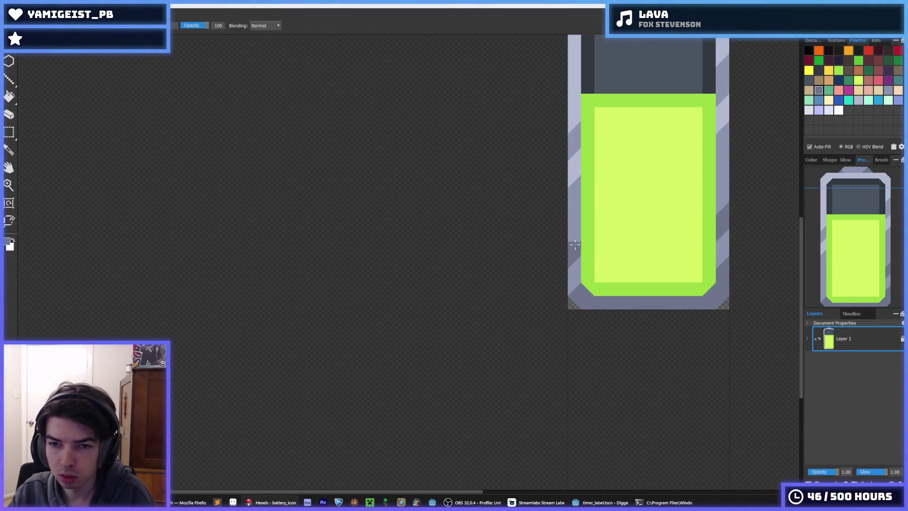
left_click(675, 231, "alt")
scroll(733, 242, "down", 8)
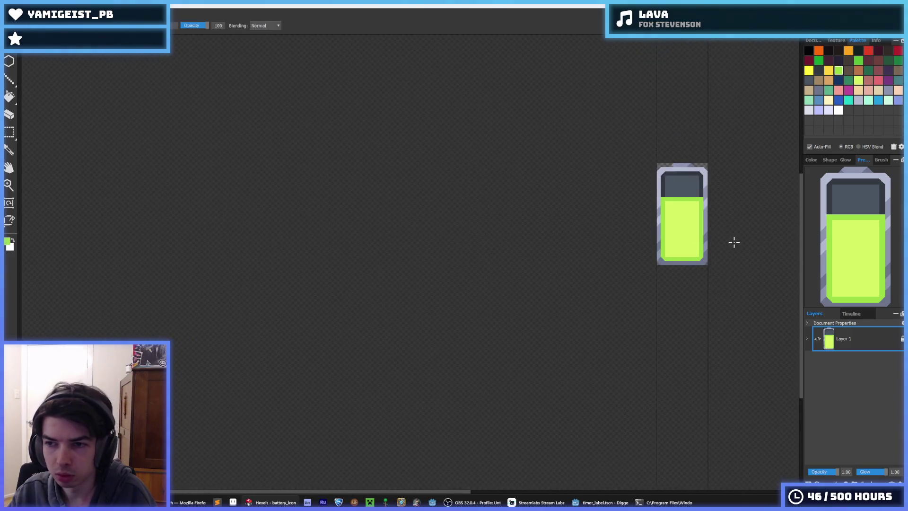
scroll(657, 241, "up", 3)
scroll(595, 219, "up", 1)
scroll(604, 218, "down", 2)
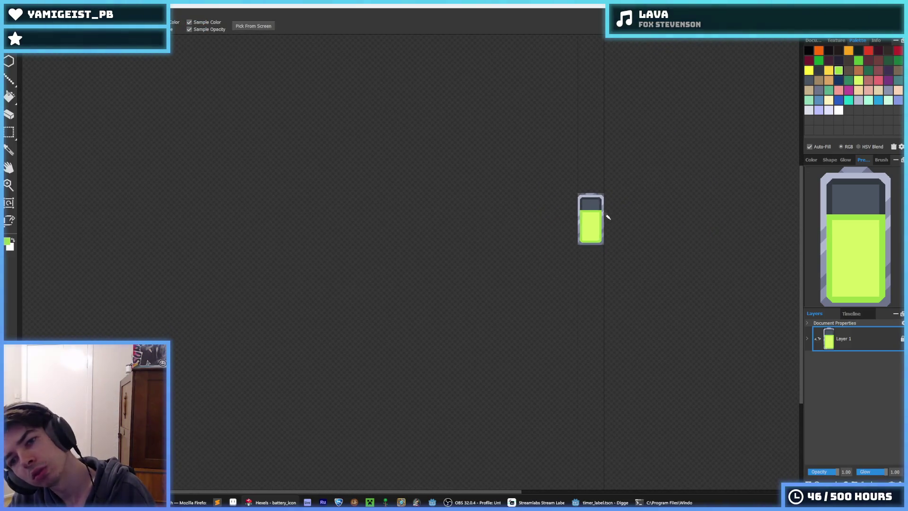
scroll(625, 187, "up", 2)
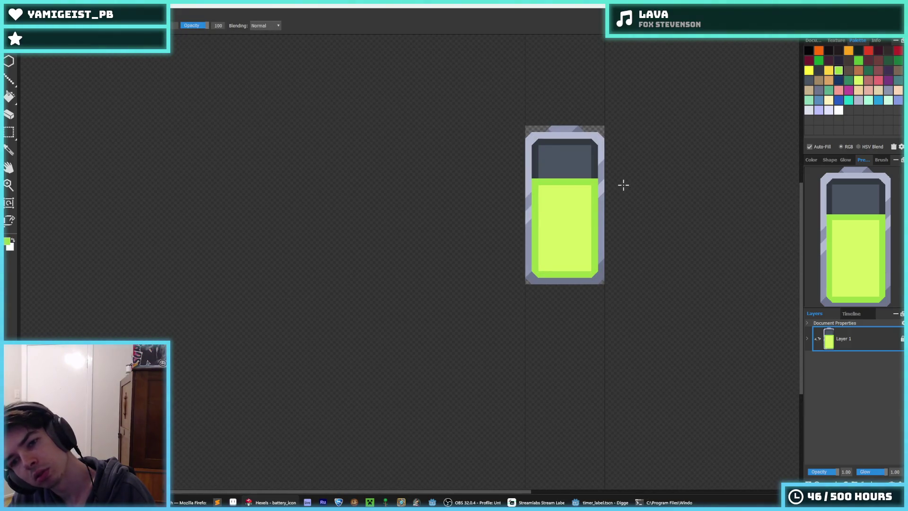
Step: Export over battery.png, confirm overwriting, and run the game in Godot with F5
key("ctrl+e")
left_click(84, 71)
left_click(362, 248)
left_click(474, 252)
left_click(490, 358)
left_click(600, 502)
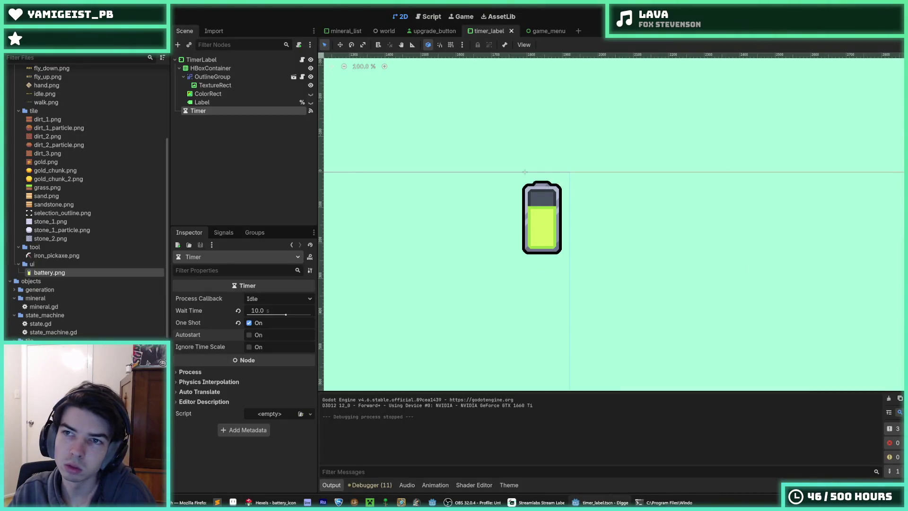
key("F5")
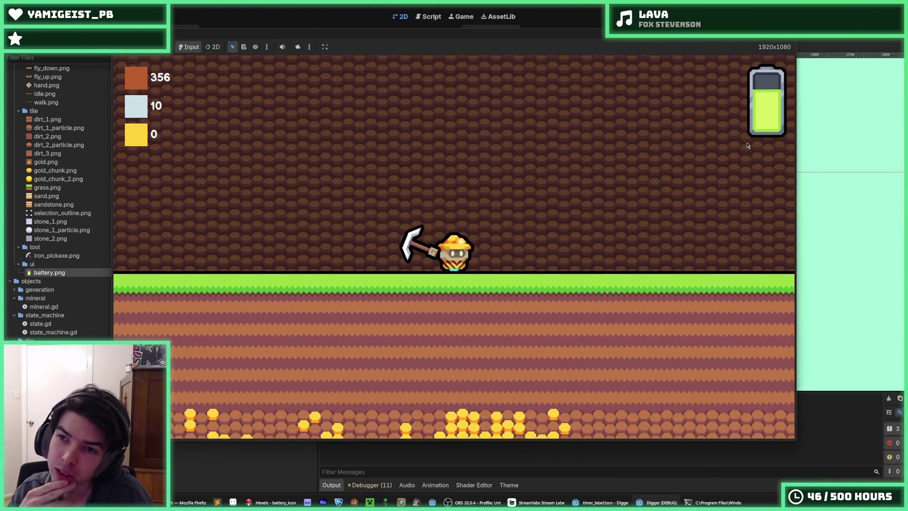
Step: Dig a shaft down and fly the miner back up, then stop the game and return to Hexels
key("s")
key("w")
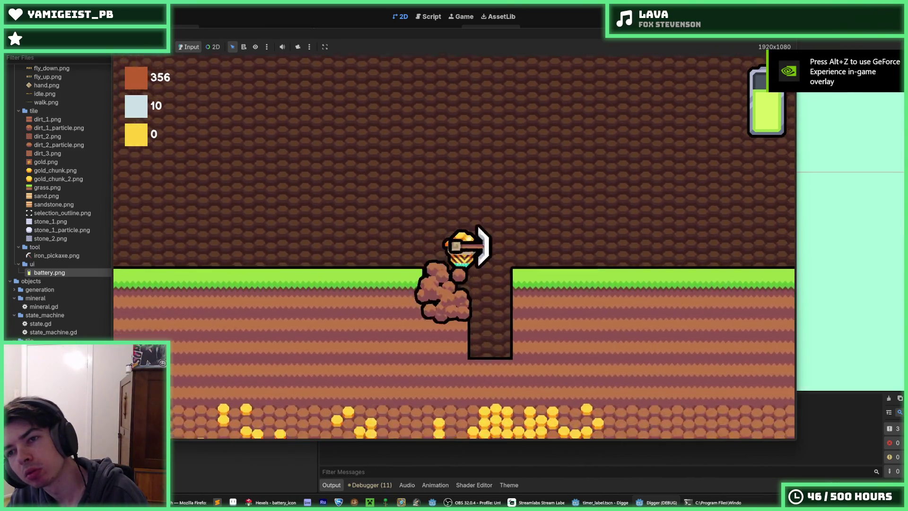
key("s")
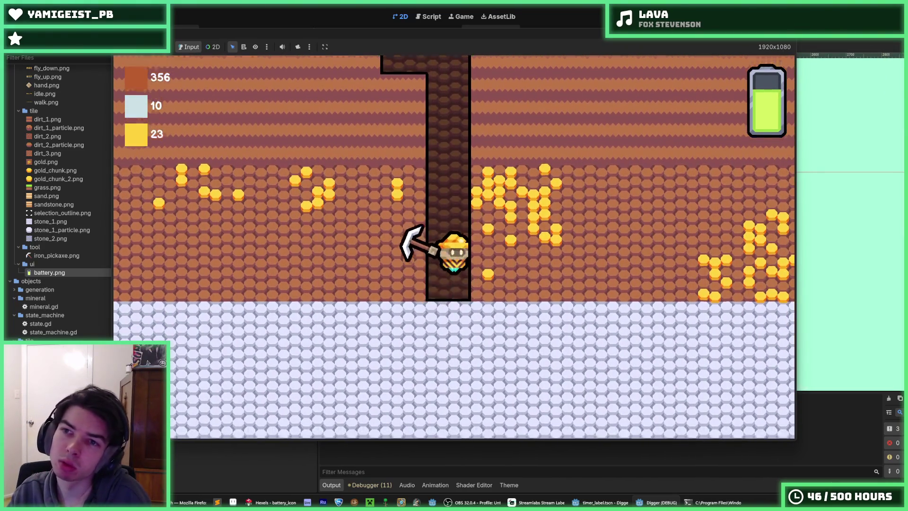
key("w")
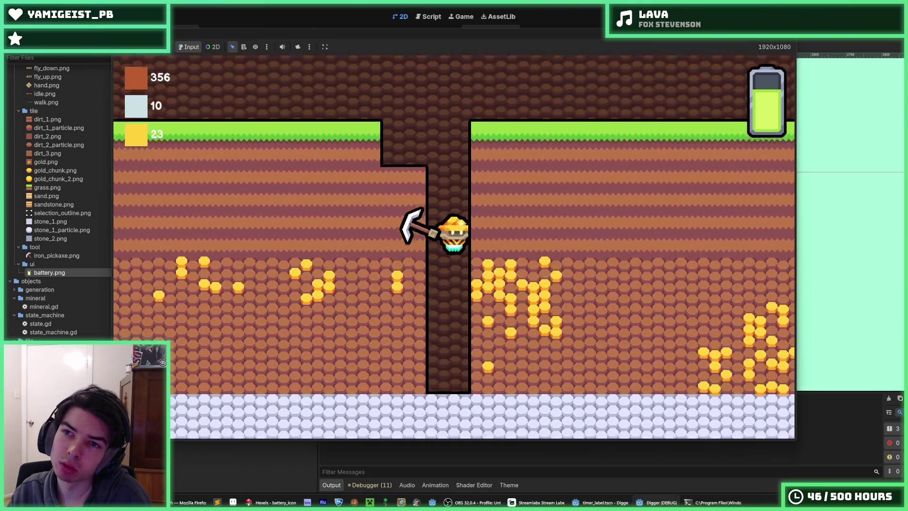
key("d")
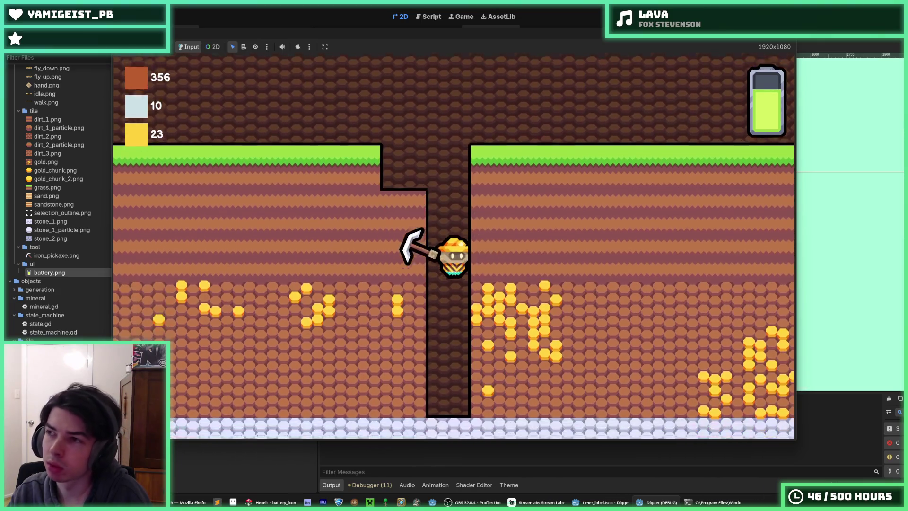
key("w")
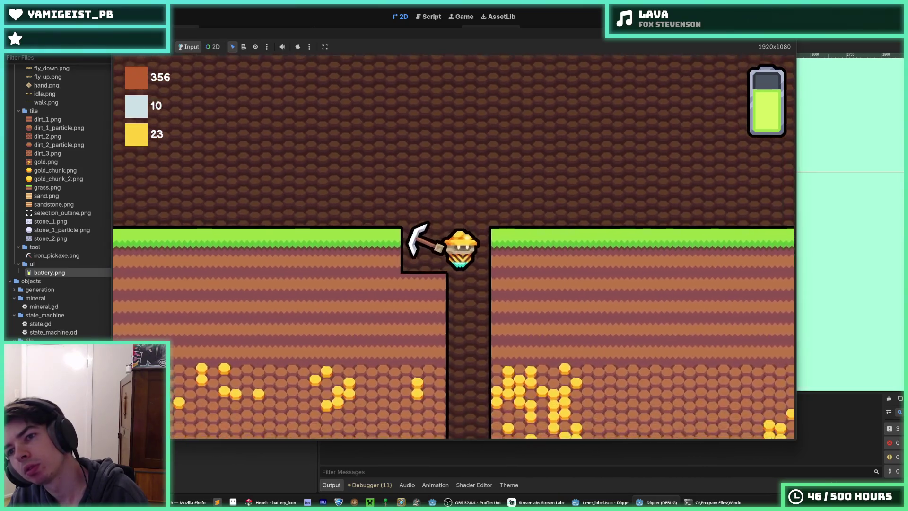
key("F8")
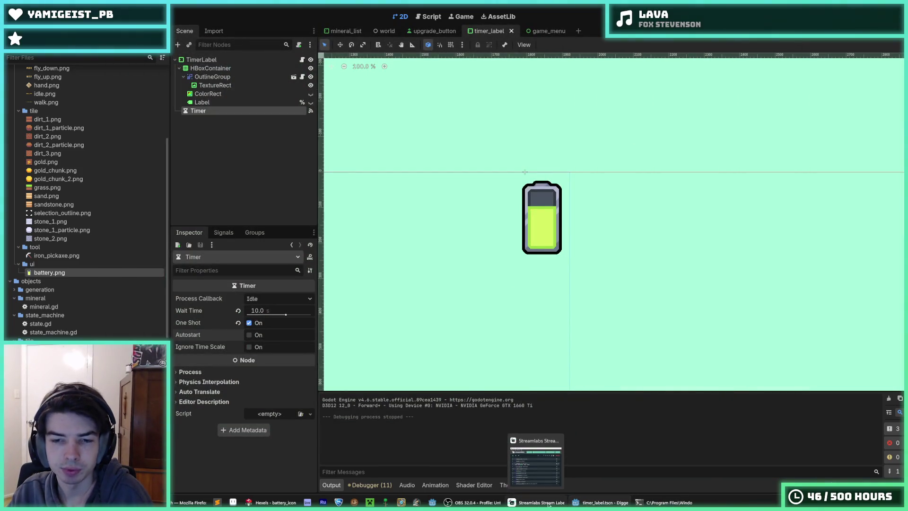
key("alt+Tab")
Step: Paint a darker green shading band down the lower part of the battery's fill
scroll(645, 219, "up", 3)
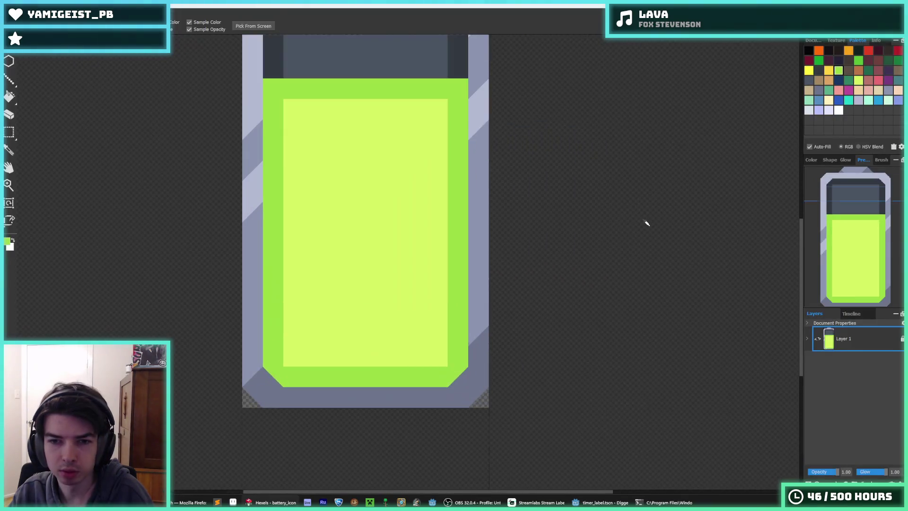
scroll(418, 217, "down", 1)
left_click(858, 61)
mouse_move(312, 258)
left_mouse_down()
mouse_move(312, 327)
mouse_move(328, 342)
mouse_move(445, 337)
mouse_move(449, 284)
mouse_move(432, 310)
mouse_move(434, 331)
mouse_move(416, 320)
mouse_move(416, 333)
mouse_move(432, 303)
mouse_move(383, 331)
mouse_move(318, 310)
mouse_move(314, 332)
mouse_move(367, 329)
mouse_move(320, 302)
mouse_move(325, 310)
mouse_move(404, 324)
mouse_move(432, 290)
left_mouse_up()
key("alt")
scroll(448, 294, "down", 2)
scroll(449, 279, "up", 2)
left_click(448, 240, "alt")
left_click(341, 307, "alt")
left_click(414, 290, "alt")
Step: Give the bottom band a stepped zigzag medium-green edge, undoing the last shading stroke
left_click(427, 339, "alt")
left_click_drag(426, 338, 412, 343)
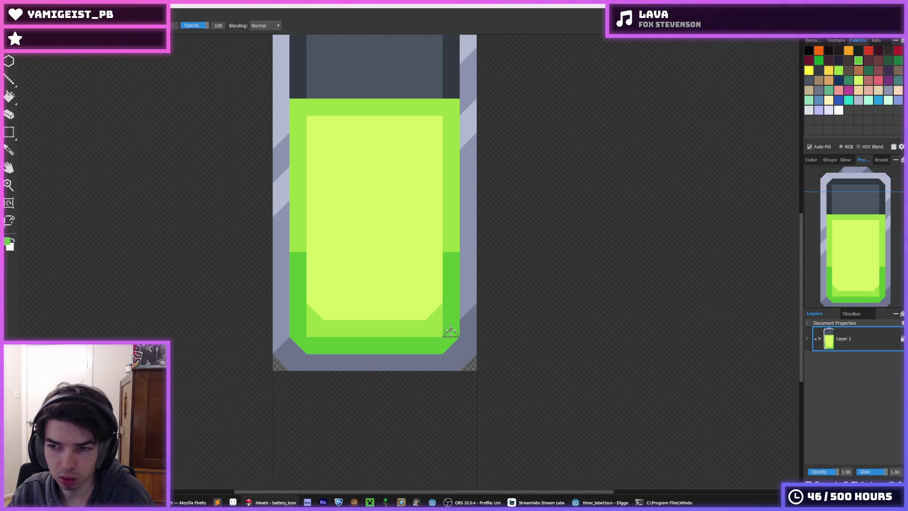
scroll(487, 298, "down", 2)
scroll(426, 300, "up", 2)
left_click(458, 339, "alt")
mouse_move(473, 310)
left_mouse_down()
mouse_move(349, 308)
mouse_move(373, 334)
mouse_move(382, 330)
mouse_move(345, 320)
mouse_move(379, 318)
mouse_move(340, 300)
mouse_move(367, 314)
mouse_move(450, 320)
mouse_move(475, 298)
mouse_move(431, 321)
left_mouse_up()
left_click(475, 290, "alt")
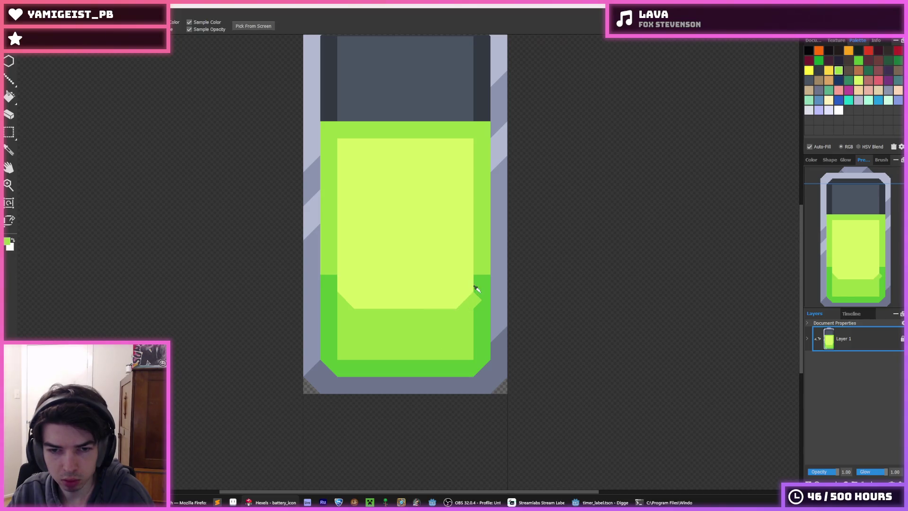
scroll(482, 293, "down", 5)
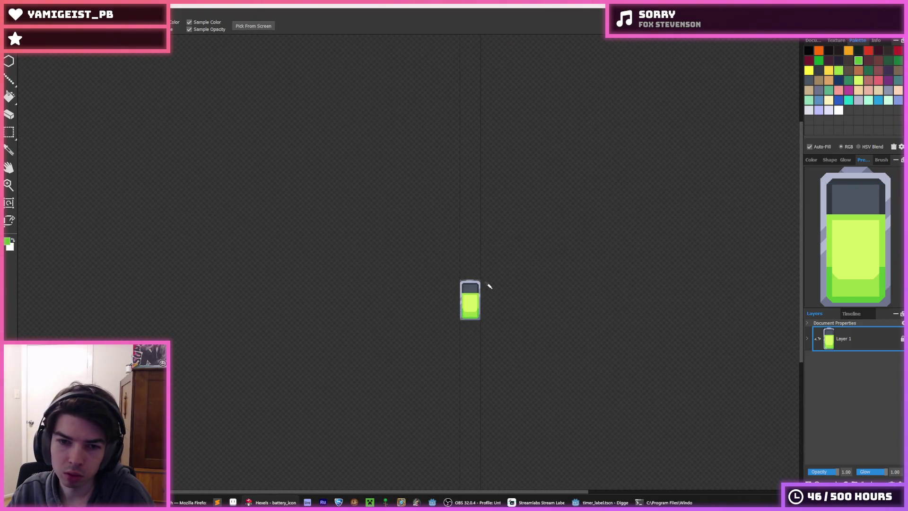
scroll(474, 292, "up", 5)
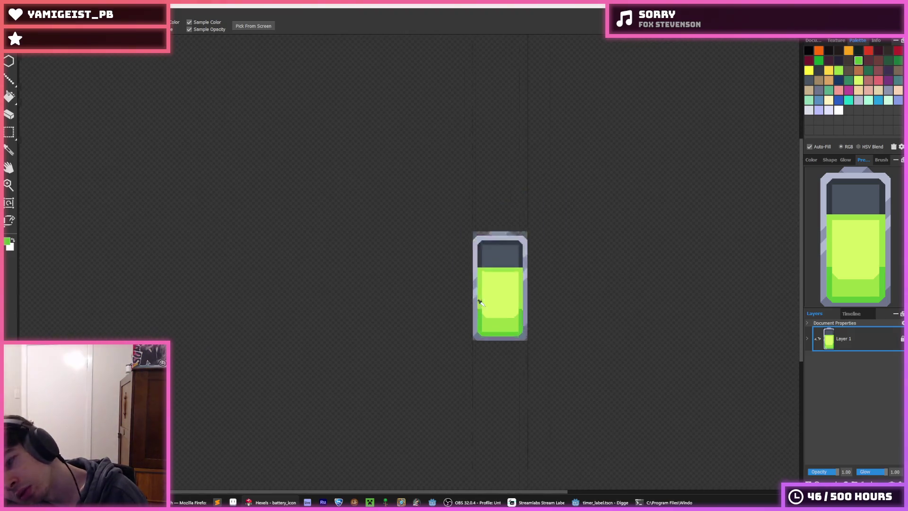
key("ctrl+z")
Step: Undo the green shading strokes and clear the leftover dark green strip at lower left
key("ctrl+z")
key("ctrl+z")
key("ctrl+z")
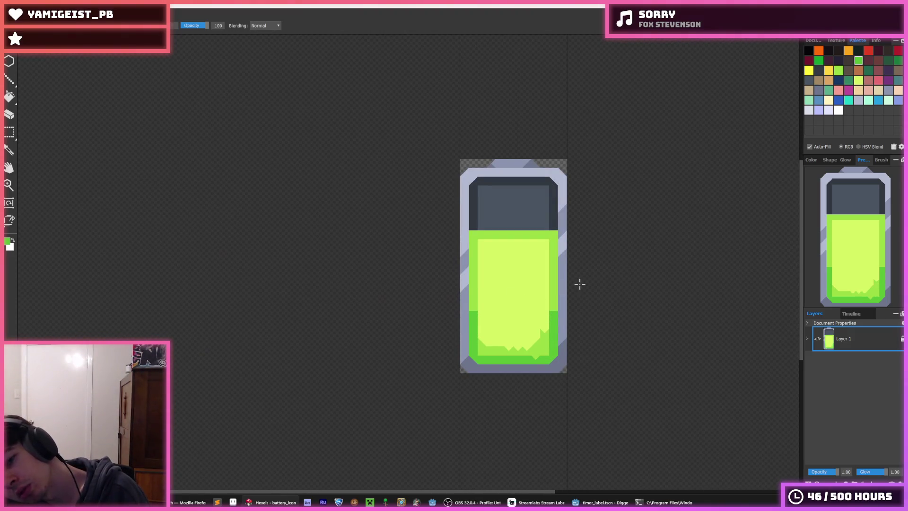
key("ctrl+z")
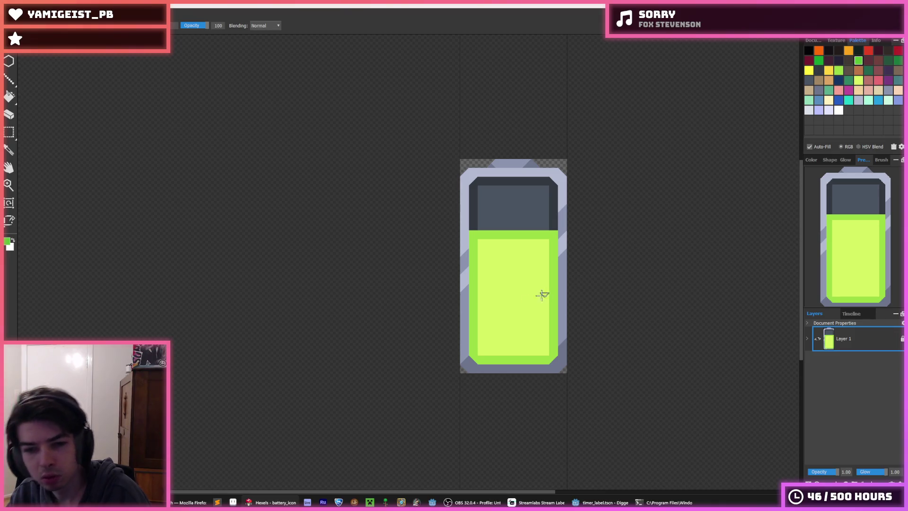
left_click(506, 328, "alt")
scroll(492, 357, "up", 3)
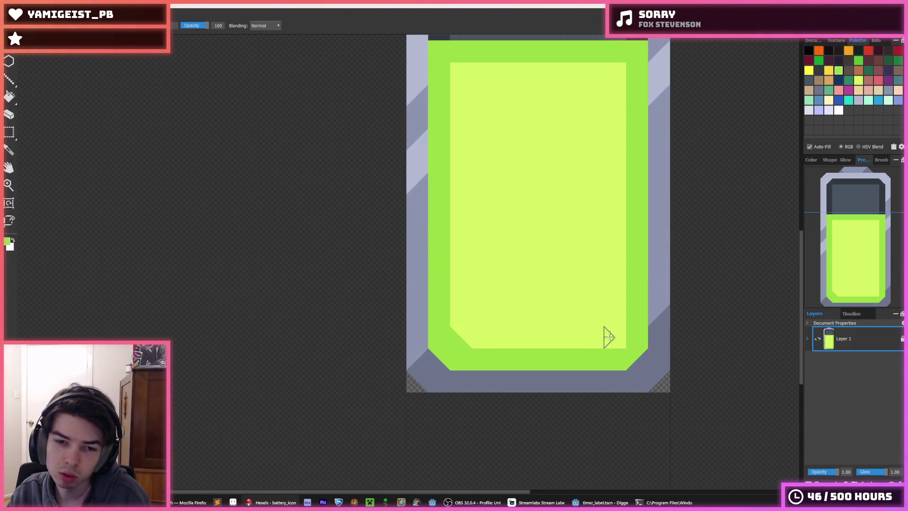
scroll(653, 315, "down", 3)
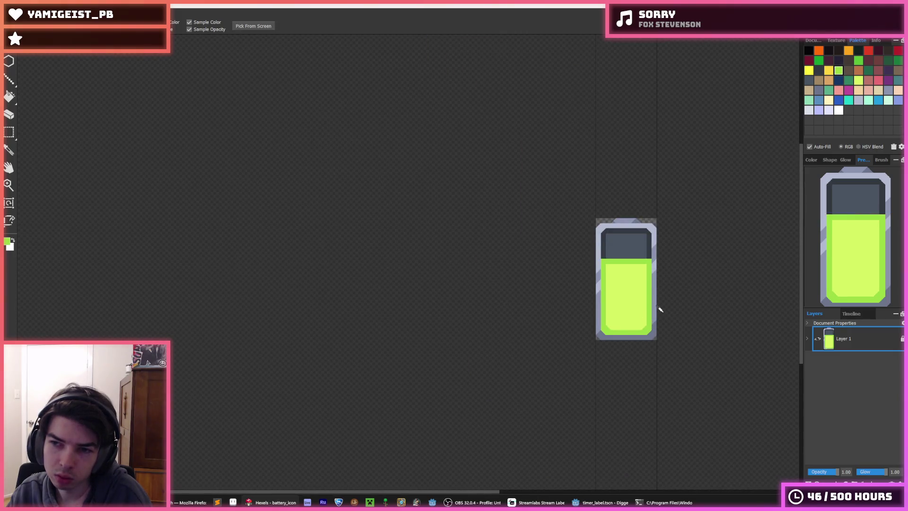
scroll(671, 301, "down", 2)
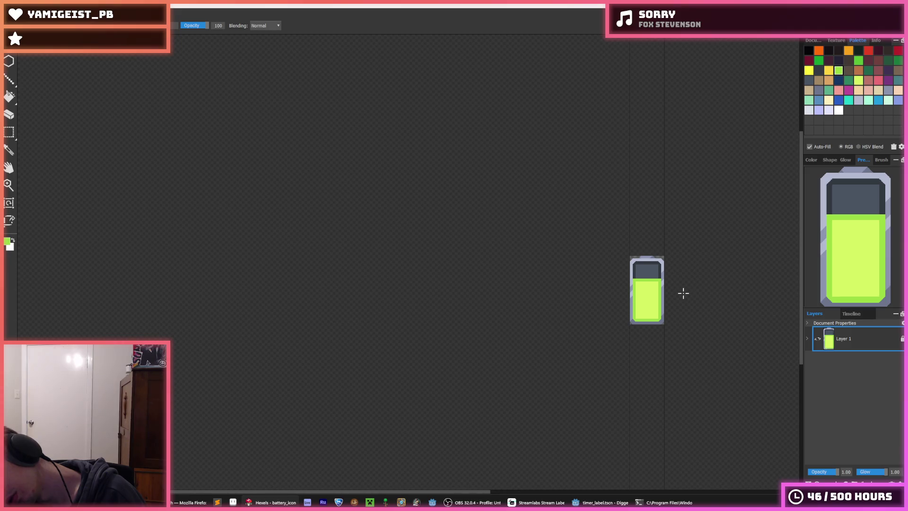
scroll(667, 270, "up", 3)
Step: Chamfer both top corners of the dark grey screen area
left_click(542, 221, "alt")
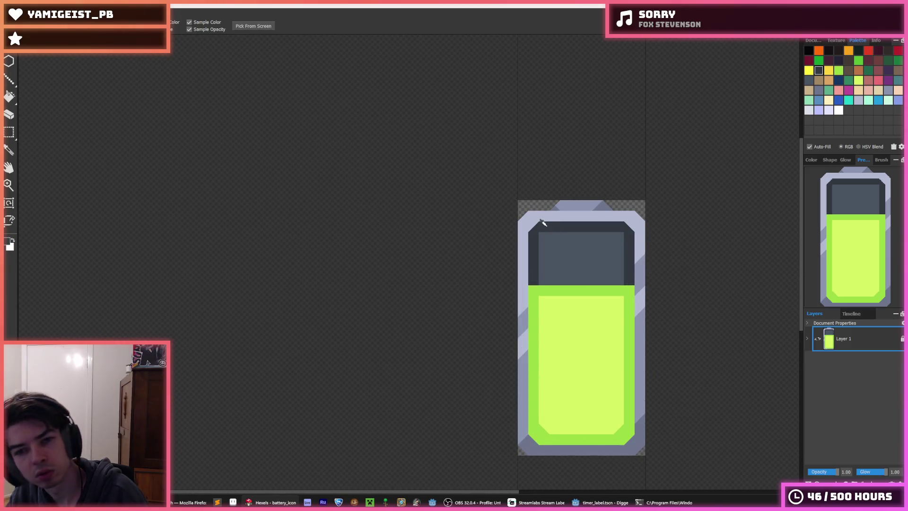
left_click(540, 235)
left_click(622, 236)
left_click(639, 254, "alt")
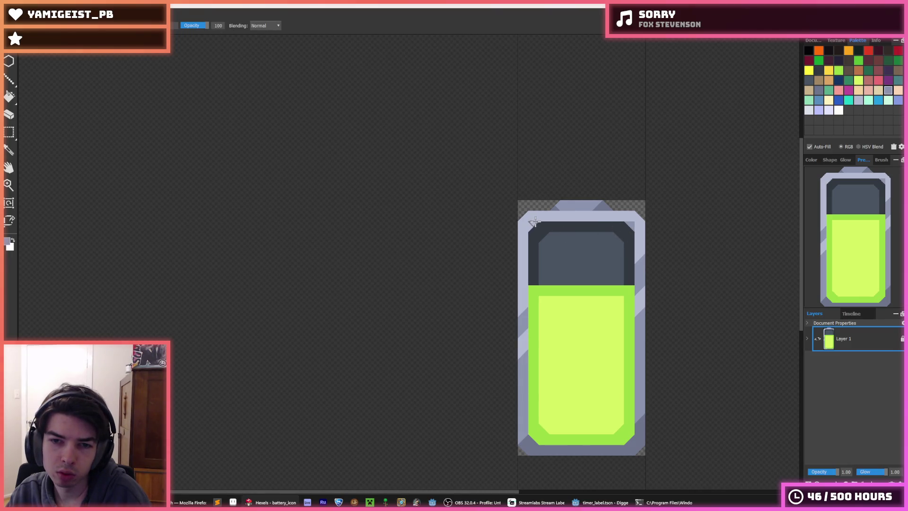
scroll(599, 248, "down", 3)
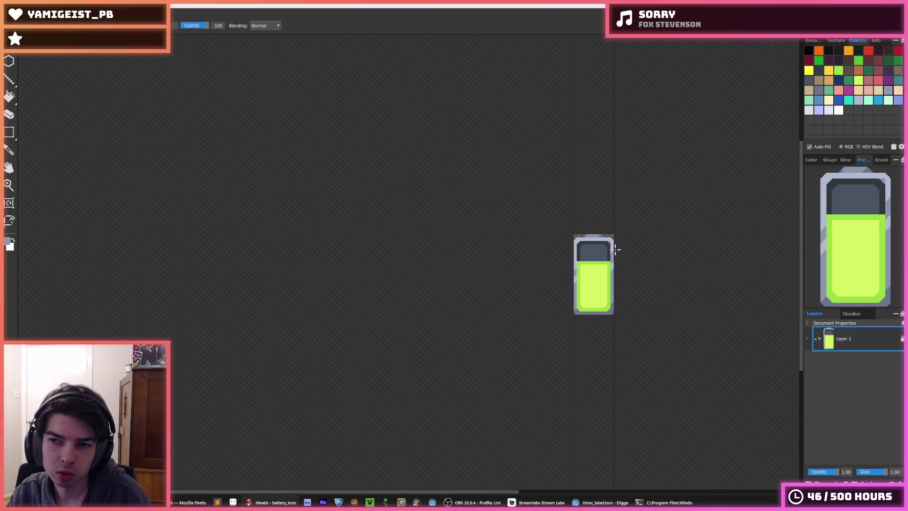
scroll(594, 240, "up", 3)
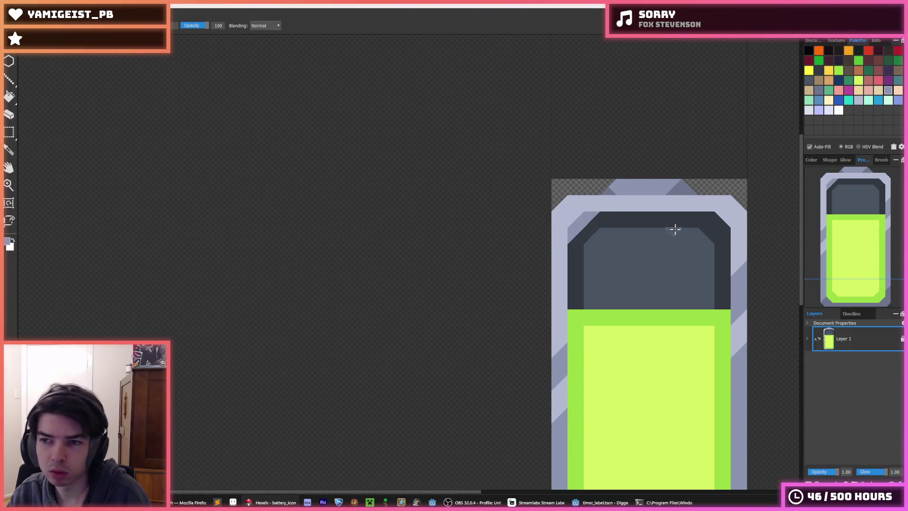
scroll(688, 261, "down", 3)
scroll(692, 243, "up", 2)
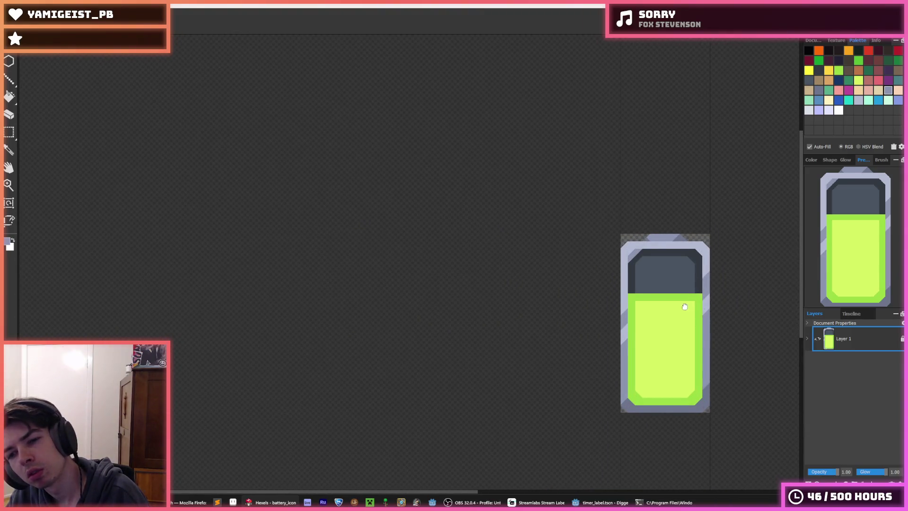
Step: Touch up the frame's bottom-left corner in dark grey-blue and notch the border's bottom-right corner
left_click_drag(685, 293, 634, 230)
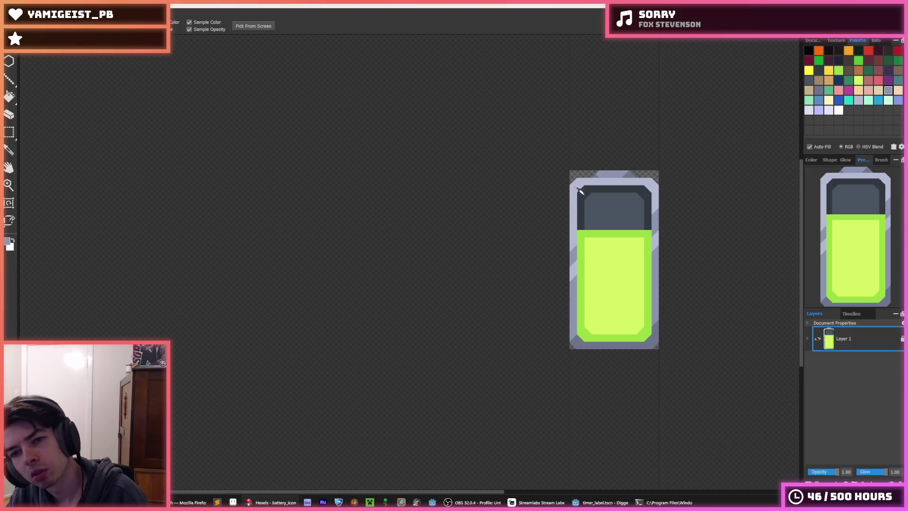
scroll(578, 187, "up", 2)
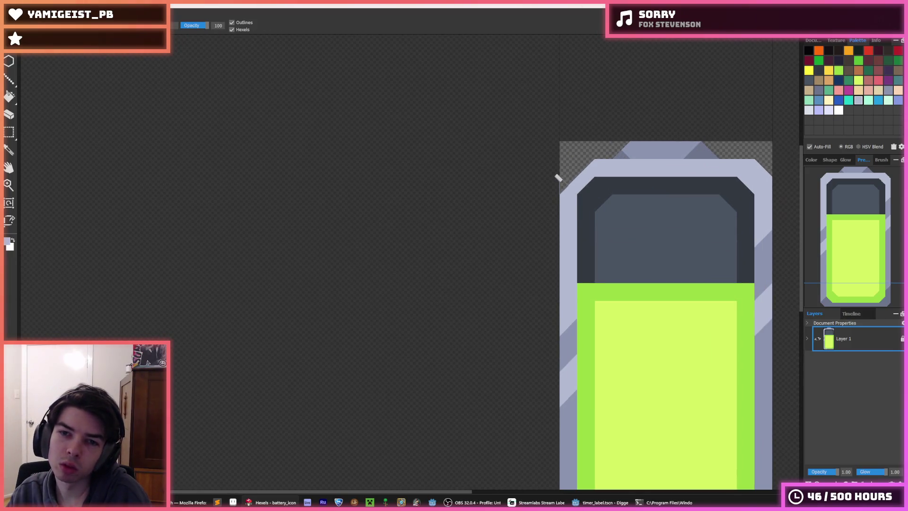
left_click_drag(720, 187, 571, 130)
scroll(623, 123, "down", 2)
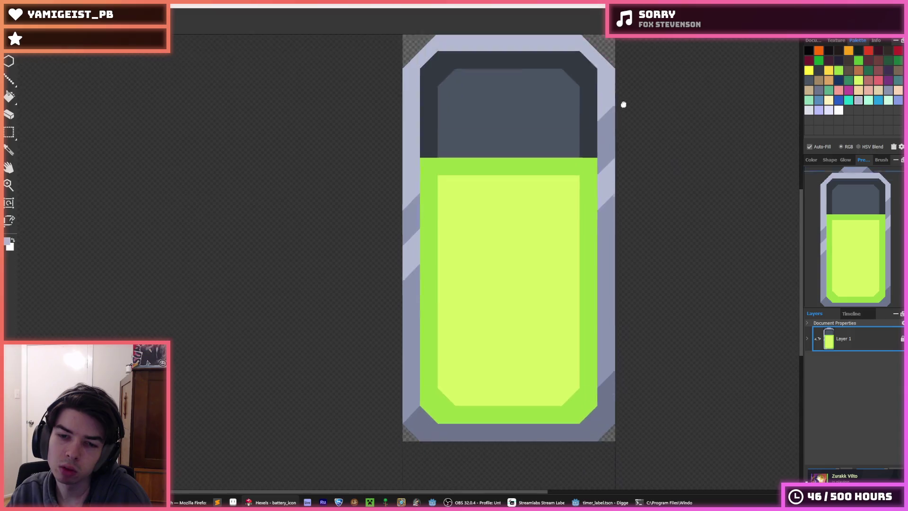
left_click_drag(462, 417, 411, 402)
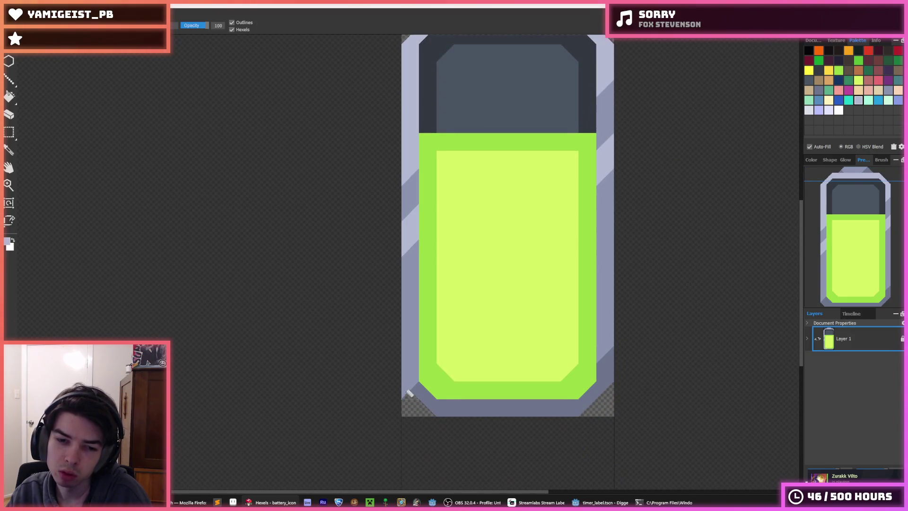
left_click(426, 377, "alt")
left_click(437, 386)
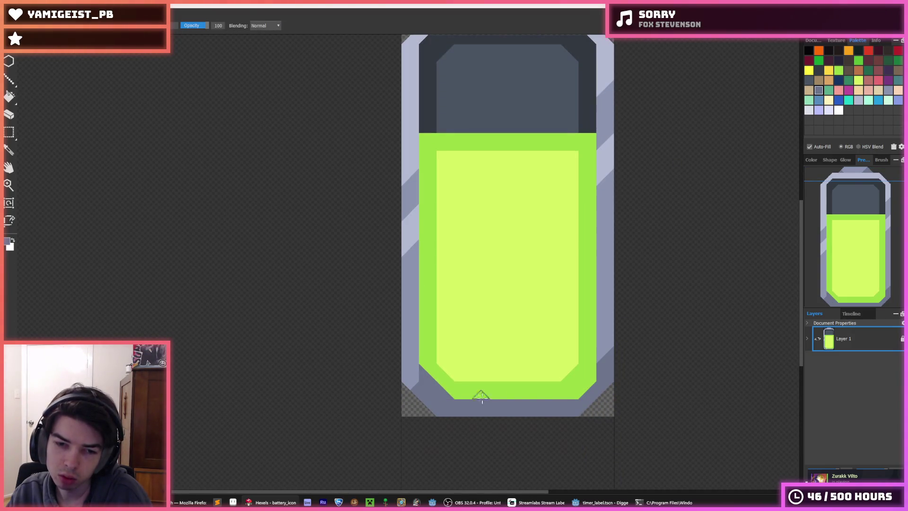
left_click(575, 392)
scroll(547, 361, "up", 3)
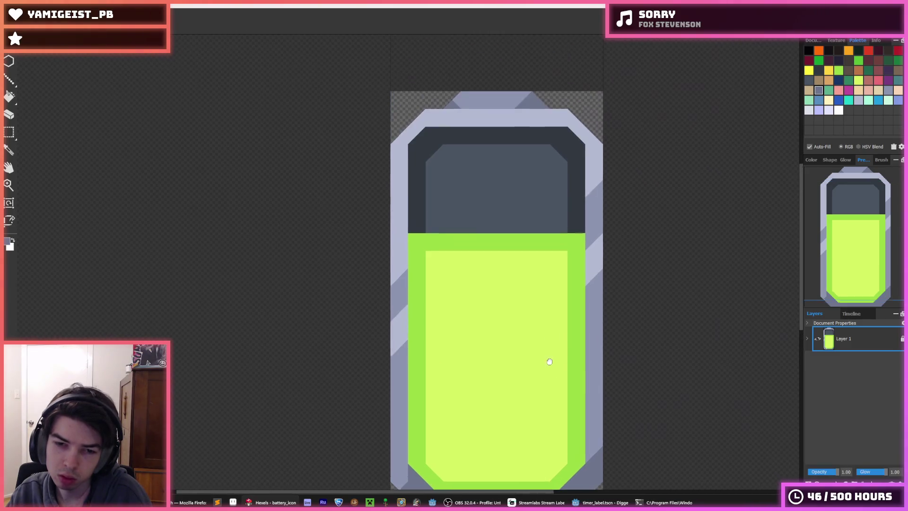
key("alt")
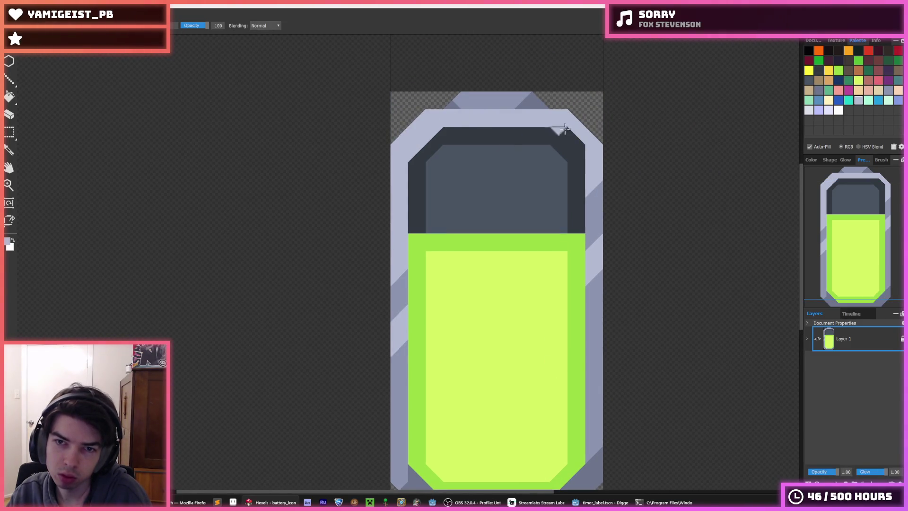
scroll(616, 193, "down", 3)
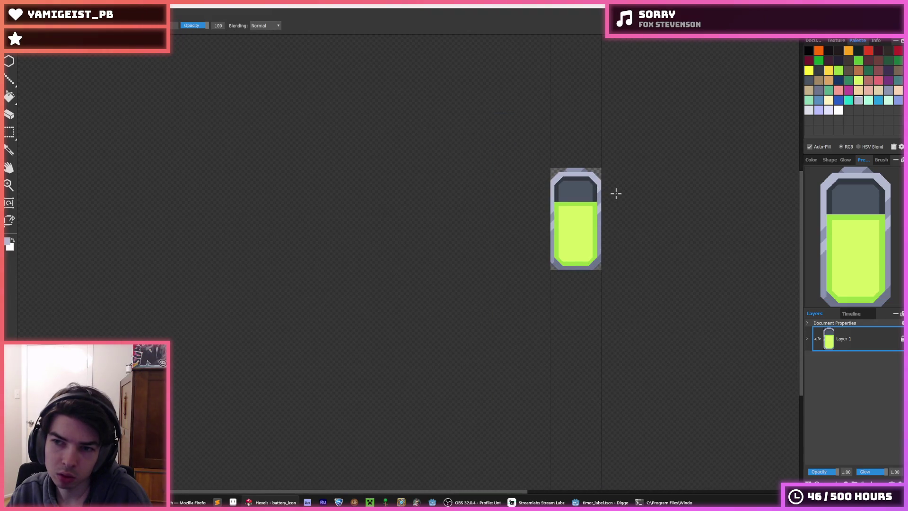
key("alt+Tab")
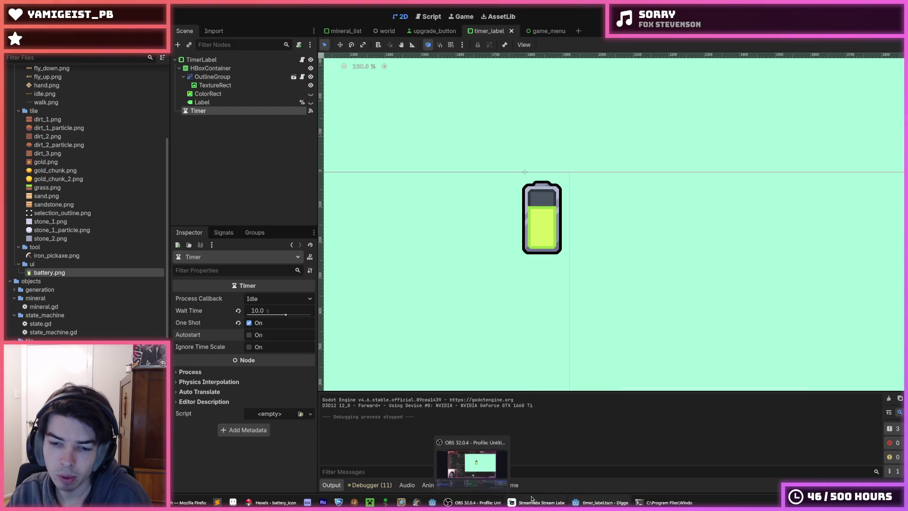
Step: Fill the battery's top notch with a lighter grey, undoing and redoing the edit
left_click(277, 502)
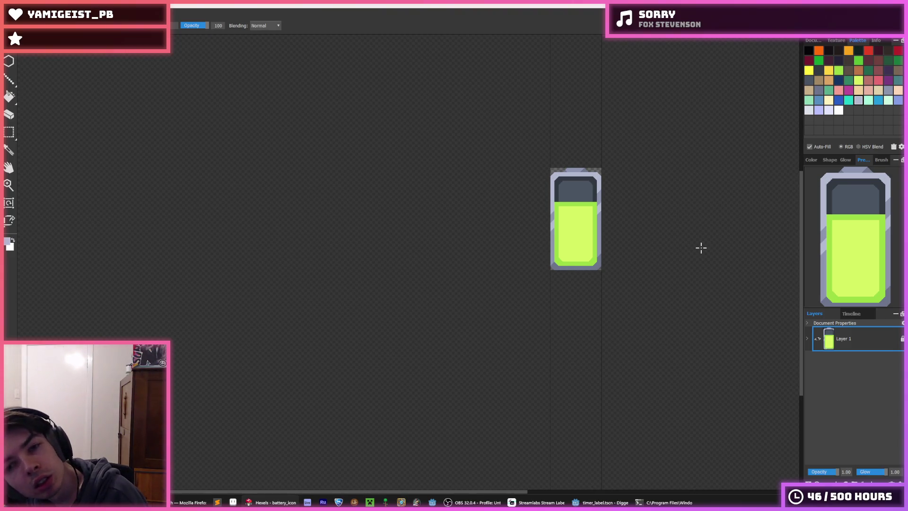
key("alt")
scroll(558, 173, "up", 3)
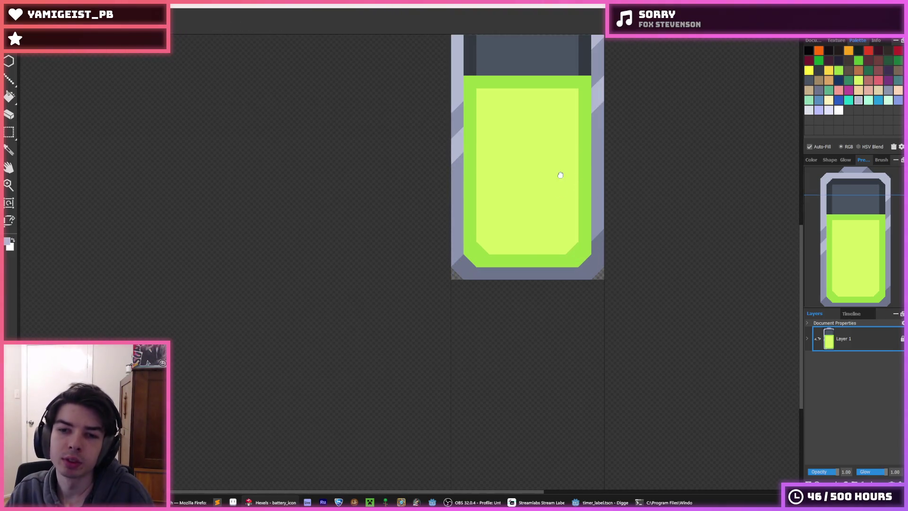
scroll(549, 253, "down", 1)
scroll(549, 252, "up", 2)
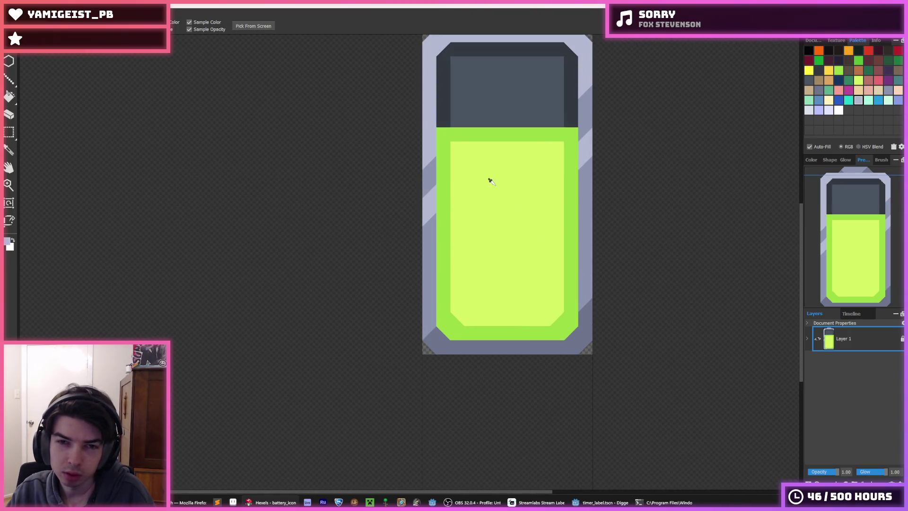
left_click_drag(498, 158, 520, 213)
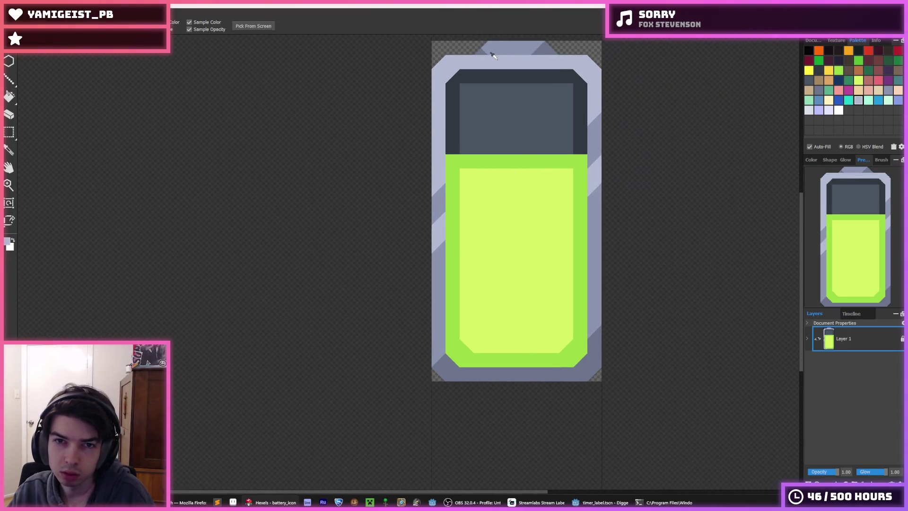
left_click(502, 54)
left_click(509, 56, "alt")
key("b")
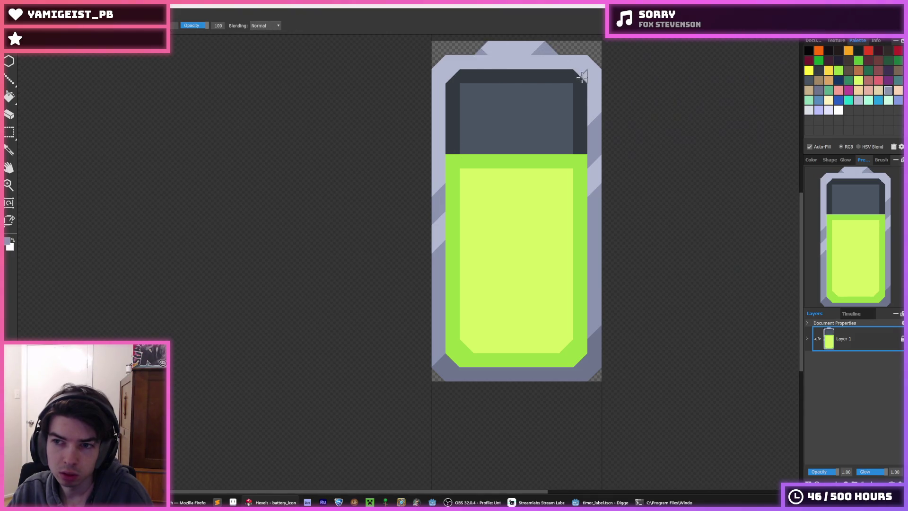
key("ctrl+z")
key("ctrl+z")
key("ctrl+z")
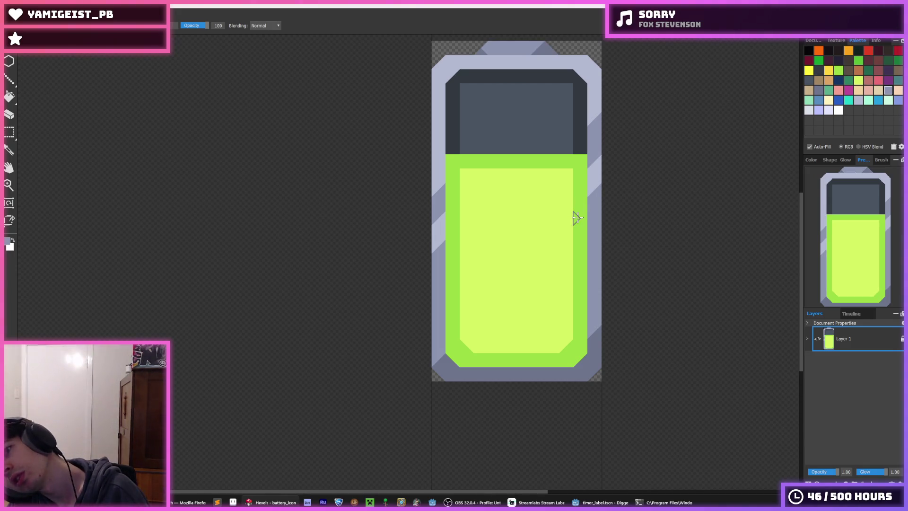
key("ctrl+y")
key("ctrl+y")
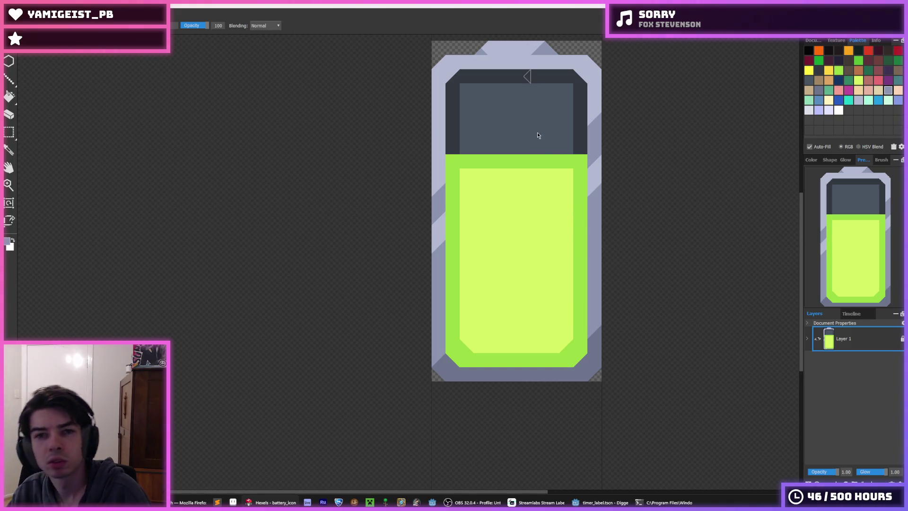
Step: Re-export the sprite over the existing battery.png and bring up the Godot project
key("ctrl+e")
left_click(366, 251)
left_click(482, 252)
left_click(502, 359)
left_click(601, 503)
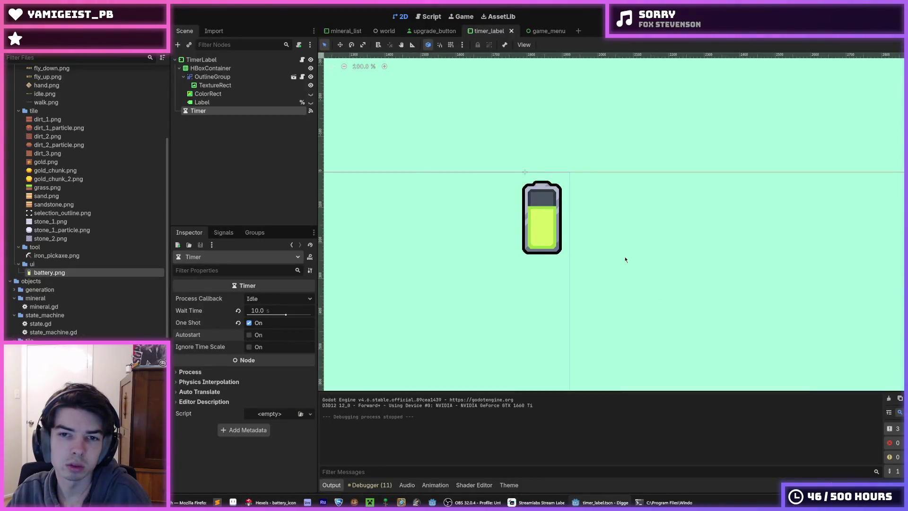
left_click(571, 193)
scroll(509, 123, "down", 1)
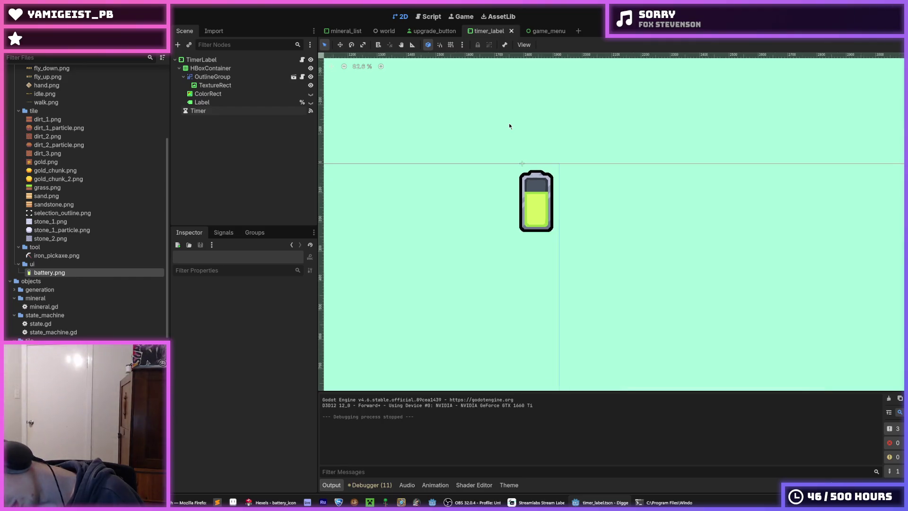
scroll(509, 126, "up", 2)
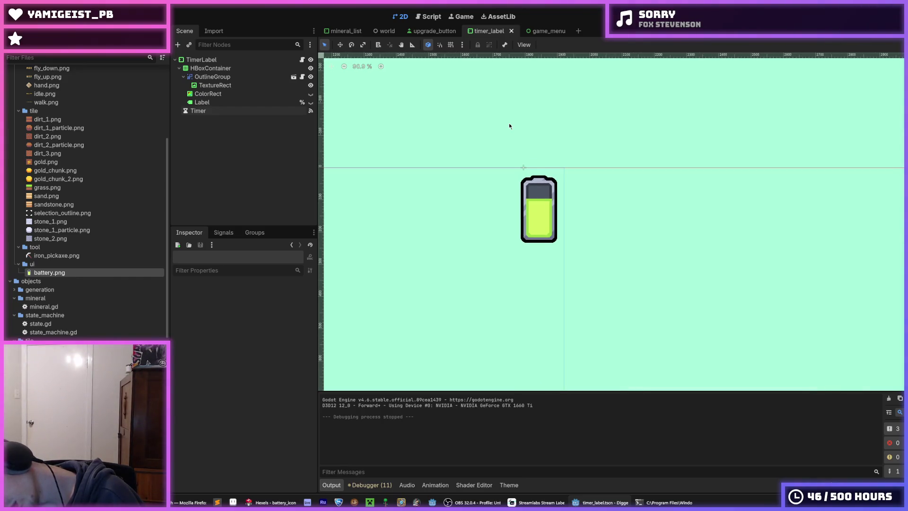
scroll(481, 178, "up", 1)
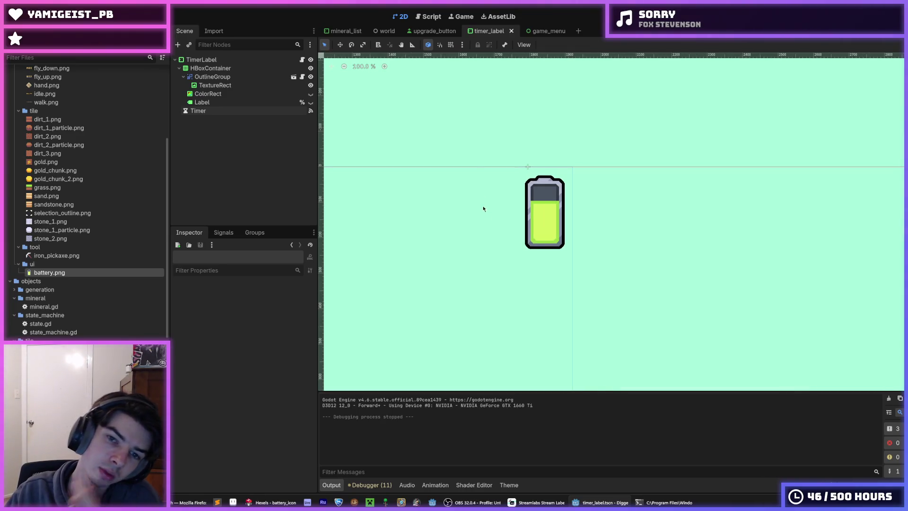
left_click_drag(636, 243, 696, 240)
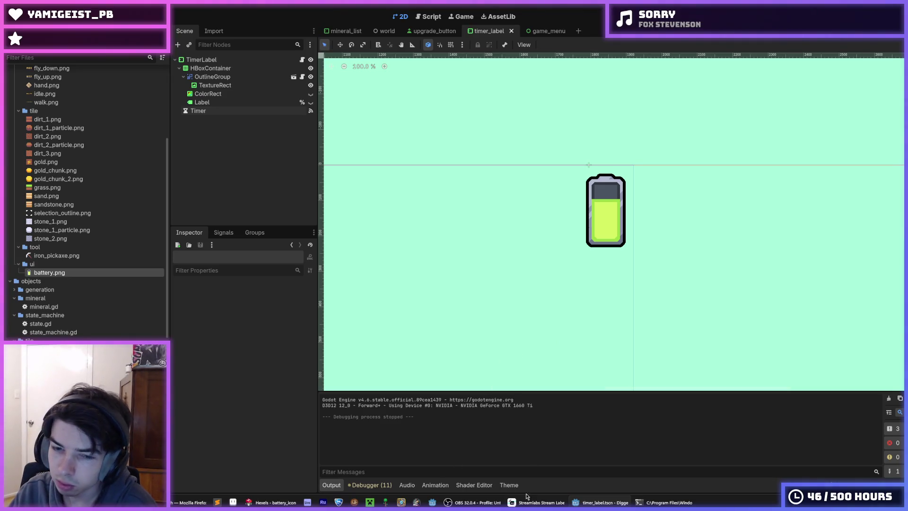
left_click(272, 502)
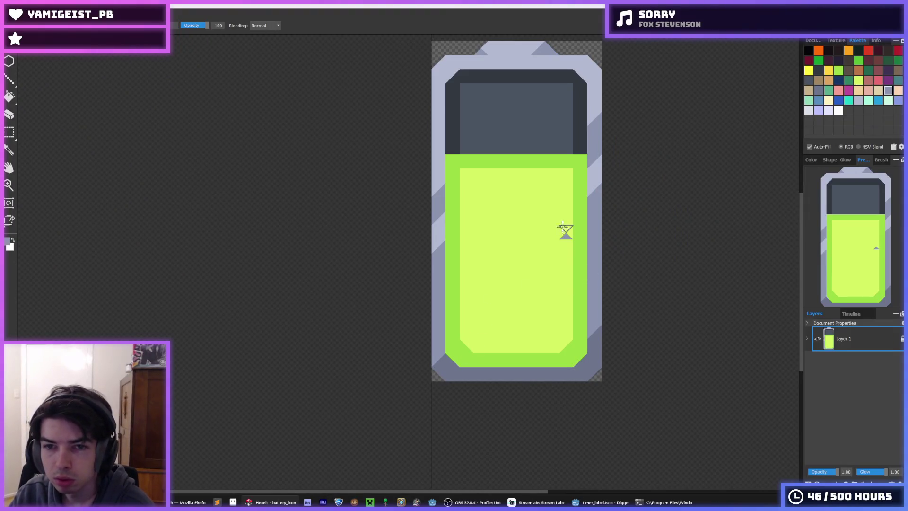
left_click(533, 121, "alt")
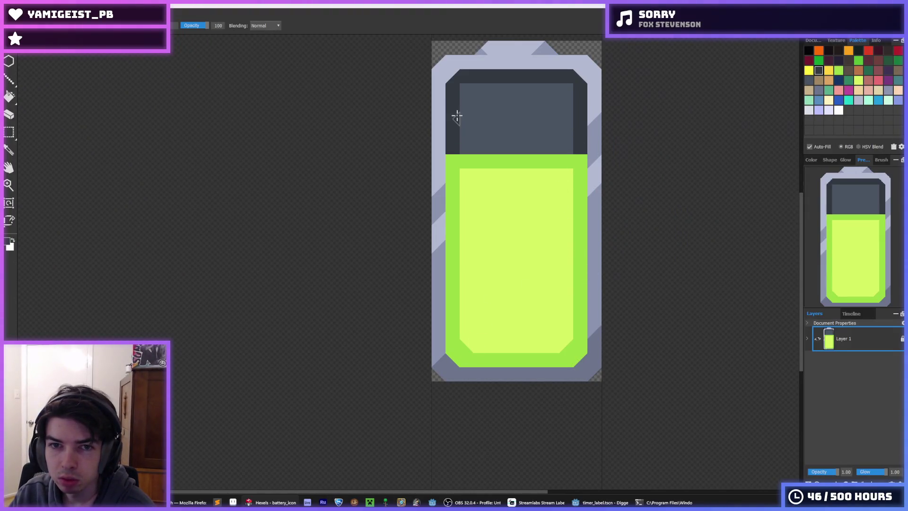
mouse_move(562, 96)
left_mouse_down()
mouse_move(557, 147)
mouse_move(563, 105)
left_mouse_up()
key("ctrl+z")
left_click_drag(456, 86, 461, 132)
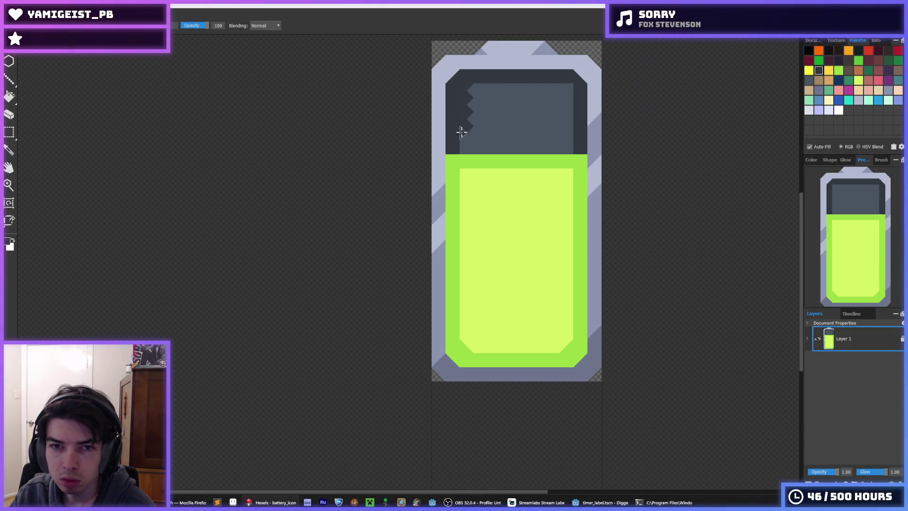
mouse_move(474, 88)
left_mouse_down()
mouse_move(564, 89)
mouse_move(473, 105)
left_mouse_up()
key("alt")
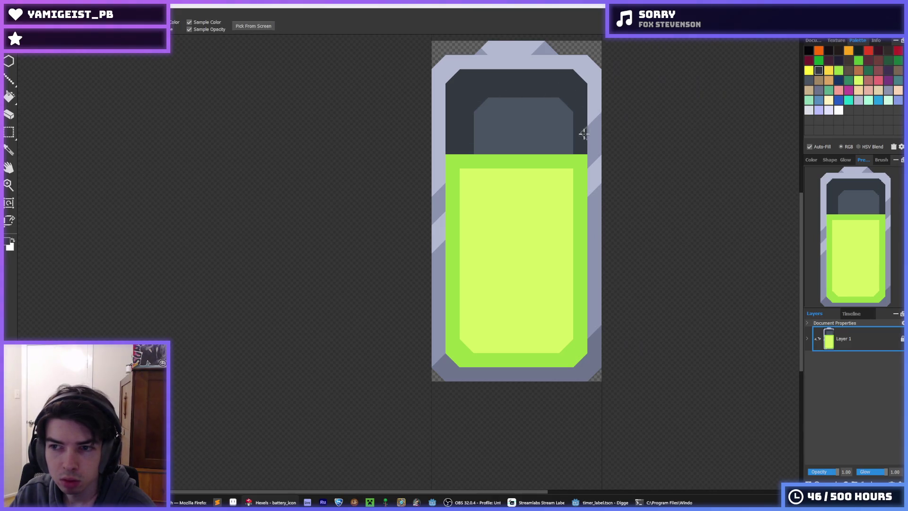
scroll(584, 132, "down", 6)
scroll(584, 112, "up", 2)
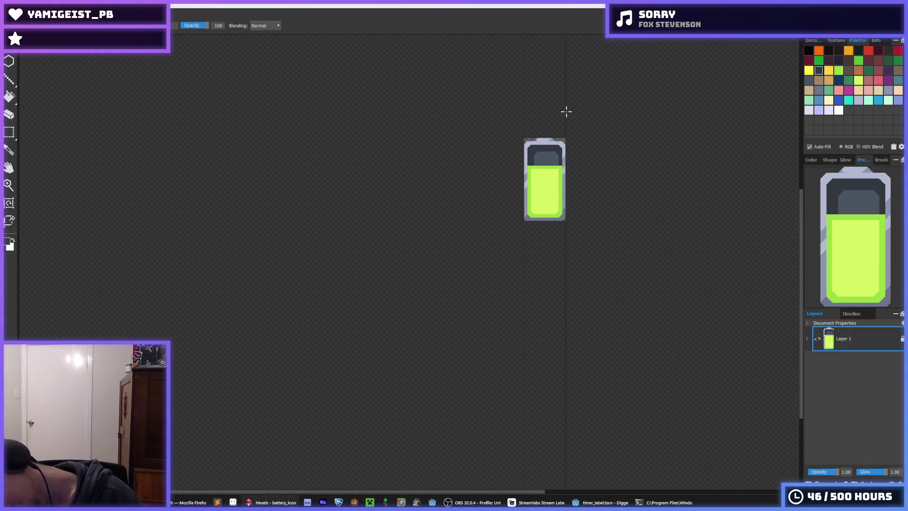
key("ctrl+z")
key("ctrl+z")
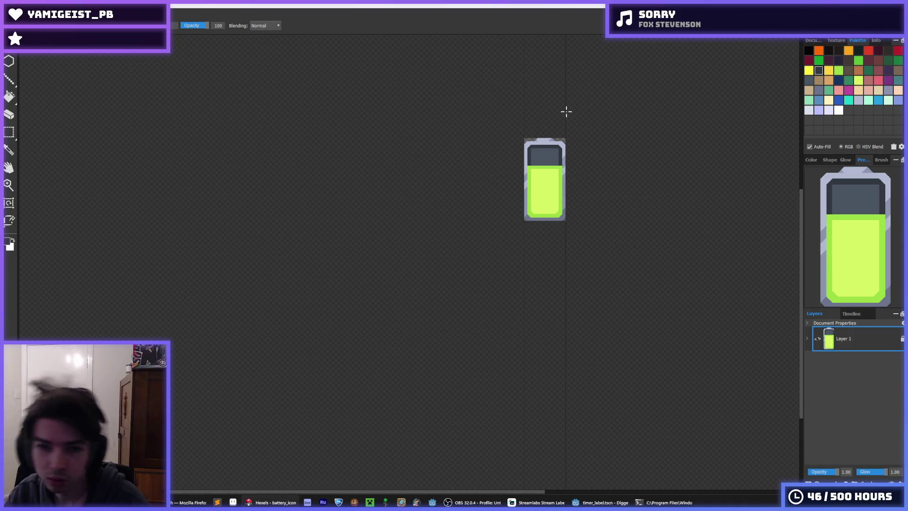
scroll(567, 112, "up", 4)
left_click(459, 320, "alt")
Step: Flood-fill the battery's darker bottom border with the lighter grey
key("g")
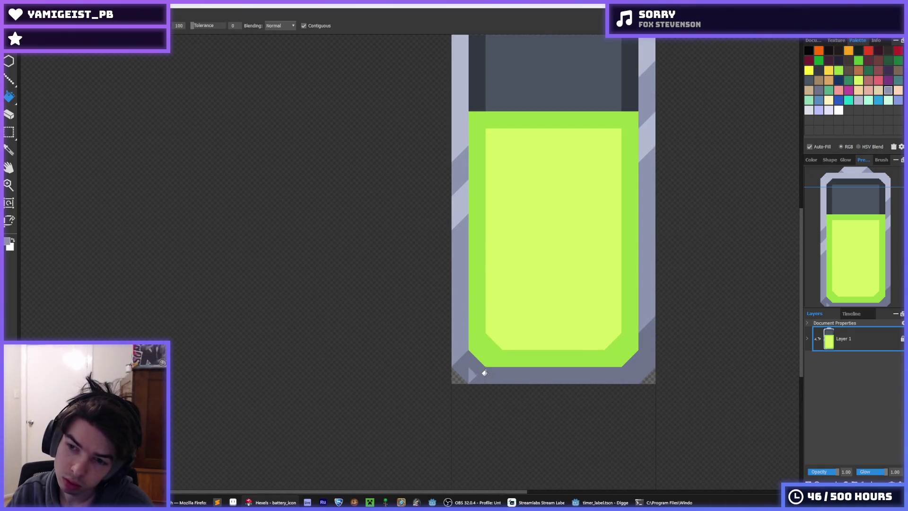
left_click(484, 373)
scroll(561, 309, "down", 4)
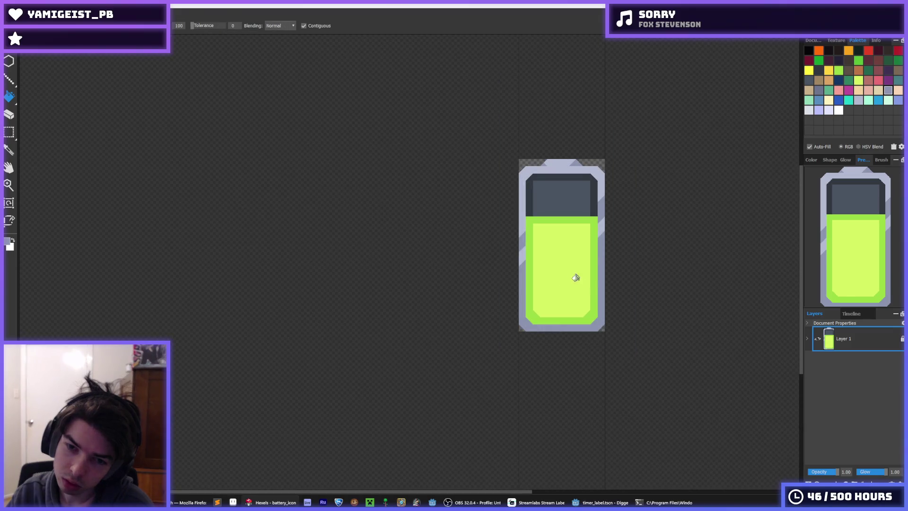
Step: Export the sprite over battery.png, confirming the replacement, and bring Godot forward
key("ctrl+shift+s")
key("Return")
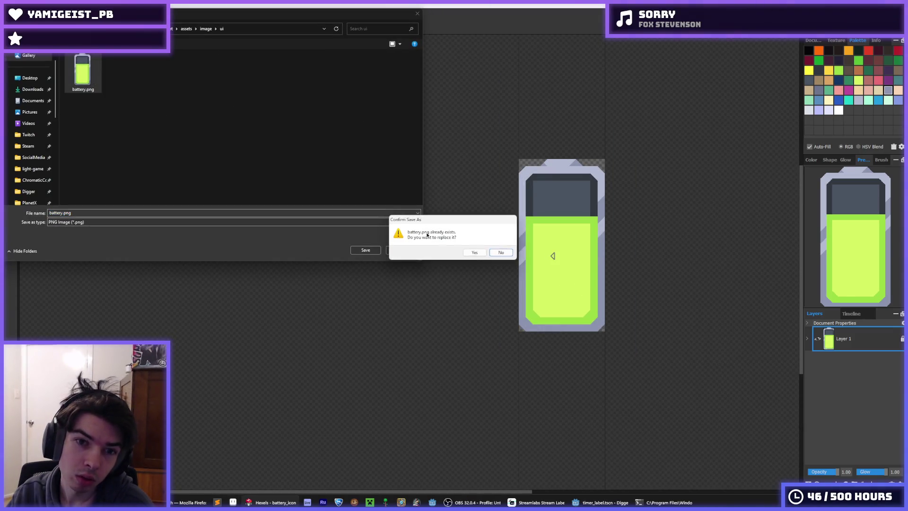
left_click(474, 254)
left_click(585, 504)
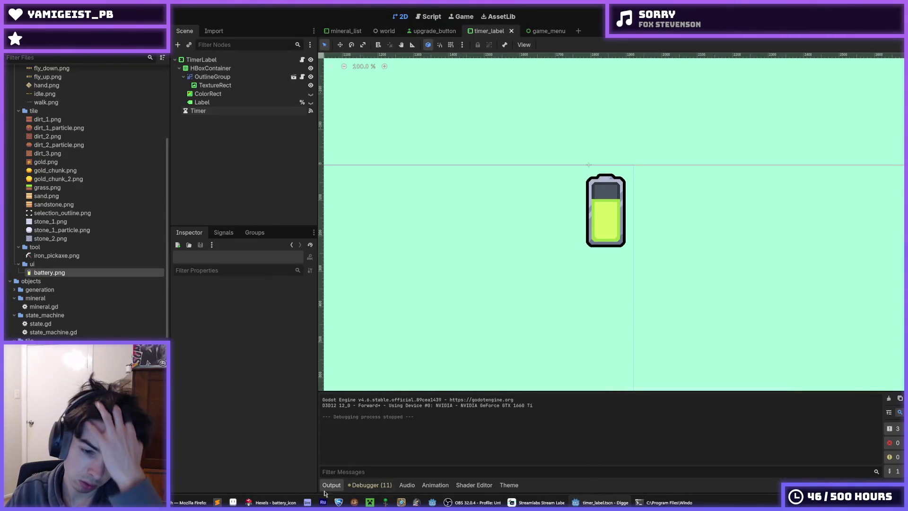
Step: Confirm the battery export settings in Hexels, then return to Godot and run it with F6
left_click(272, 503)
left_click(491, 357)
key("alt+Tab")
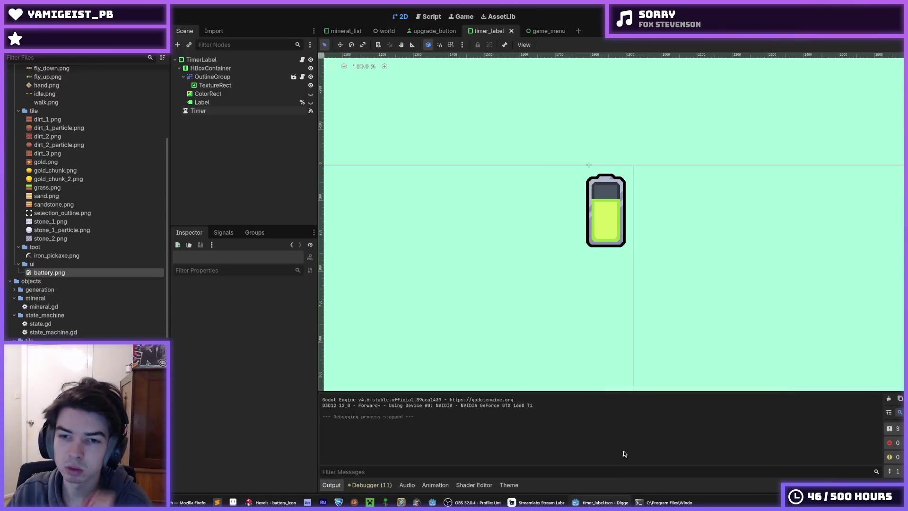
scroll(652, 217, "down", 3)
scroll(605, 213, "up", 6)
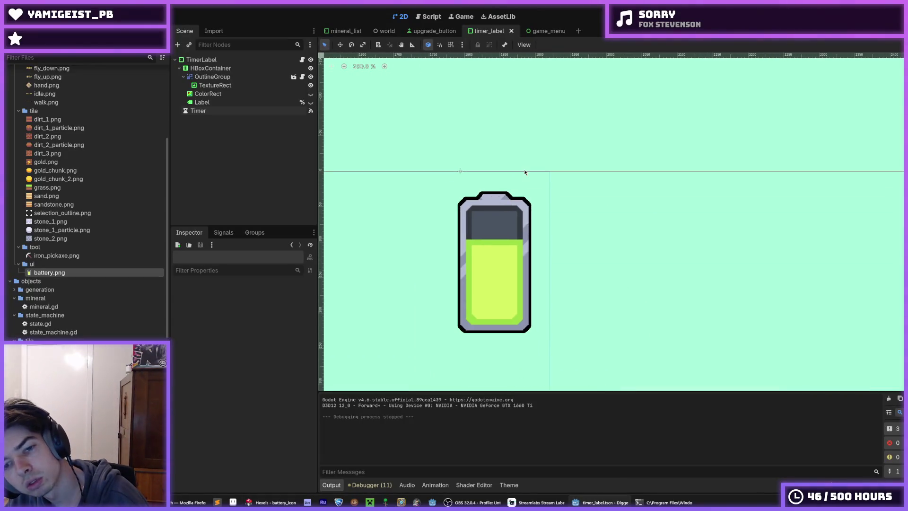
key("F6")
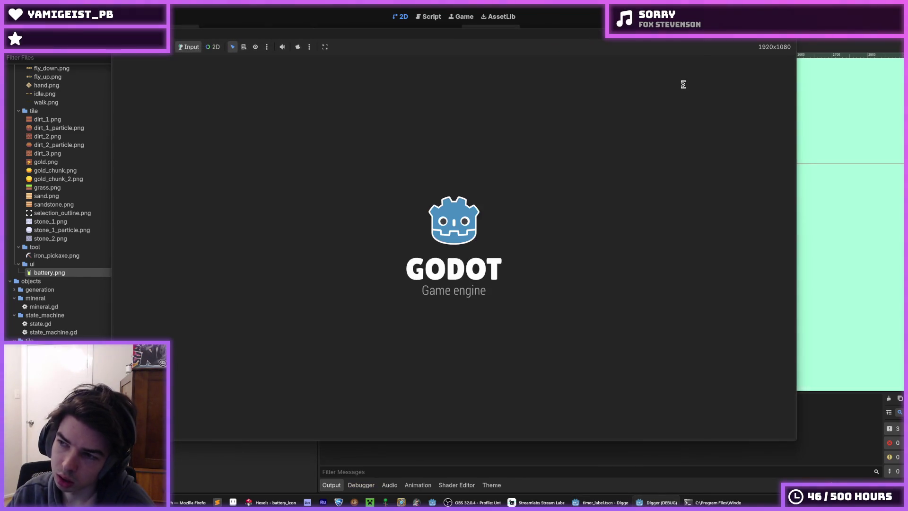
Step: Dig the miner down and right, fly back to the surface, then stop the game with F8
key("Down")
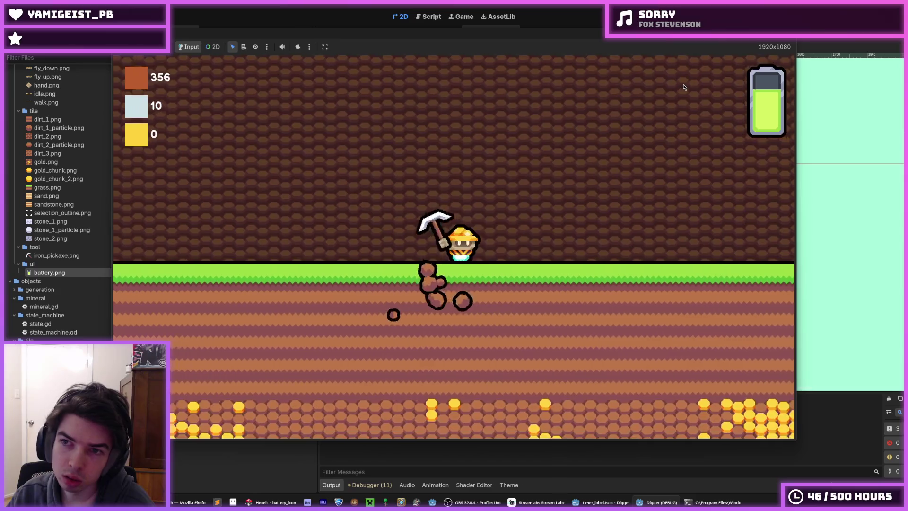
key("Down")
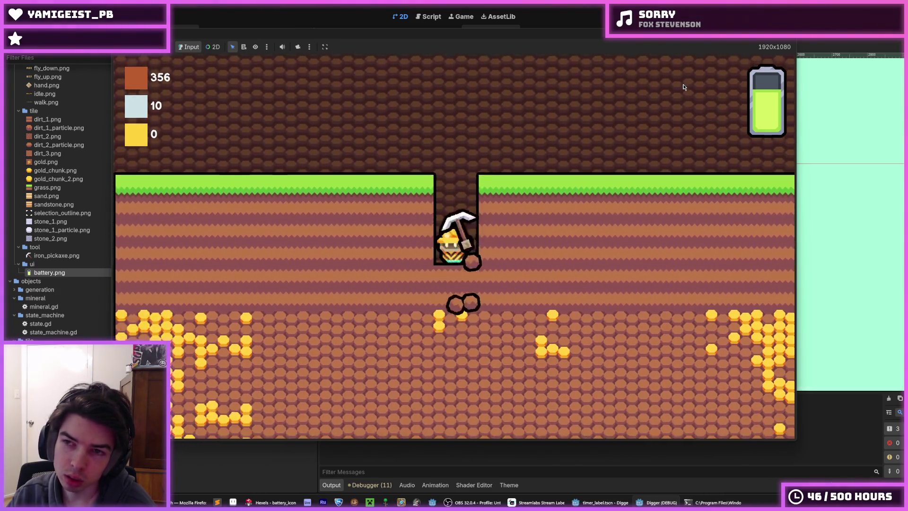
key("Down")
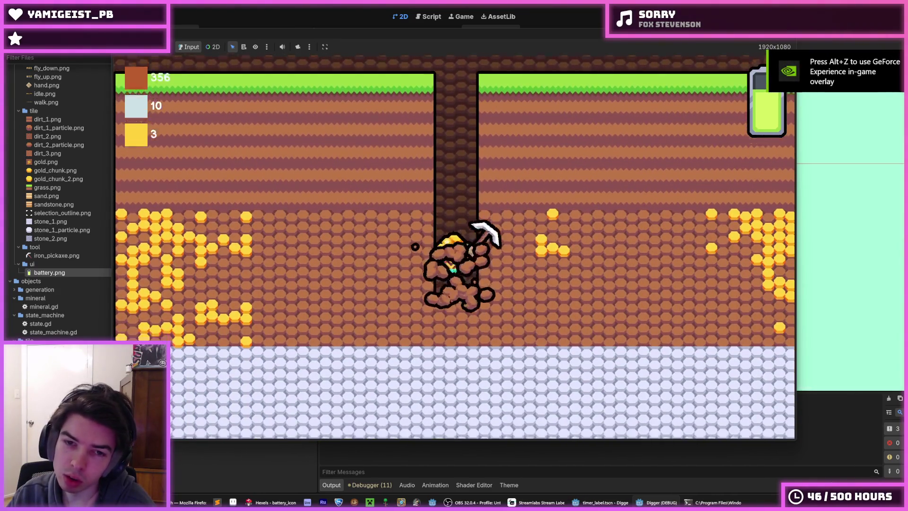
key("Right")
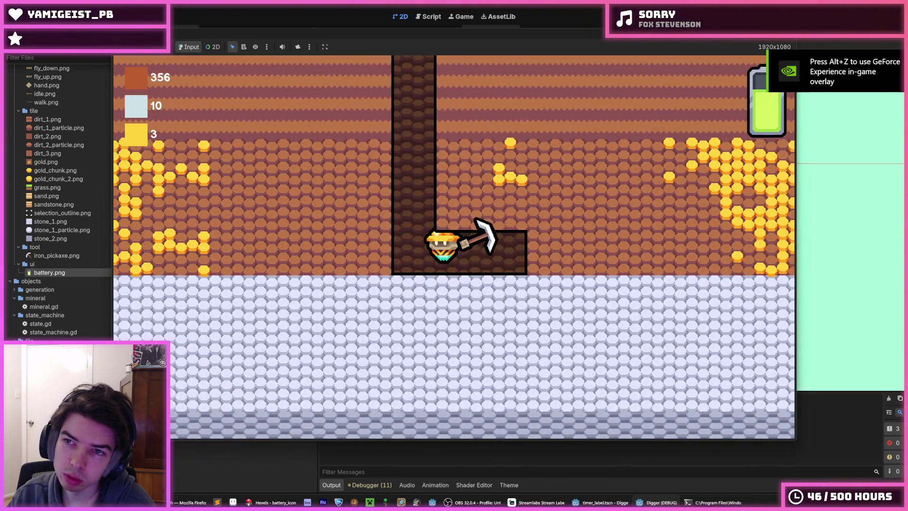
key("Up")
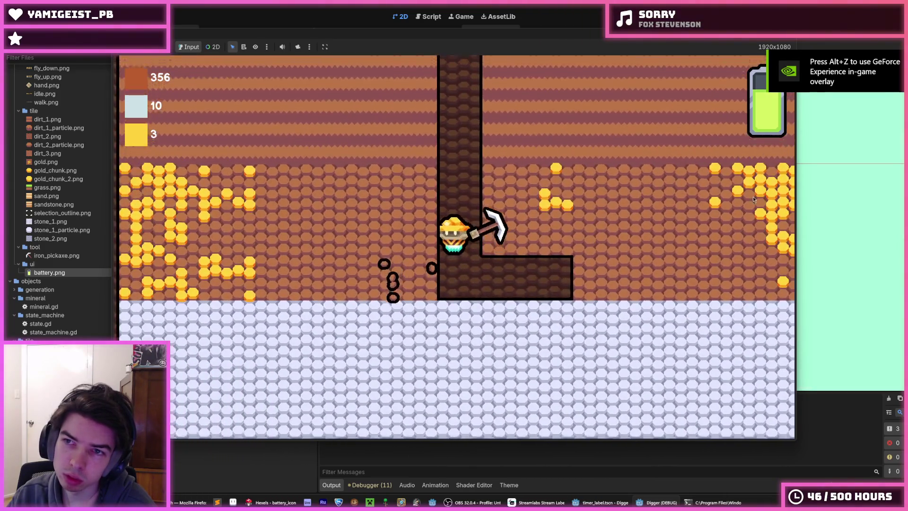
key("Left")
key("Right")
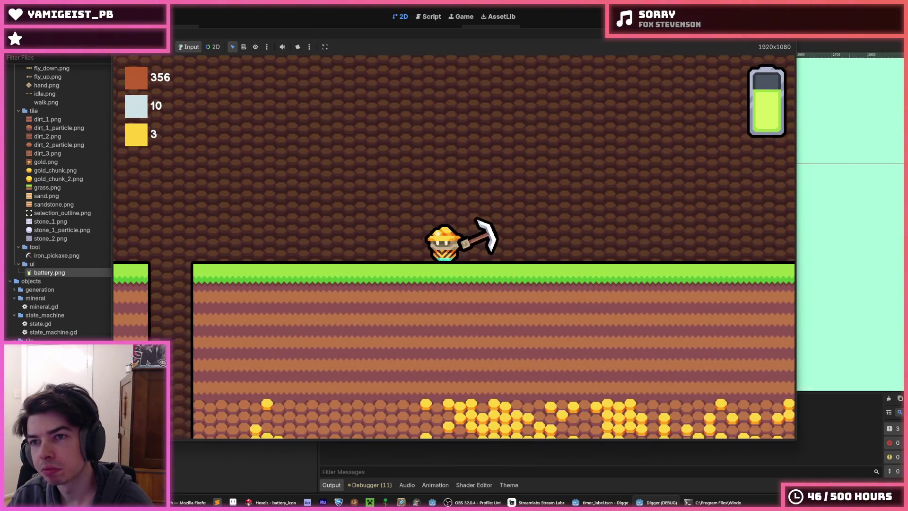
key("Left")
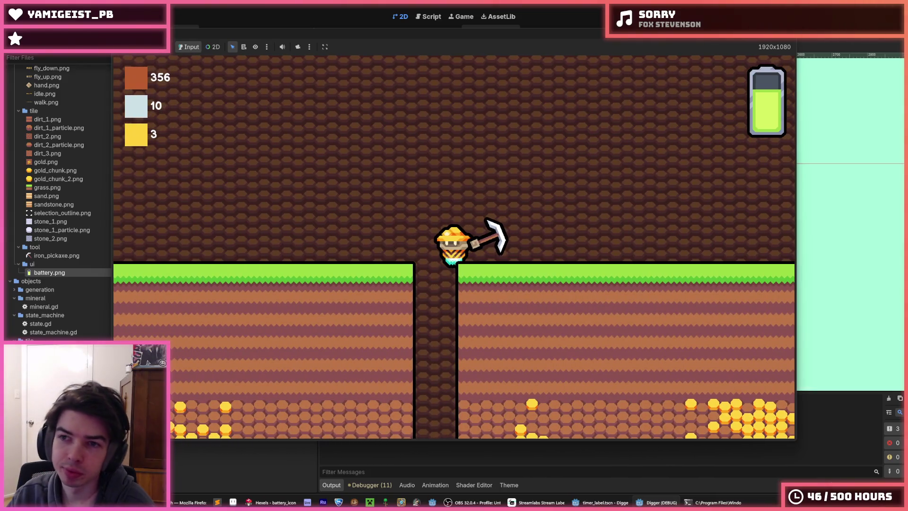
key("F8")
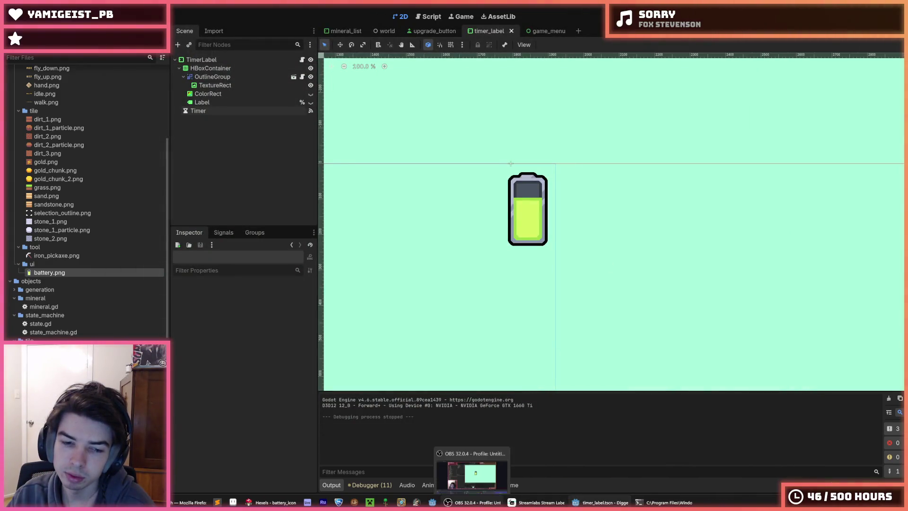
Step: Fill the battery's bottom border with darker slate grey and frame its lower part
left_click(274, 502)
scroll(599, 315, "up", 2)
left_click(575, 300)
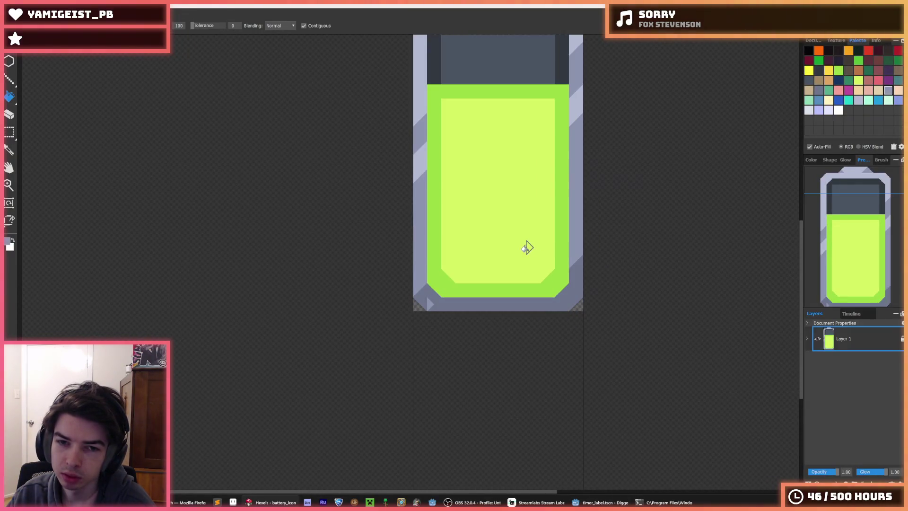
scroll(438, 281, "up", 1)
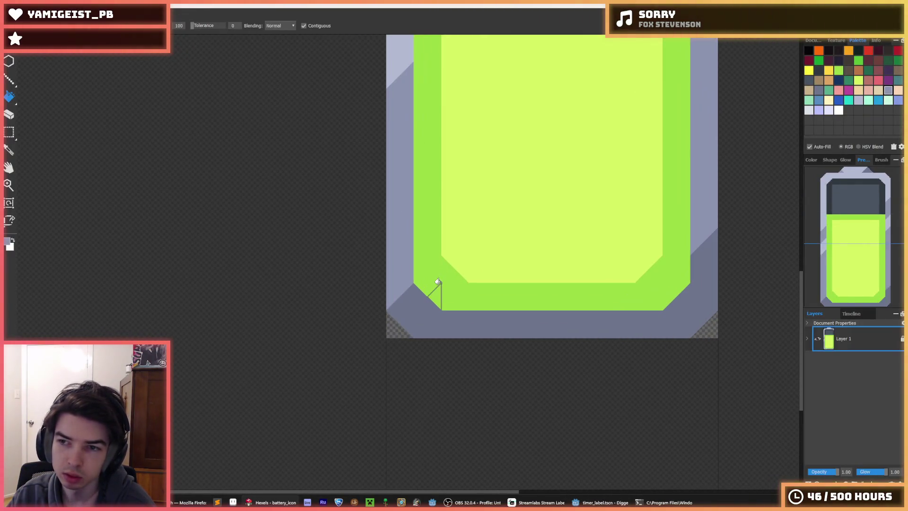
scroll(464, 194, "up", 5)
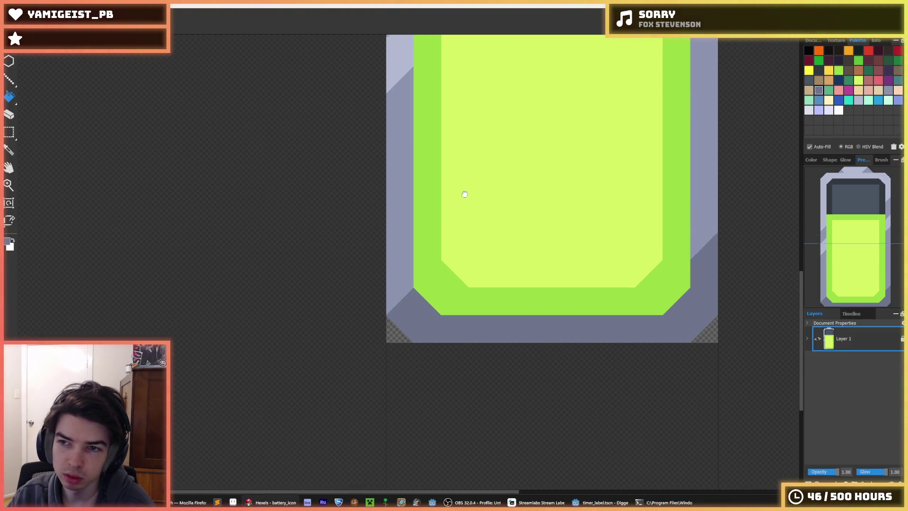
scroll(471, 310, "down", 1)
key("b")
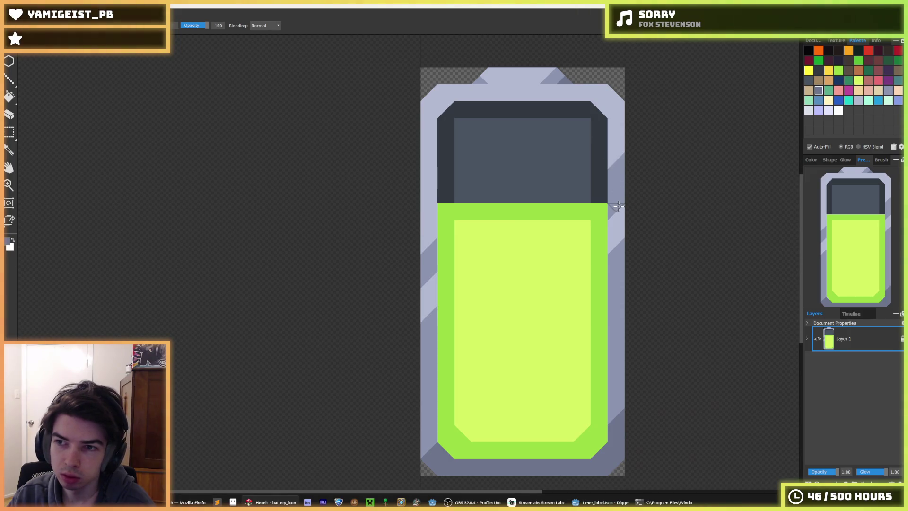
left_click_drag(491, 282, 519, 194)
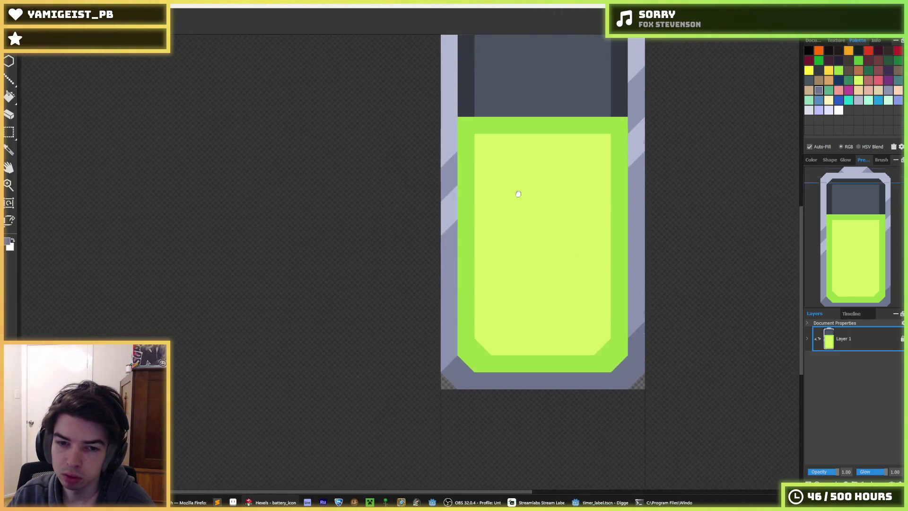
scroll(458, 371, "up", 2)
Step: Paint darker grey along the left border stripe and repaint the notch in light lavender
mouse_move(443, 304)
left_mouse_down()
mouse_move(438, 321)
mouse_move(445, 289)
mouse_move(462, 272)
left_mouse_up()
left_click_drag(738, 243, 734, 274)
key("i")
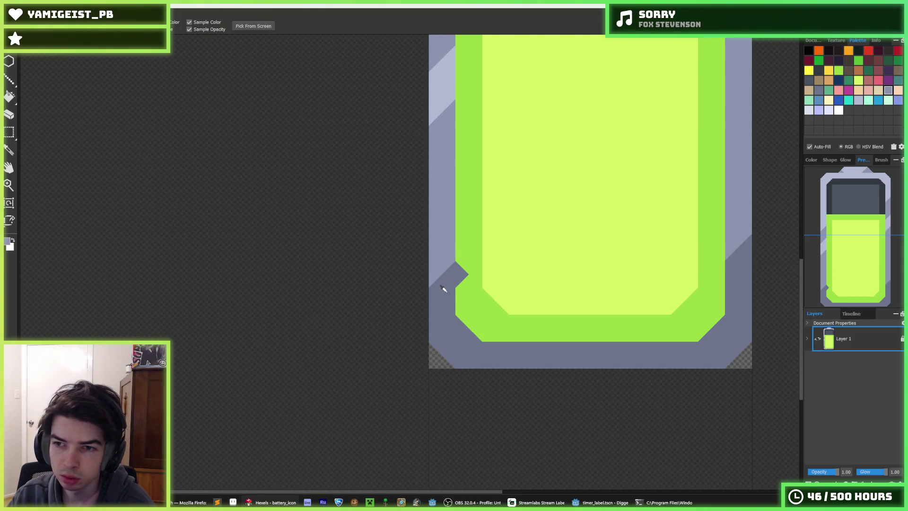
key("b")
mouse_move(446, 247)
left_mouse_down()
mouse_move(442, 280)
mouse_move(455, 277)
left_mouse_up()
key("i")
left_click(455, 276)
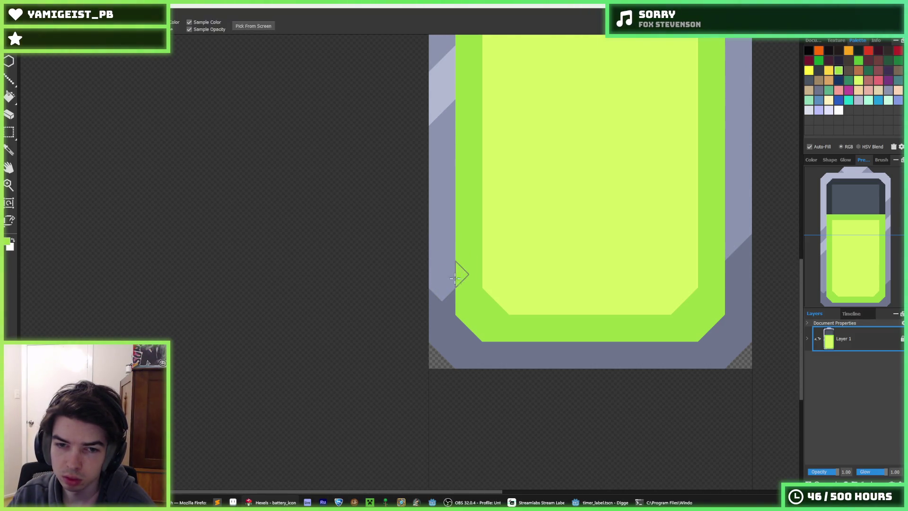
left_click(433, 298)
scroll(450, 308, "up", 5)
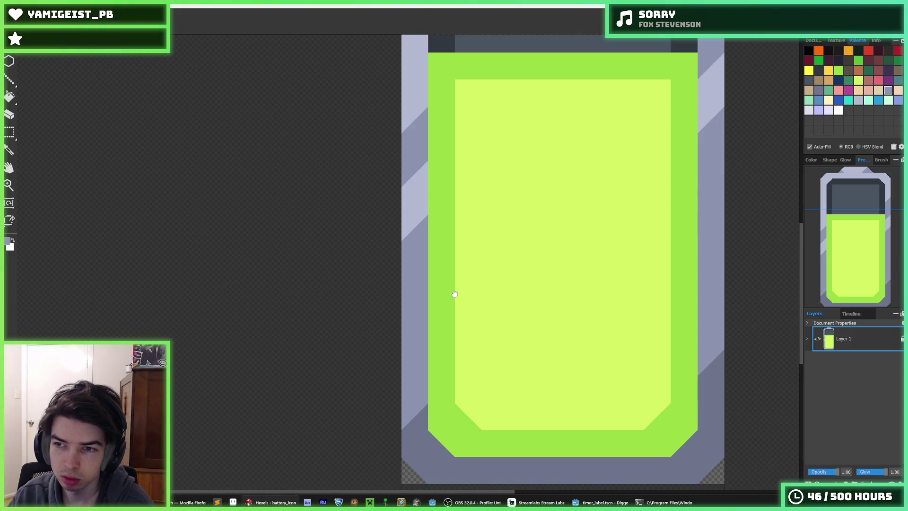
scroll(397, 237, "up", 3)
left_click(406, 272)
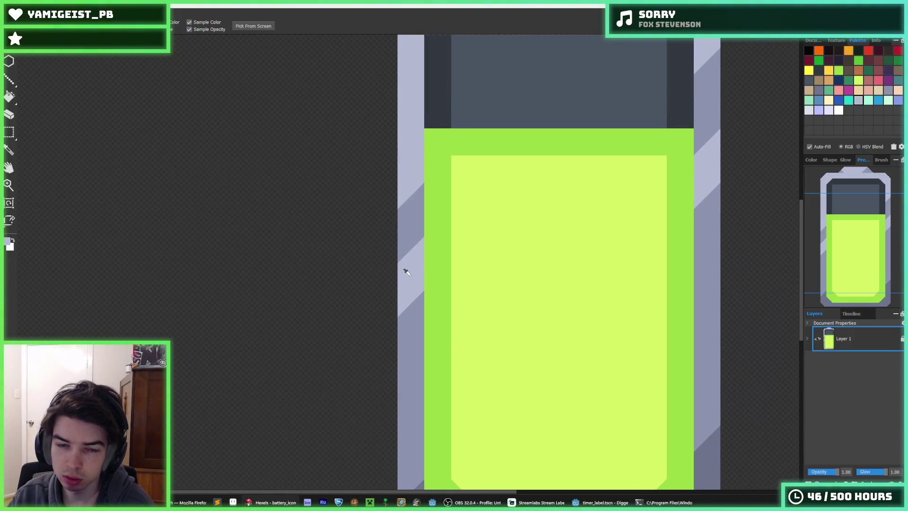
Step: Try painting the left diagonal stripe green, then undo it
key("b")
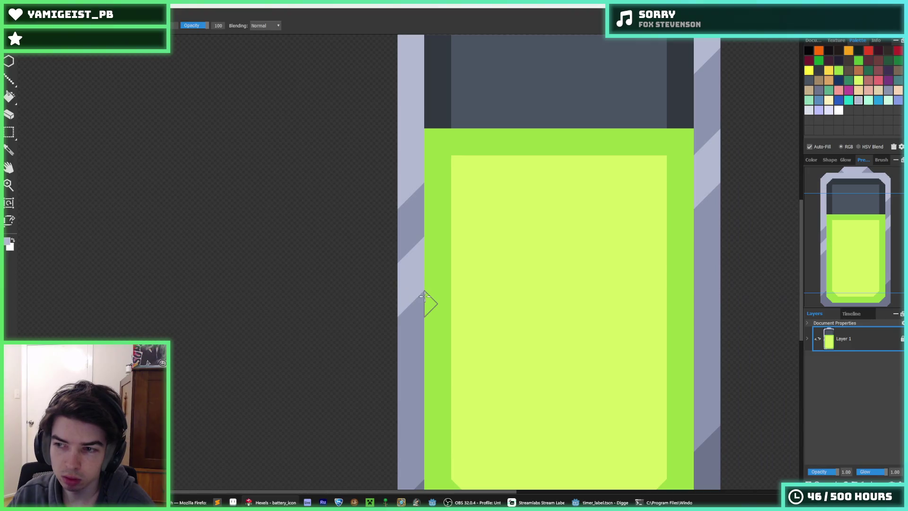
key("i")
left_click(419, 227)
key("b")
left_click_drag(416, 203, 408, 232)
key("i")
key("b")
key("ctrl+z")
key("i")
key("b")
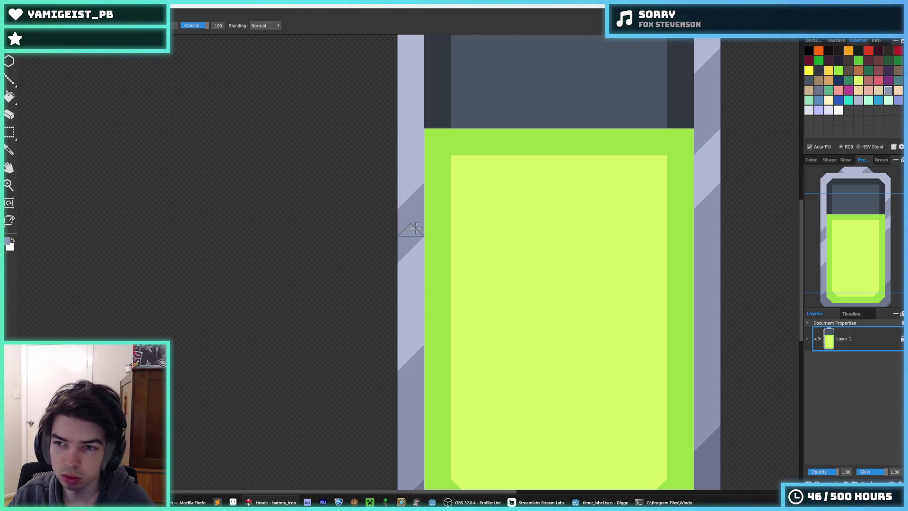
key("i")
key("b")
key("i")
key("b")
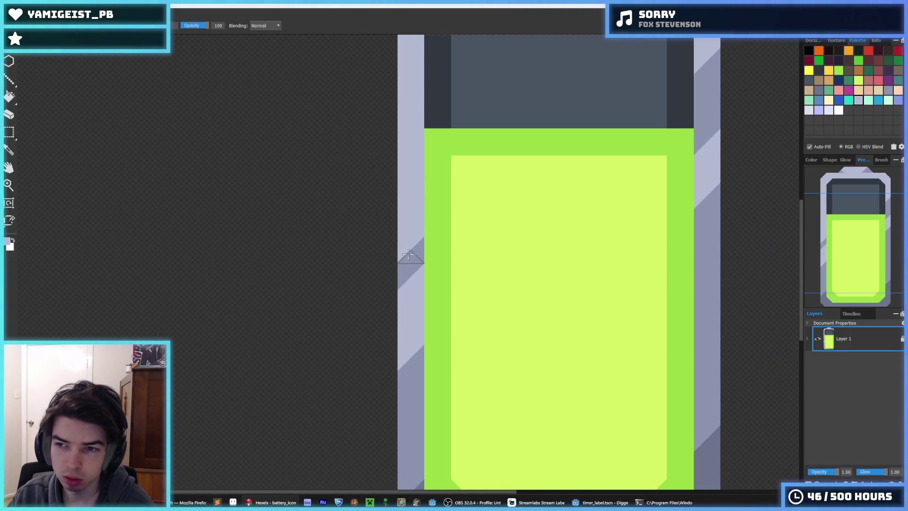
key("i")
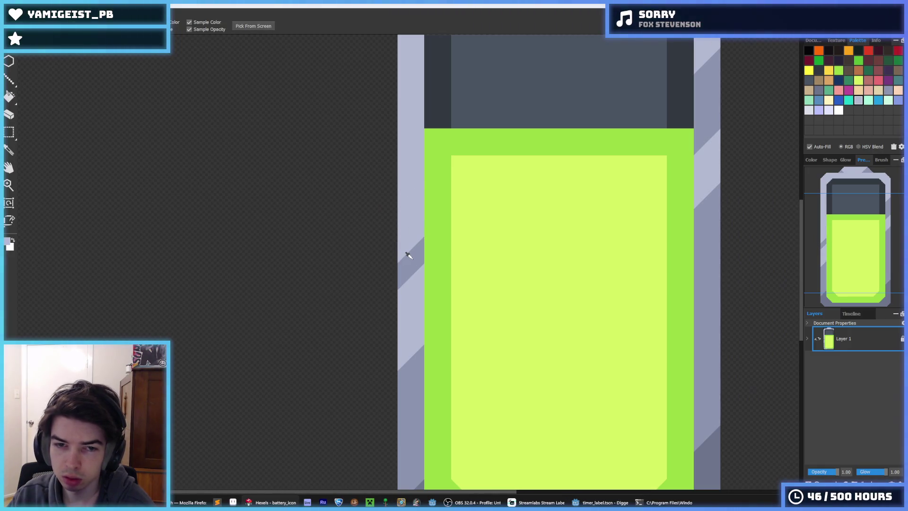
key("b")
key("i")
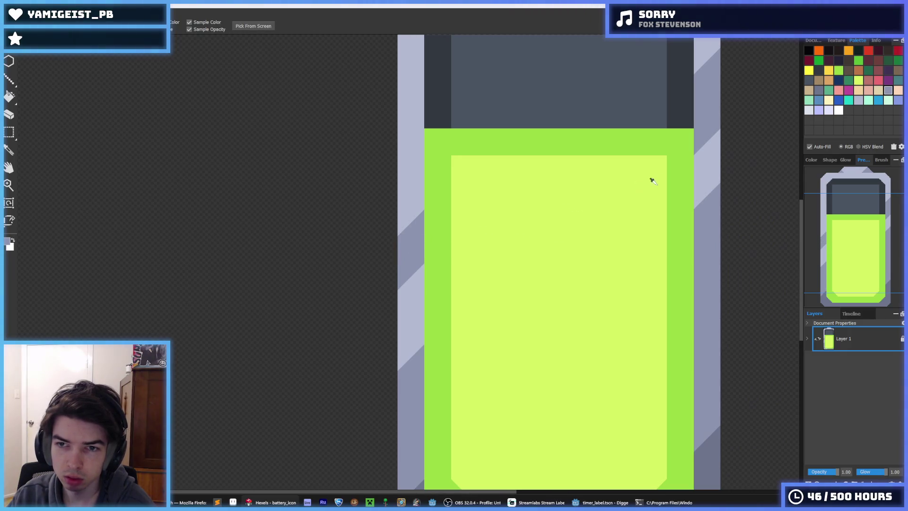
key("b")
key("h")
scroll(678, 87, "up", 2)
key("b")
scroll(618, 286, "down", 5)
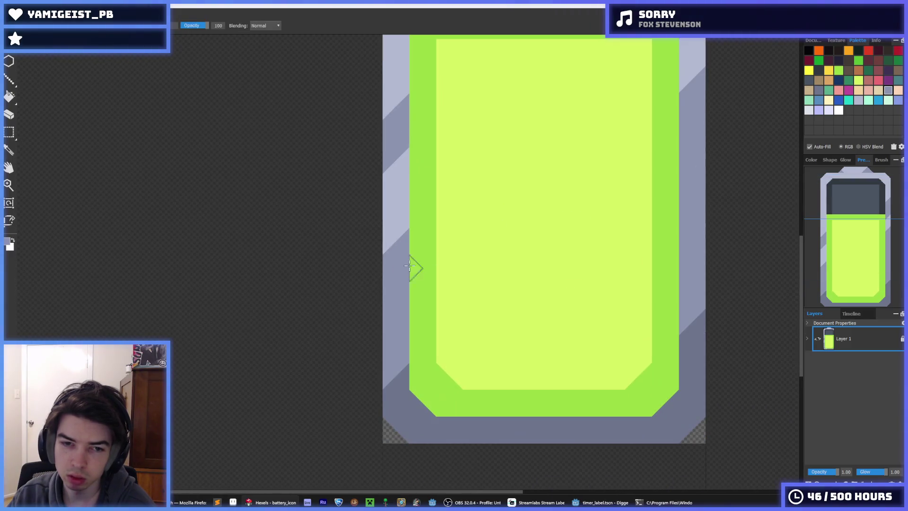
Step: Retouch the left border stripes in dark grey and light lavender, then sweep a wide diagonal stroke across
left_click_drag(402, 235, 385, 265)
key("i")
left_click(404, 138)
key("b")
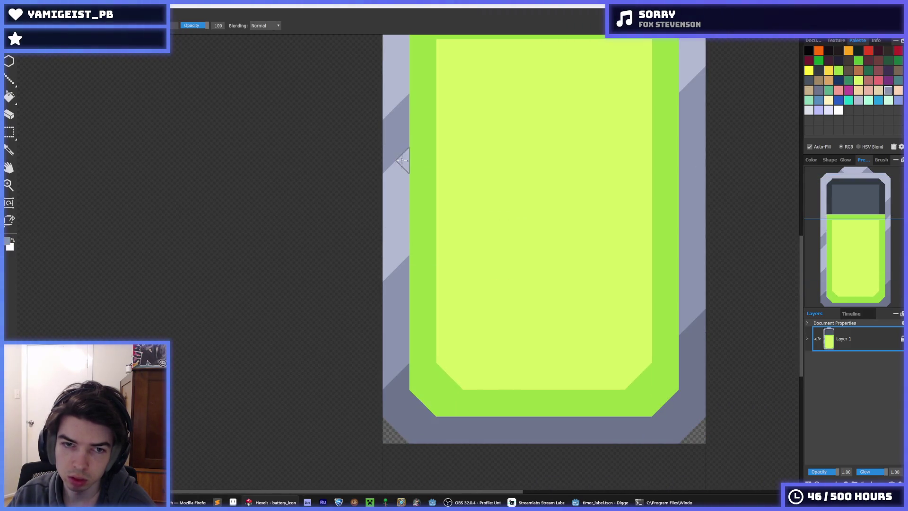
left_click_drag(397, 162, 381, 207)
key("i")
left_click(392, 95)
key("b")
mouse_move(397, 153)
left_mouse_down()
mouse_move(394, 124)
mouse_move(387, 134)
left_mouse_up()
left_click_drag(440, 158, 378, 264)
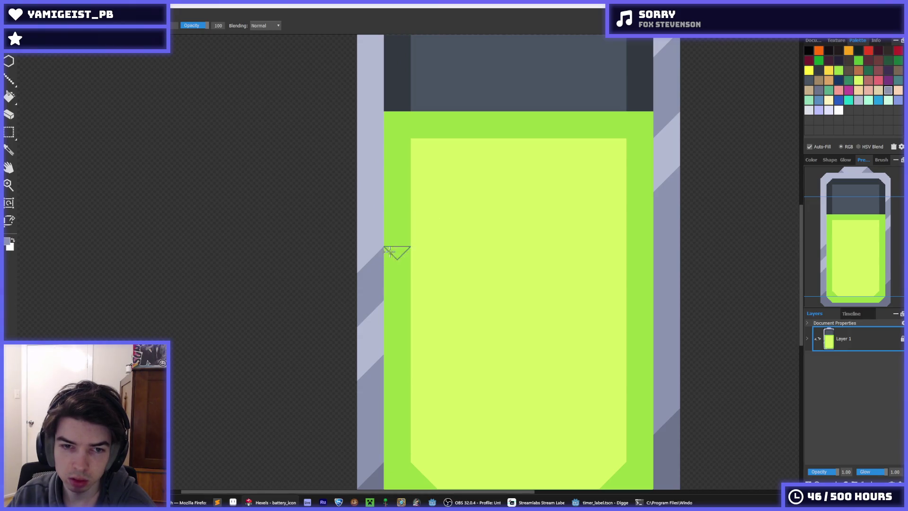
mouse_move(384, 256)
left_mouse_down()
mouse_move(486, 169)
mouse_move(554, 93)
mouse_move(638, 42)
left_mouse_up()
Step: Undo the stray diagonal stroke across the green fill
scroll(608, 148, "up", 3)
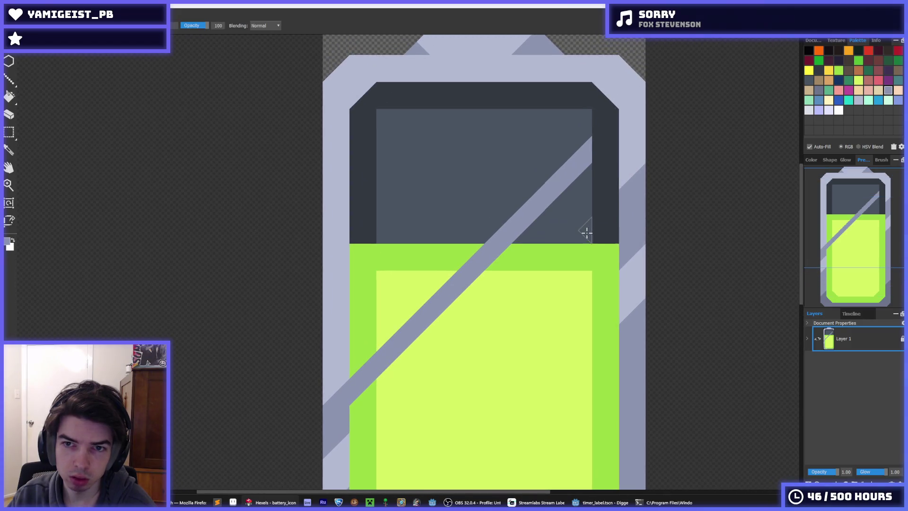
scroll(527, 209, "down", 3)
key("alt")
scroll(527, 208, "down", 4)
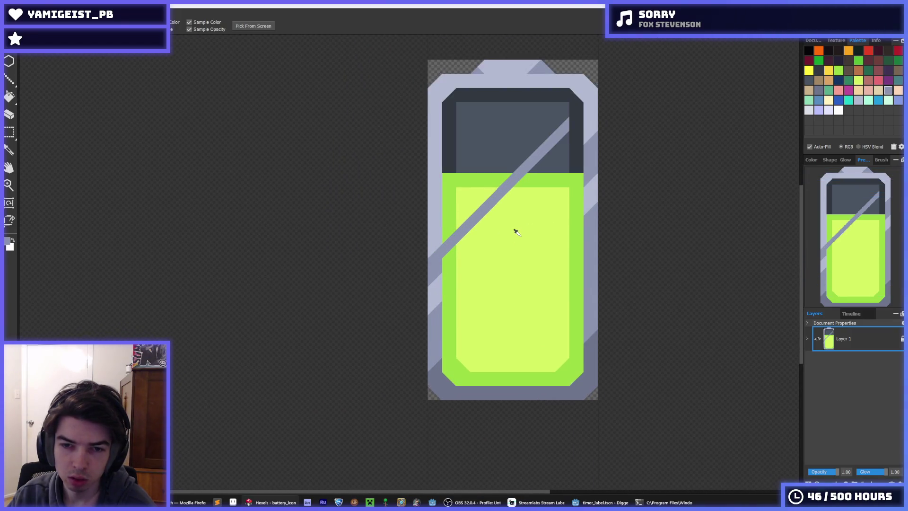
key("ctrl+z")
Step: Sample the light blue-grey stripe colour and paint it down the side stripe
scroll(495, 237, "up", 2)
key("alt")
scroll(452, 257, "down", 2)
scroll(525, 239, "up", 2)
left_click(626, 181, "alt")
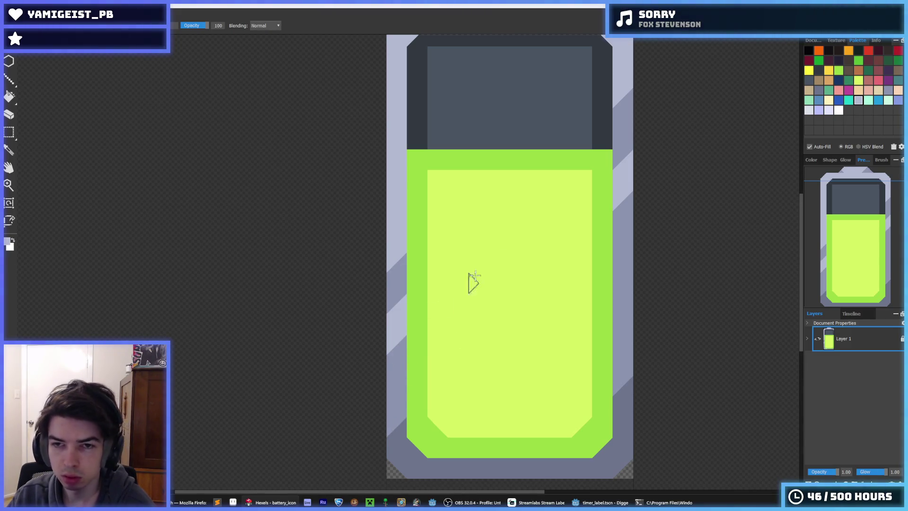
scroll(473, 282, "up", 2)
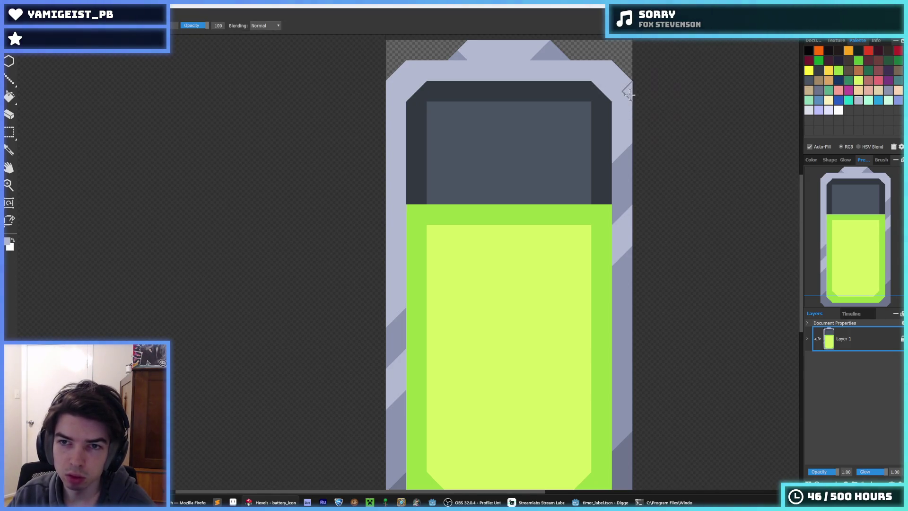
scroll(554, 221, "down", 3)
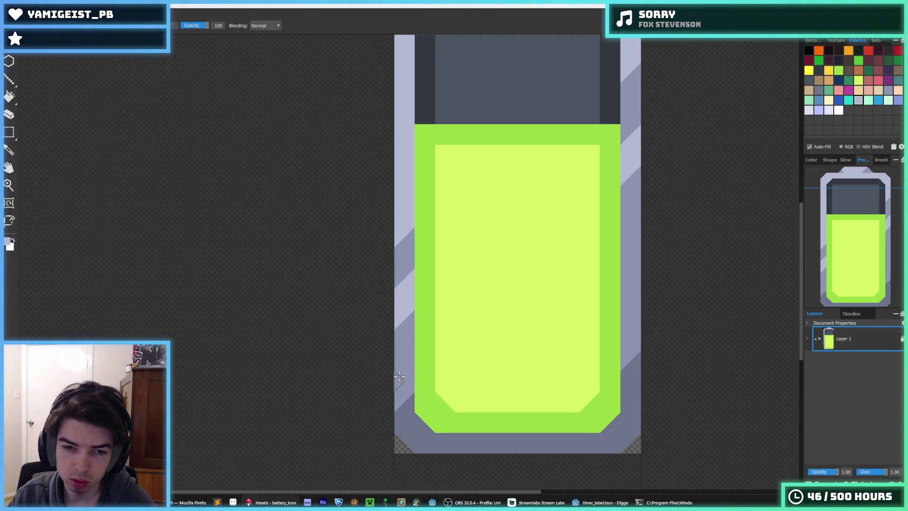
scroll(482, 256, "up", 4)
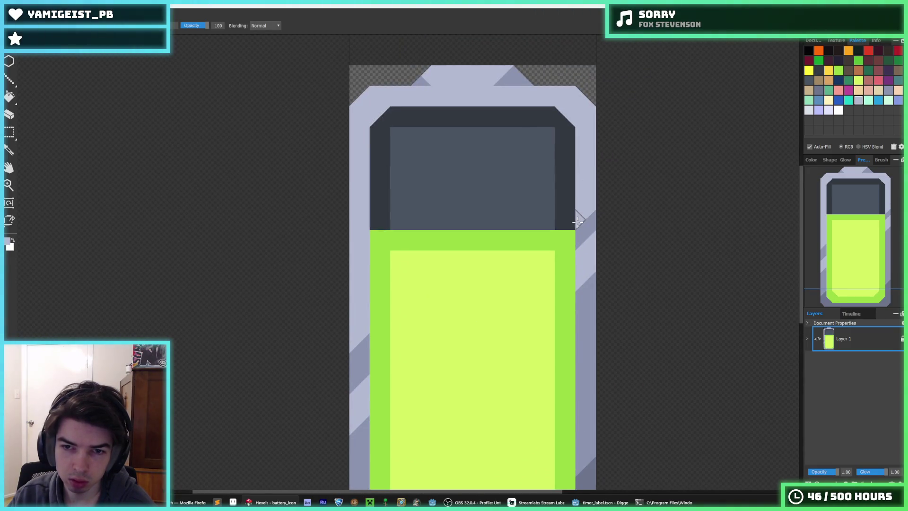
left_click(588, 269, "alt")
left_click_drag(588, 268, 581, 299)
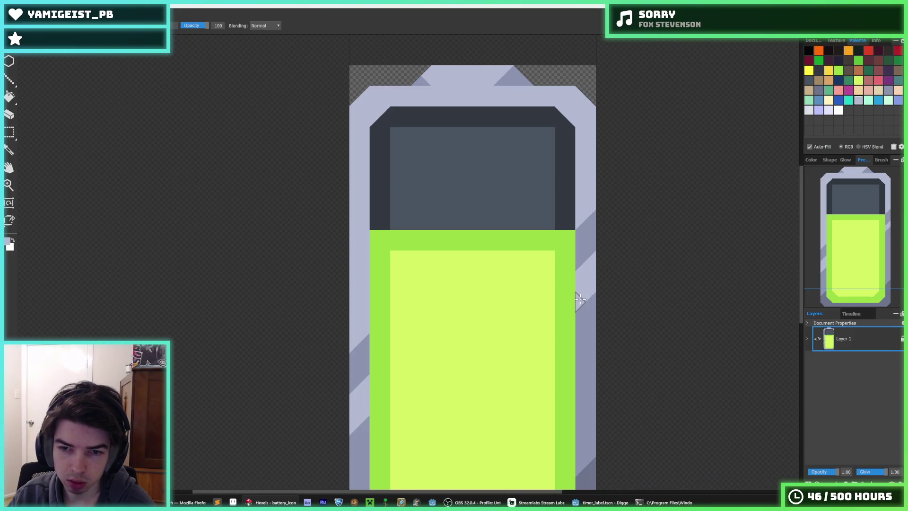
Step: Paint a trial pale diagonal strip across the battery, then undo it and reframe the view
scroll(551, 314, "down", 5)
scroll(527, 331, "up", 4)
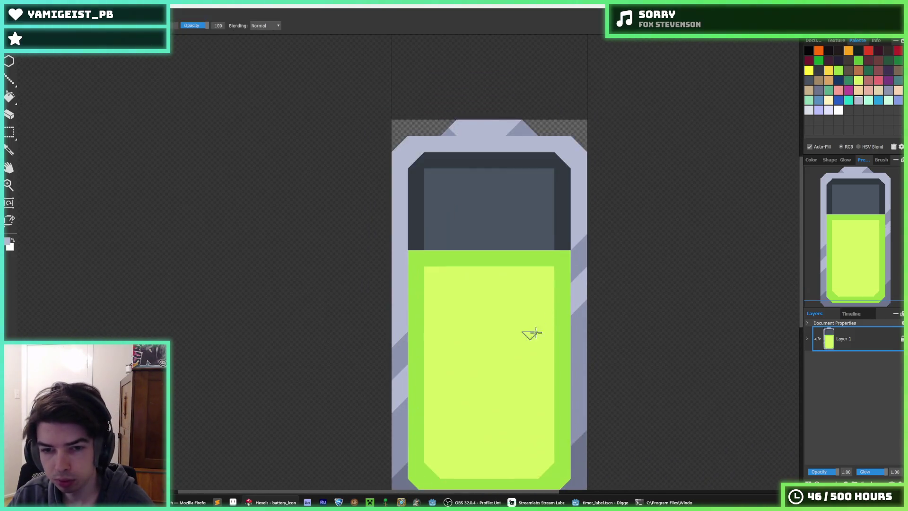
scroll(418, 290, "up", 2)
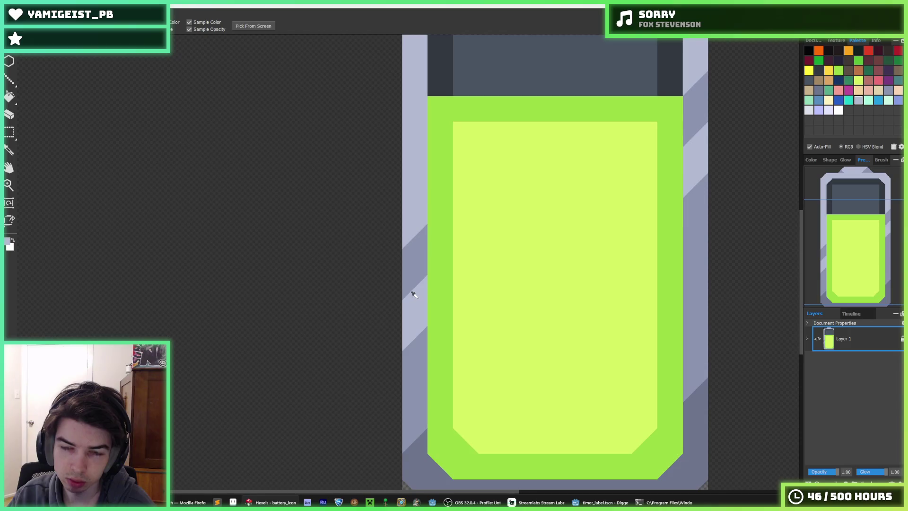
scroll(414, 294, "down", 1)
scroll(414, 294, "up", 2)
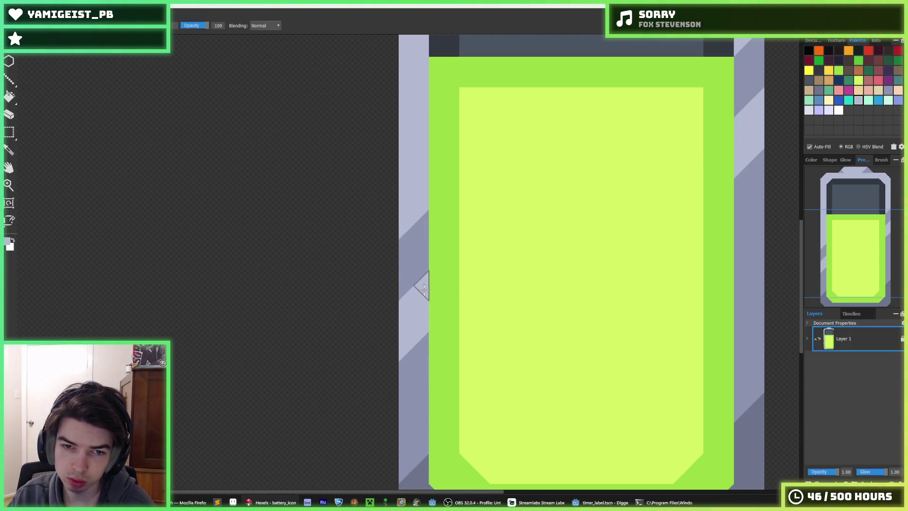
mouse_move(424, 290)
left_mouse_down()
mouse_move(629, 88)
mouse_move(706, 47)
left_mouse_up()
left_click_drag(674, 136, 634, 250)
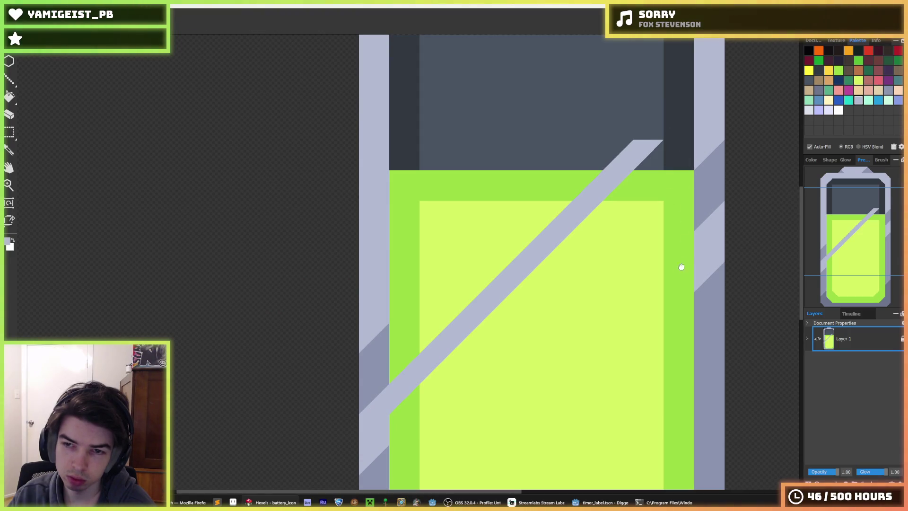
key("ctrl+z")
left_click_drag(517, 406, 501, 249)
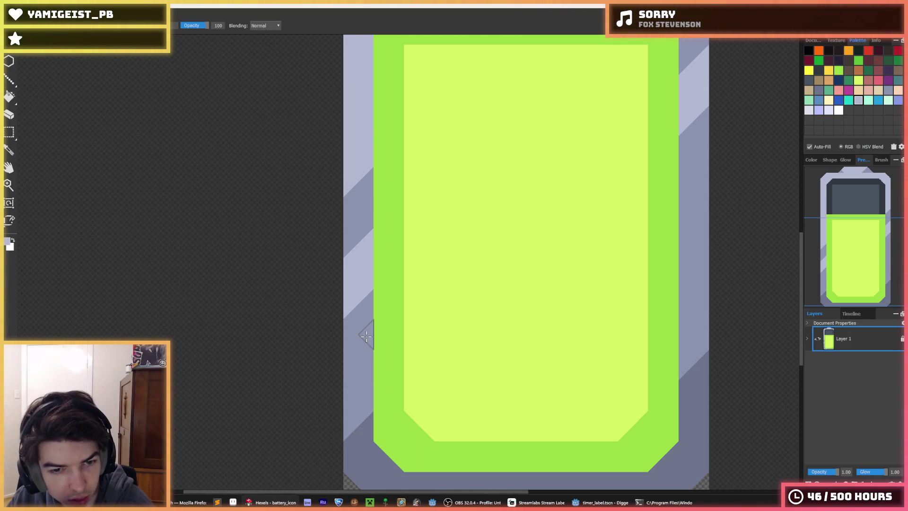
mouse_move(533, 192)
left_mouse_down()
mouse_move(536, 229)
mouse_move(557, 228)
left_mouse_up()
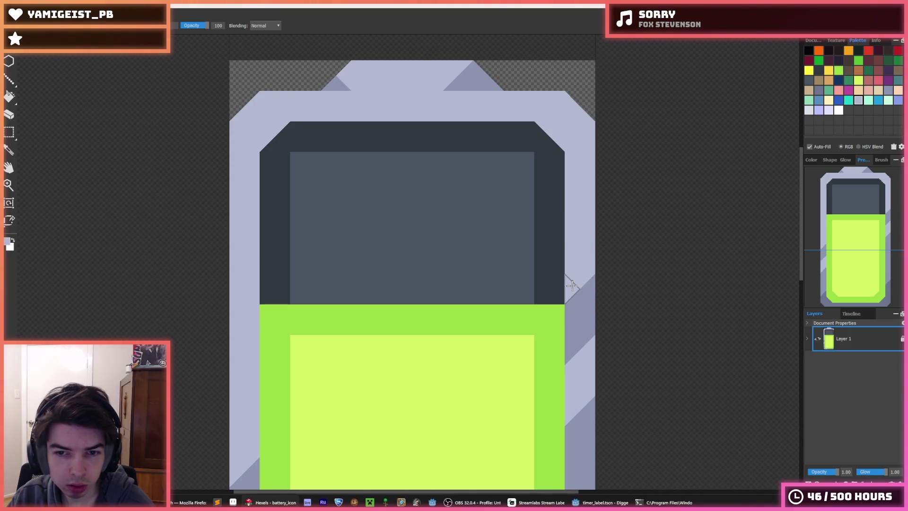
scroll(667, 211, "down", 5)
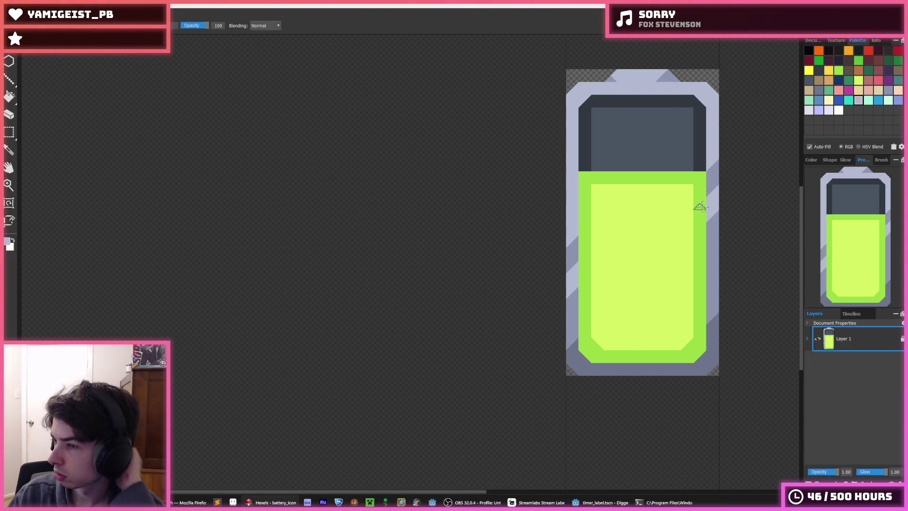
Step: Paint a light diagonal stripe from the left border, then undo it
scroll(698, 283, "down", 3)
scroll(691, 283, "up", 4)
left_click_drag(492, 247, 668, 89)
key("ctrl+z")
Step: Sample the grey-lavender colour of the battery border
key("i")
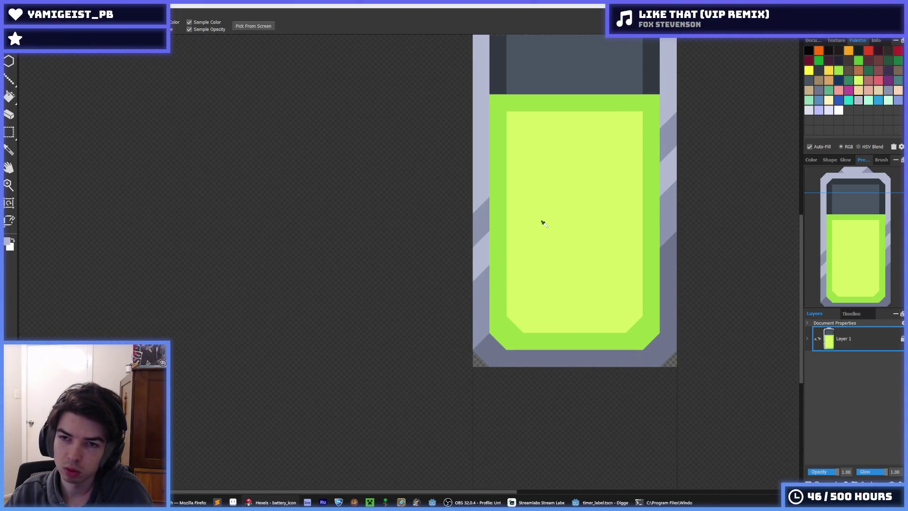
scroll(543, 221, "down", 6)
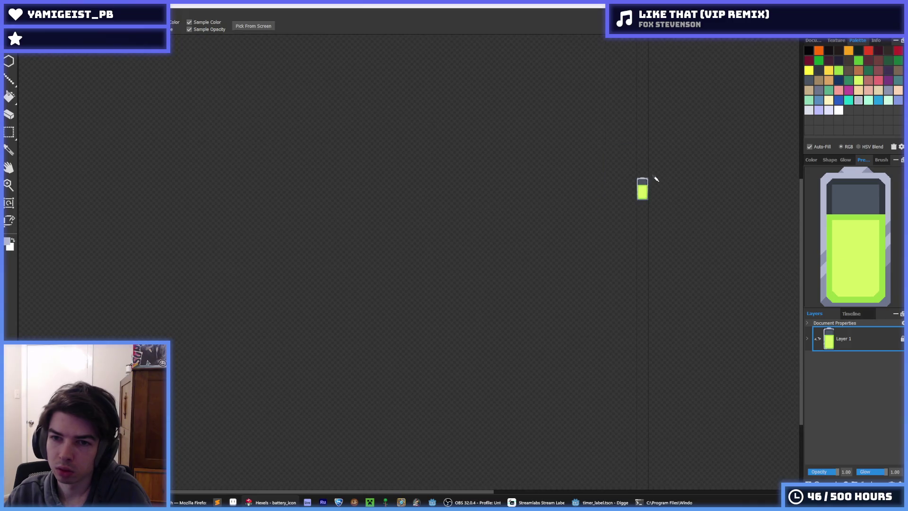
scroll(634, 189, "up", 5)
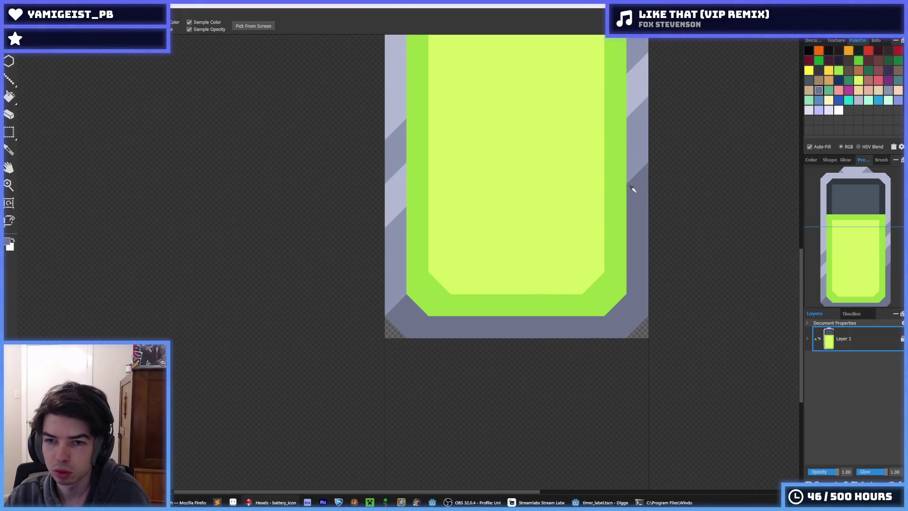
scroll(618, 237, "down", 3)
scroll(619, 229, "down", 1)
scroll(619, 236, "up", 2)
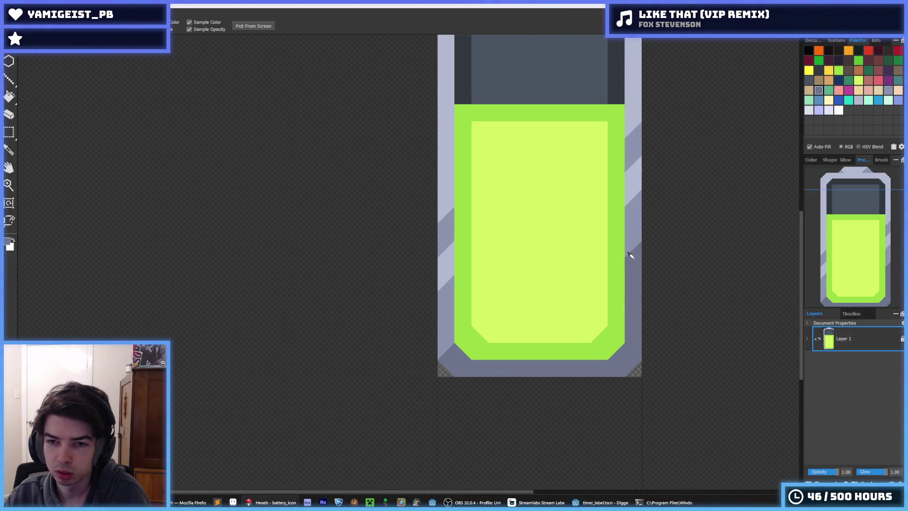
key("b")
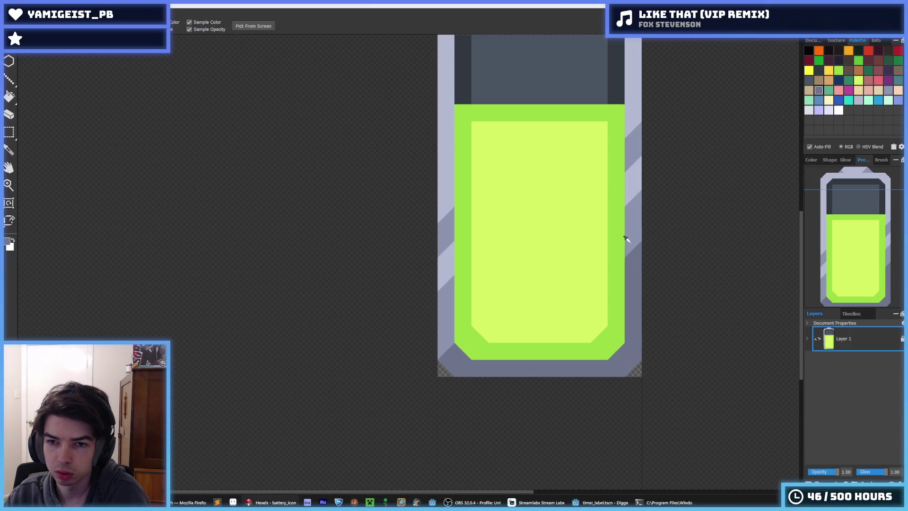
left_click(635, 243, "alt")
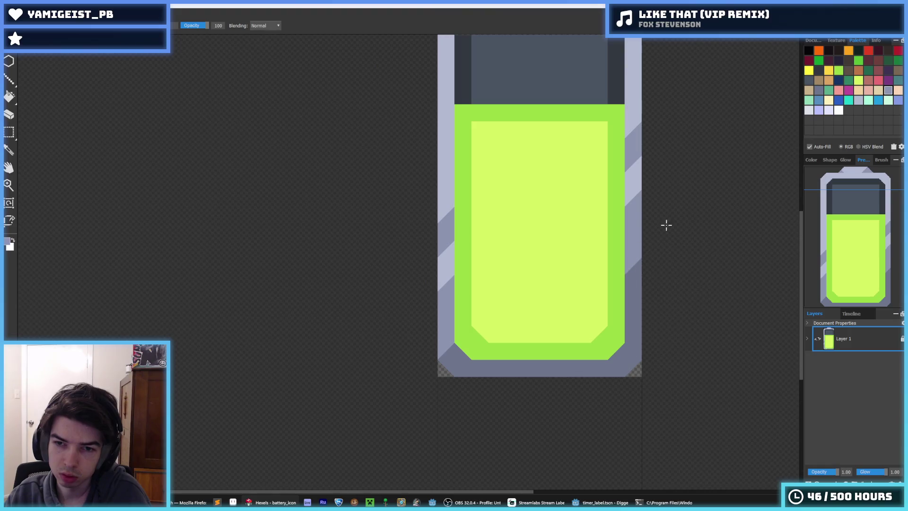
scroll(671, 221, "down", 5)
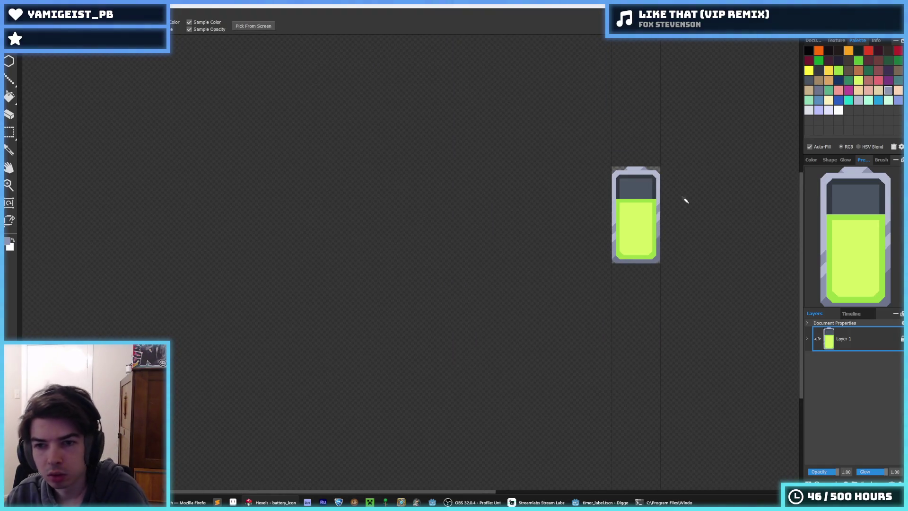
scroll(686, 200, "down", 3)
scroll(685, 198, "up", 5)
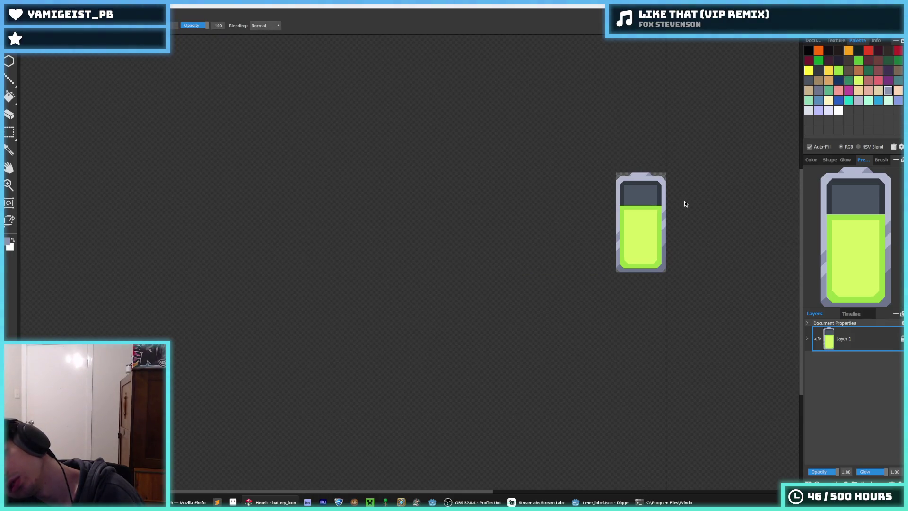
Step: Re-export the icon over the existing battery.png and switch to Godot
key("ctrl+e")
key("Return")
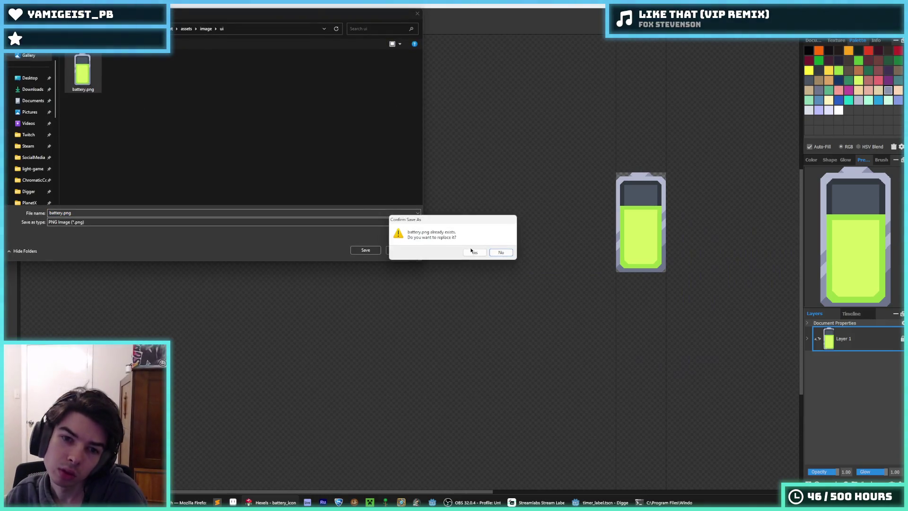
left_click(475, 252)
left_click(580, 504)
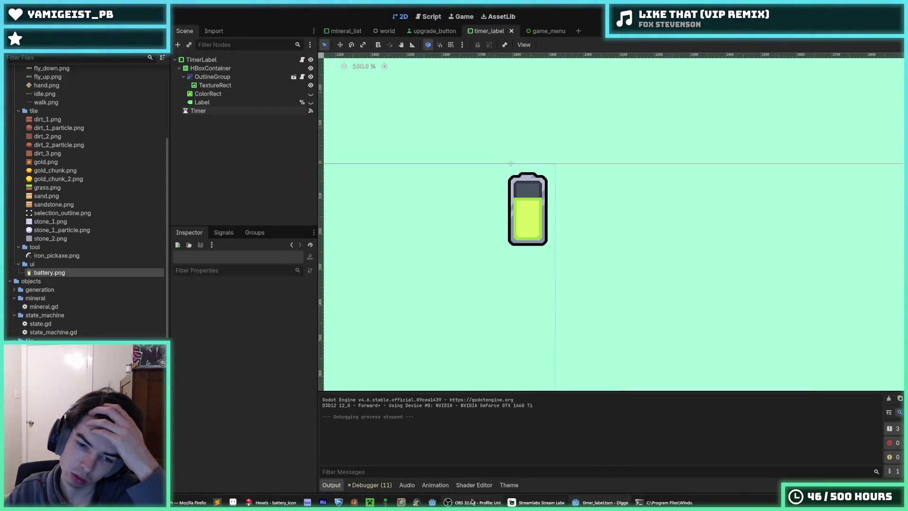
Step: Return to the Godot editor and save the current scene
left_click(272, 503)
left_click(601, 503)
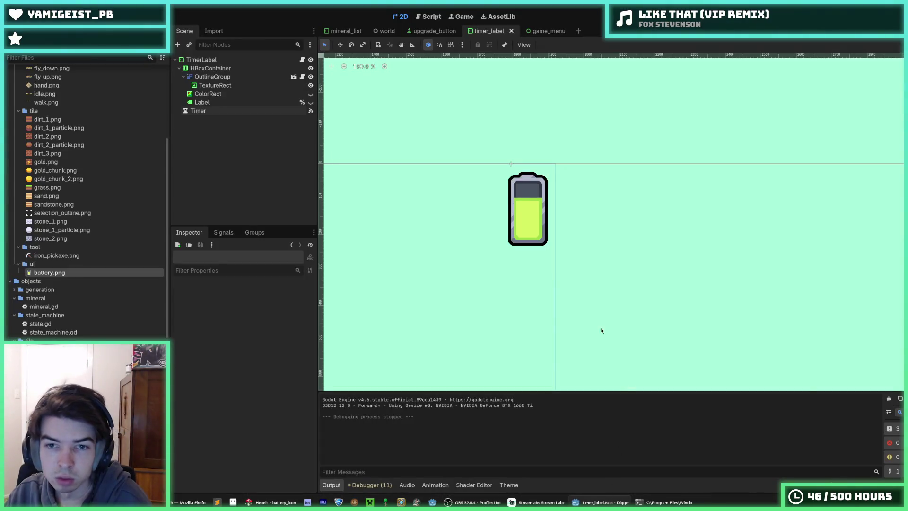
scroll(544, 190, "down", 5)
scroll(503, 177, "up", 8)
key("ctrl+s")
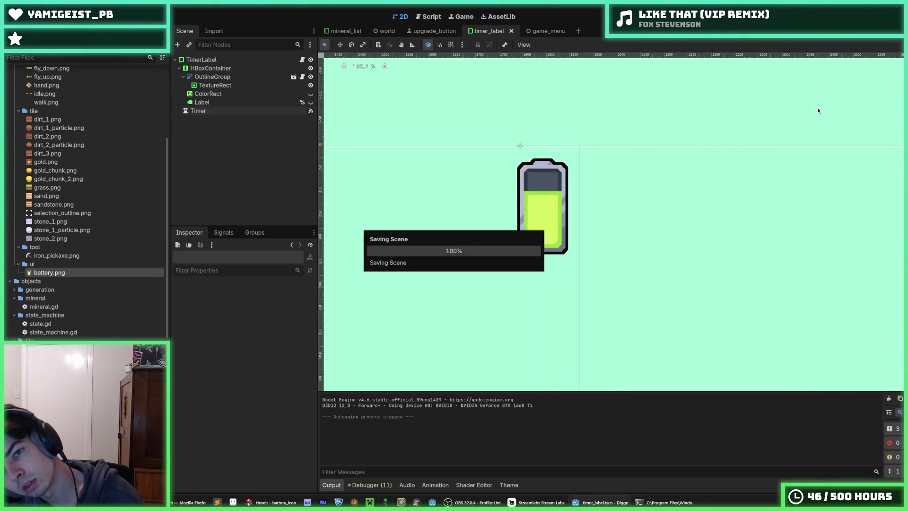
key("ctrl+s")
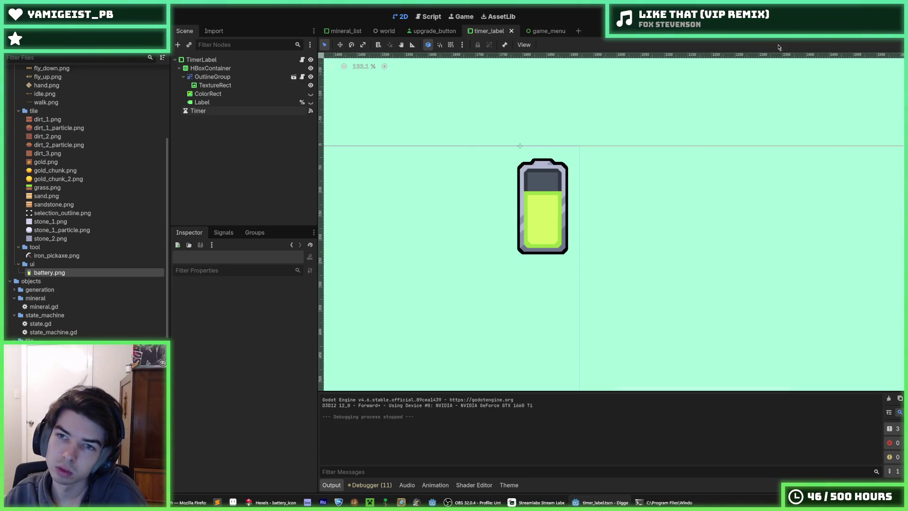
Step: Run the game and dig down, right and left through the gold vein
key("F5")
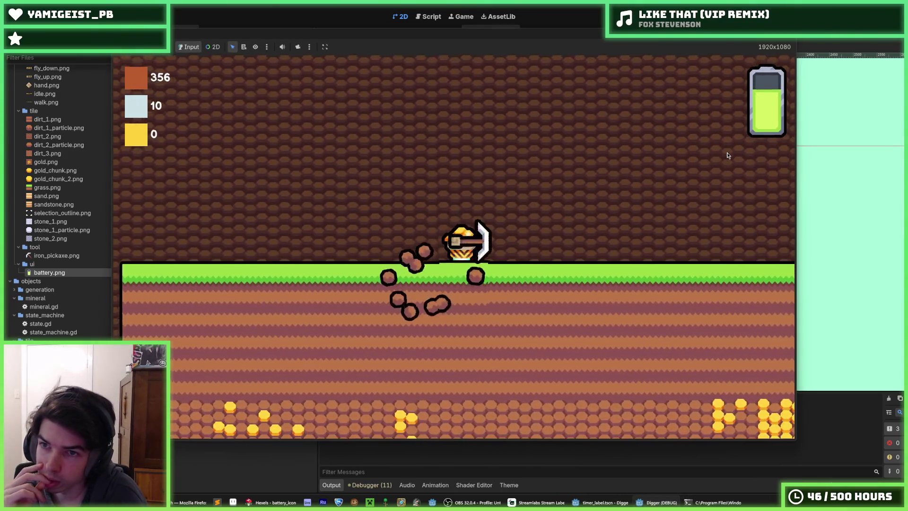
key("Down")
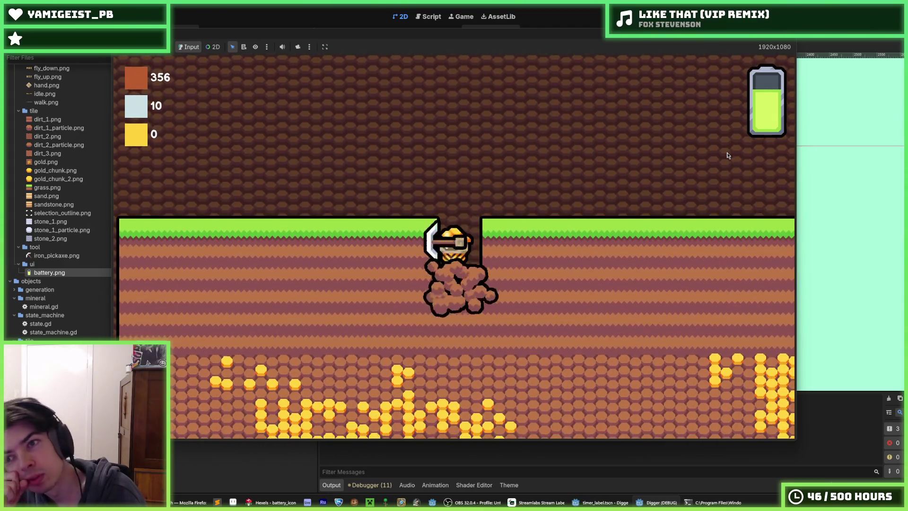
key("Down")
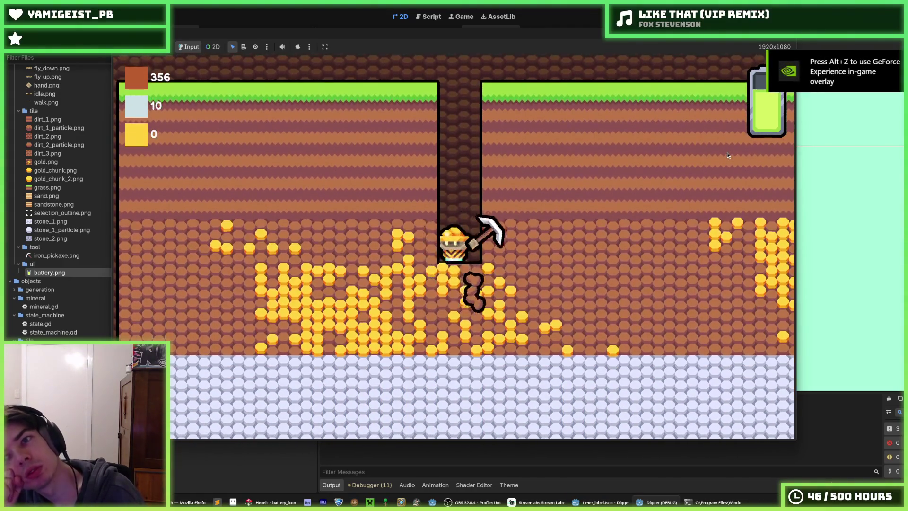
key("Down")
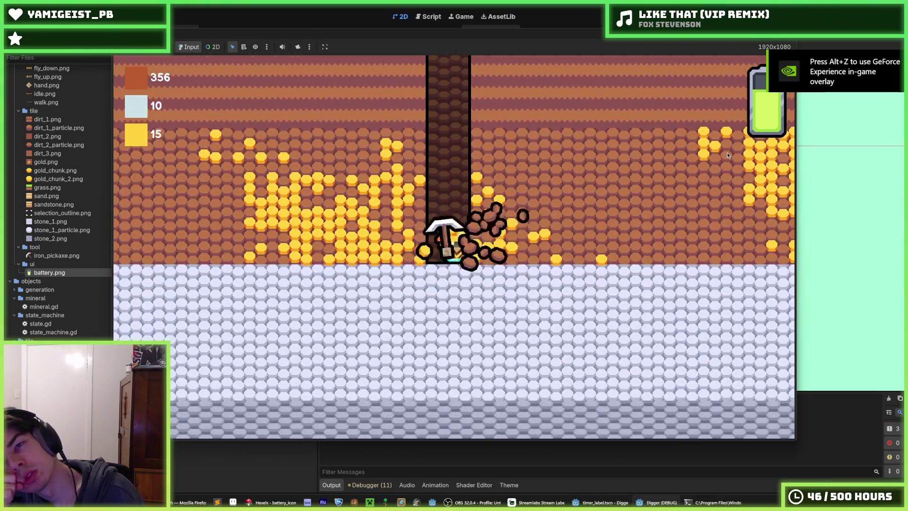
key("Right")
key("Right")
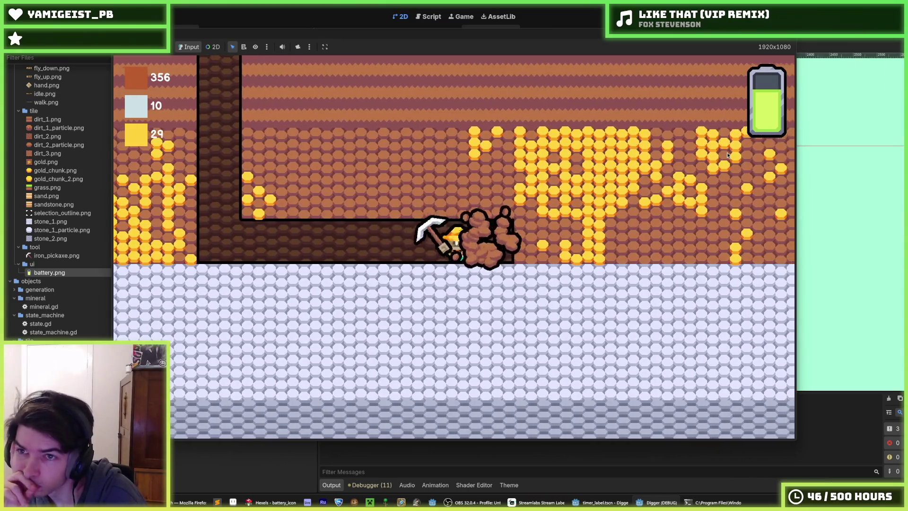
key("Right")
key("Right")
key("Right")
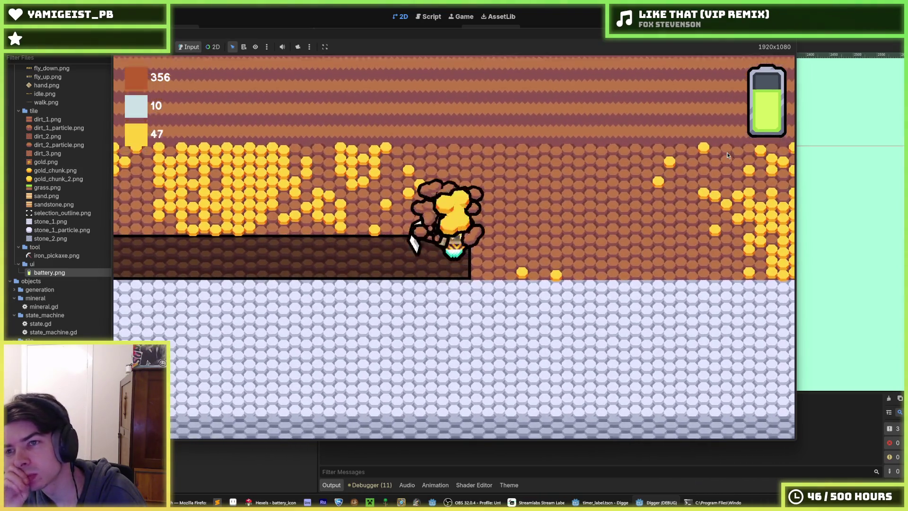
key("Up")
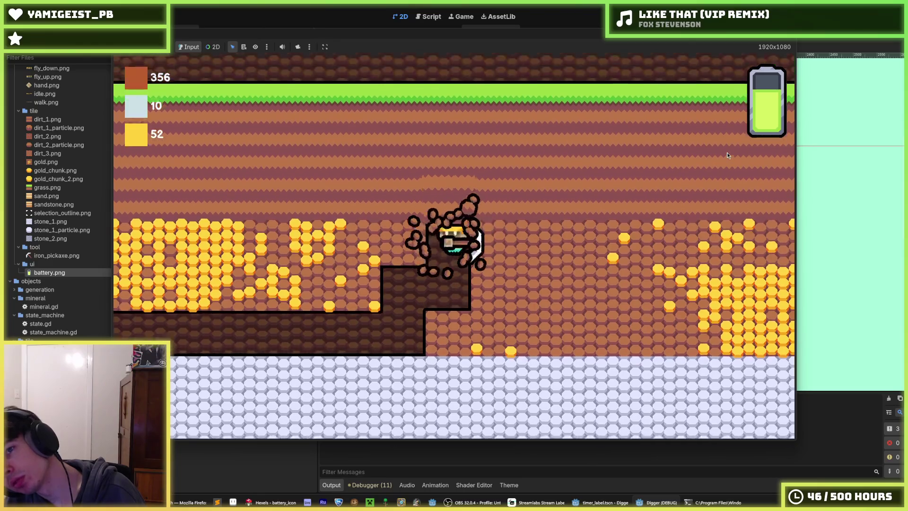
key("Left")
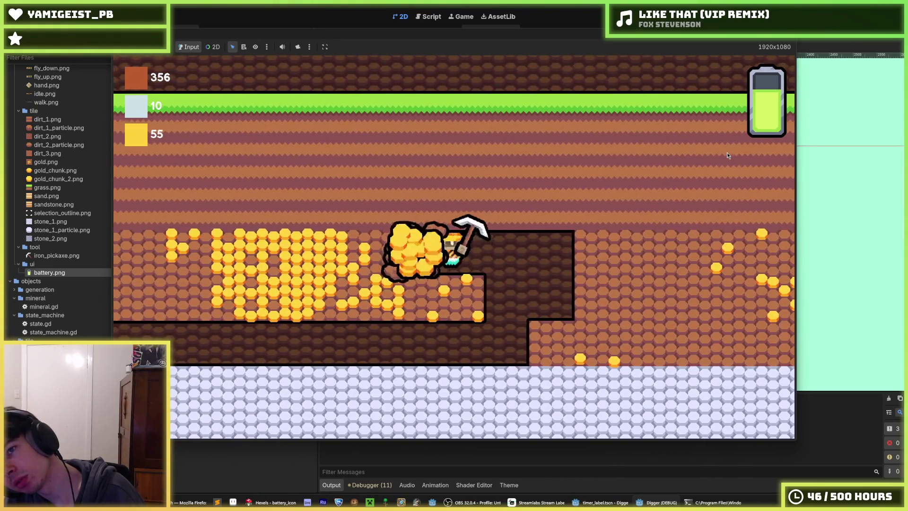
key("Left")
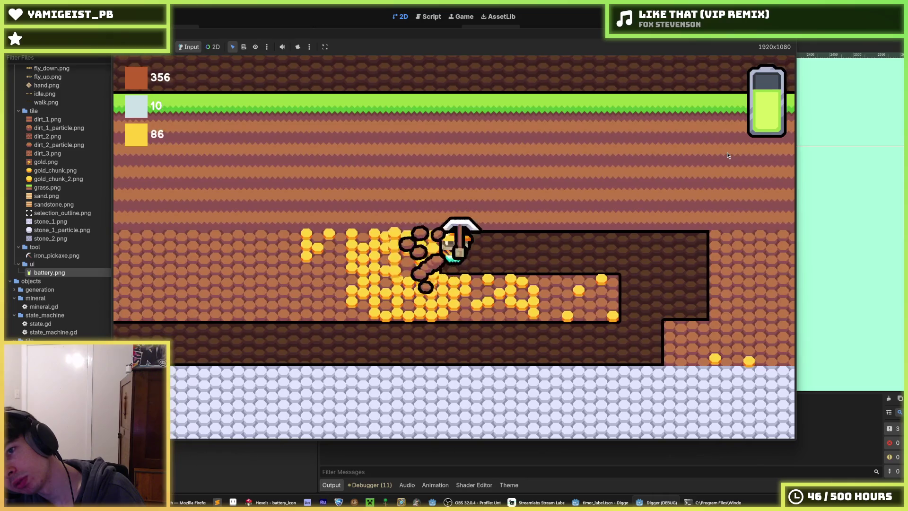
key("Left")
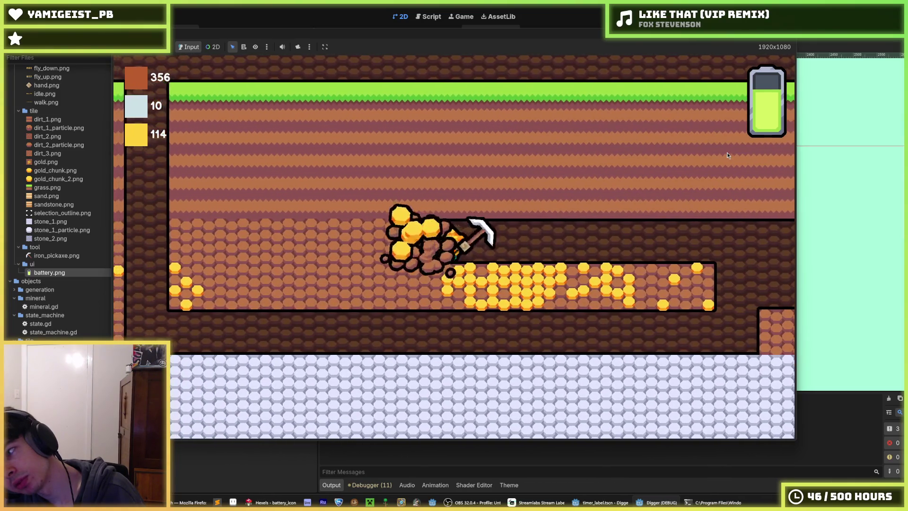
key("Left")
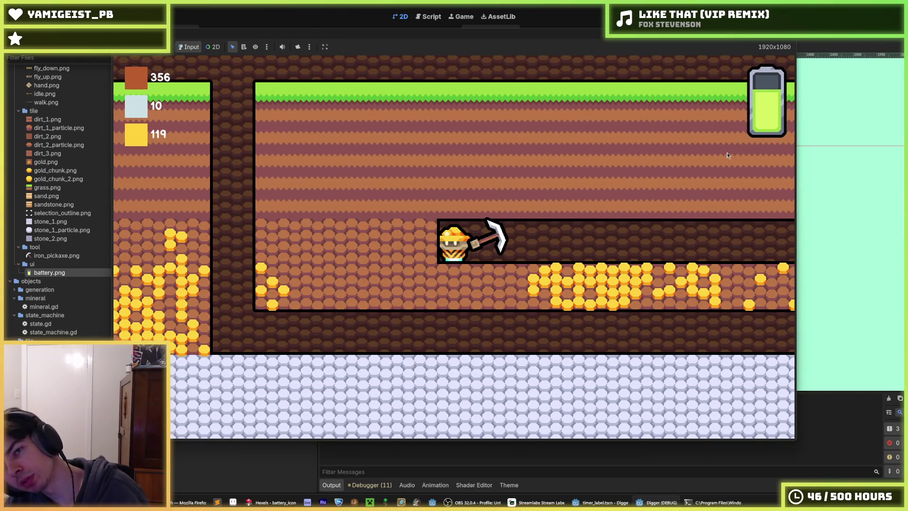
Step: Keep tunnelling through dirt and gold, then stop the game with the gold counter at 146
key("Left")
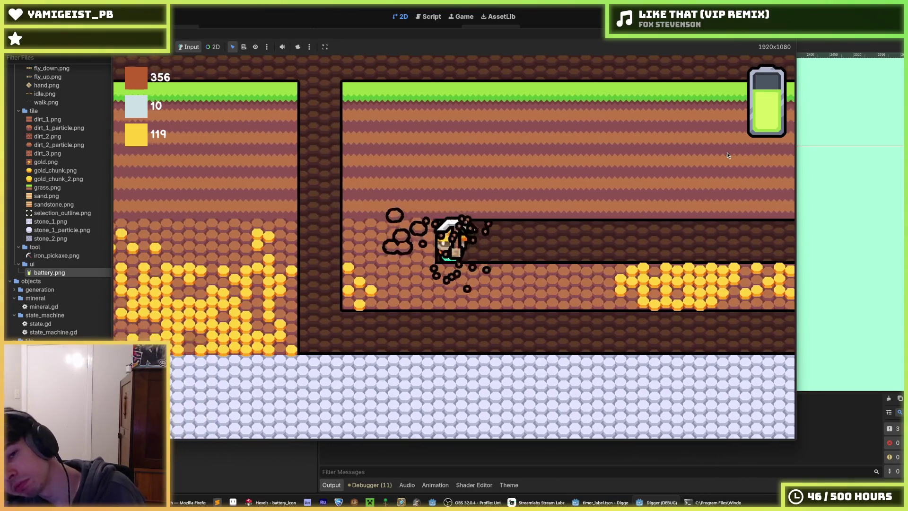
key("Left")
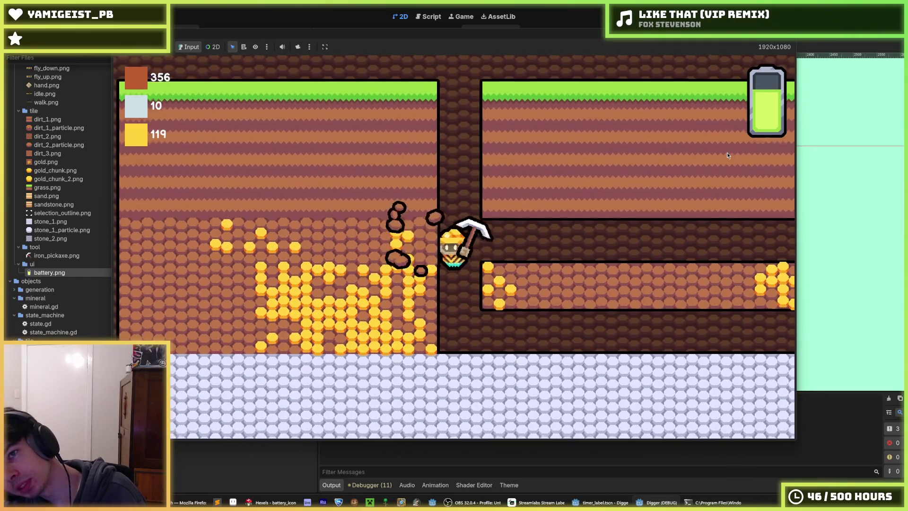
key("Down")
key("Left")
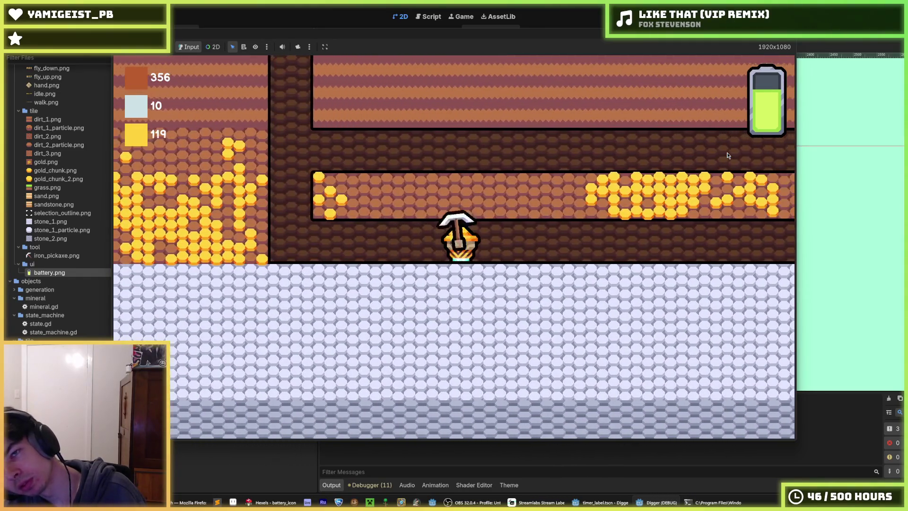
key("Left")
key("Up")
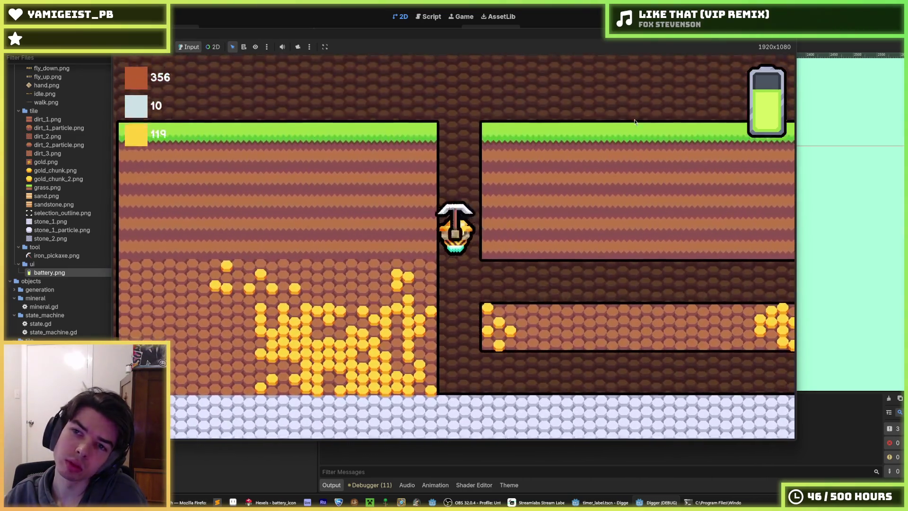
key("Down")
key("Right")
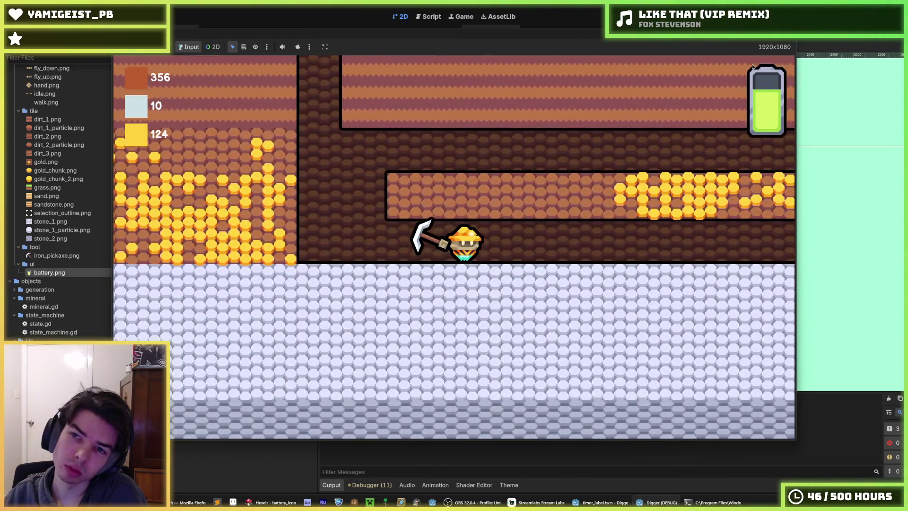
key("Up")
key("Left")
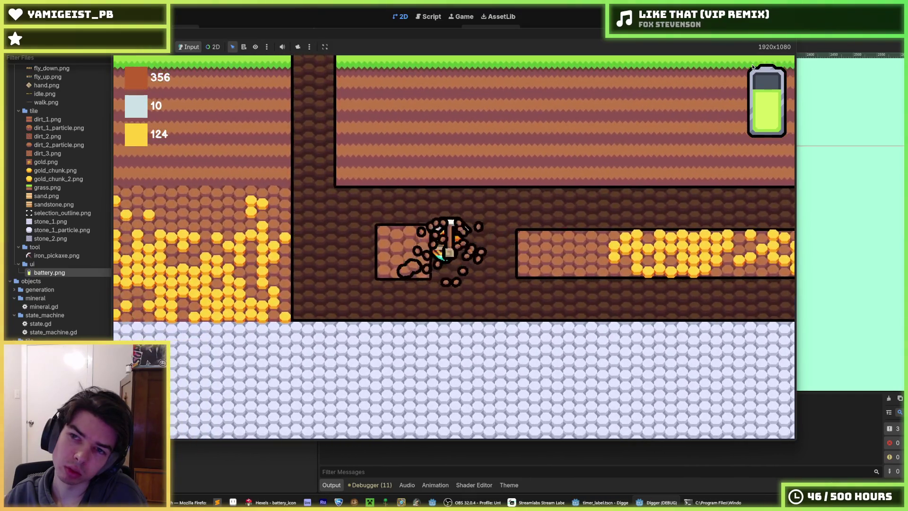
key("Left")
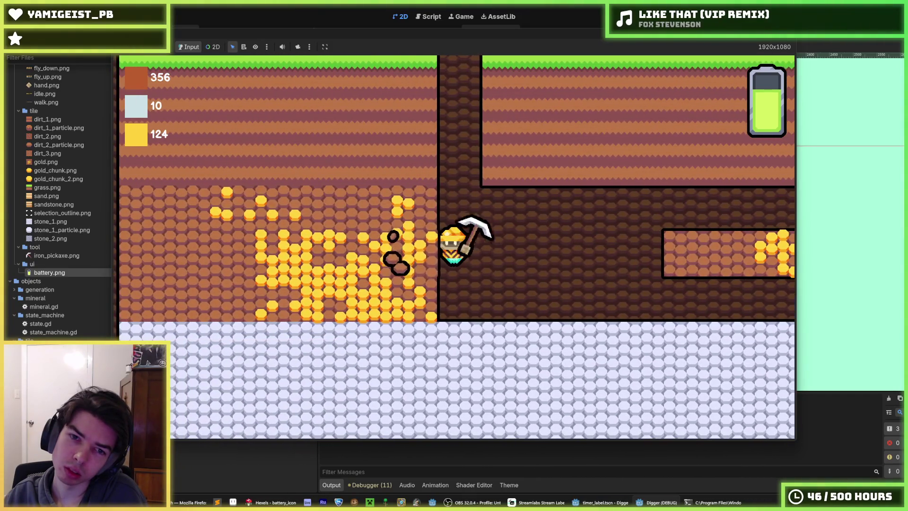
key("Left")
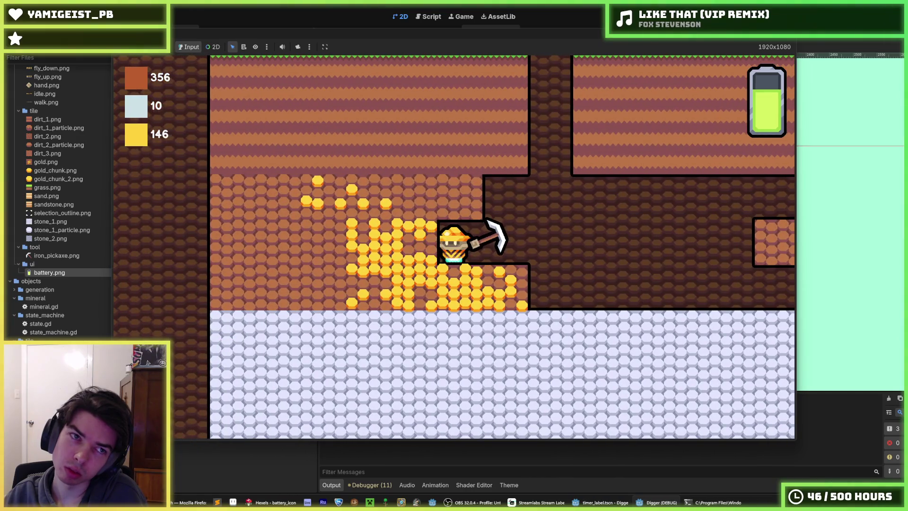
key("F8")
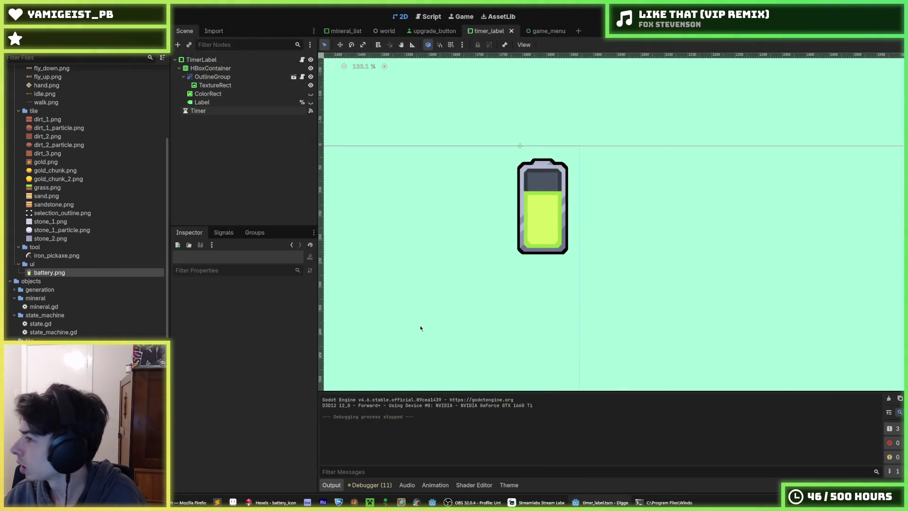
Step: Save the timer_label scene and bring the battery artwork in Hexels to the front
key("ctrl+s")
key("ctrl+s")
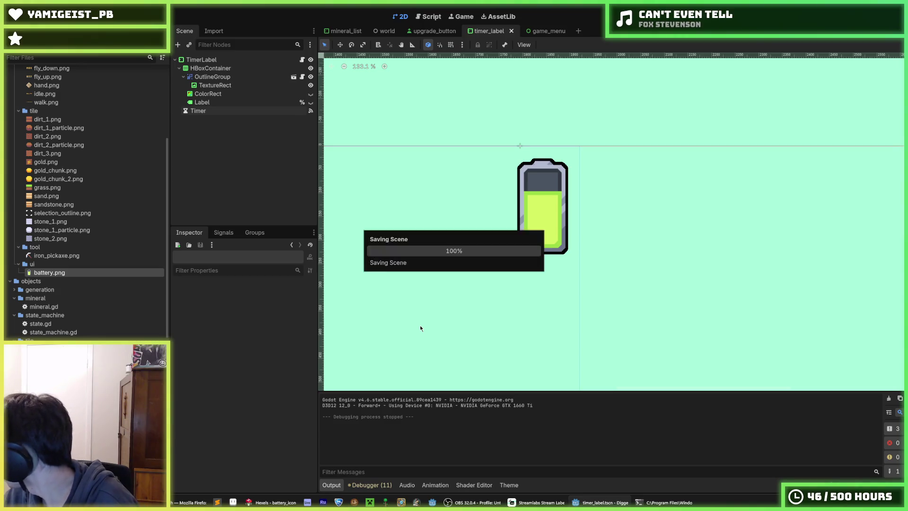
key("ctrl+s")
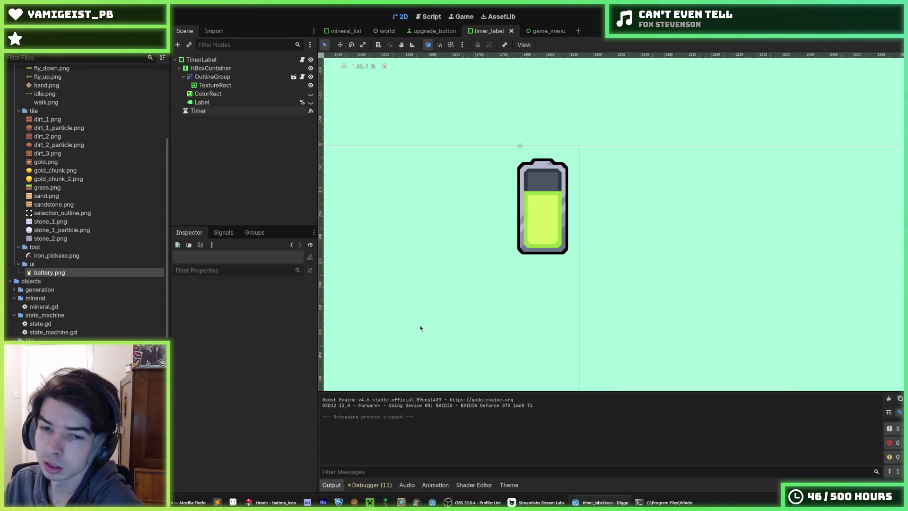
key("alt+Tab")
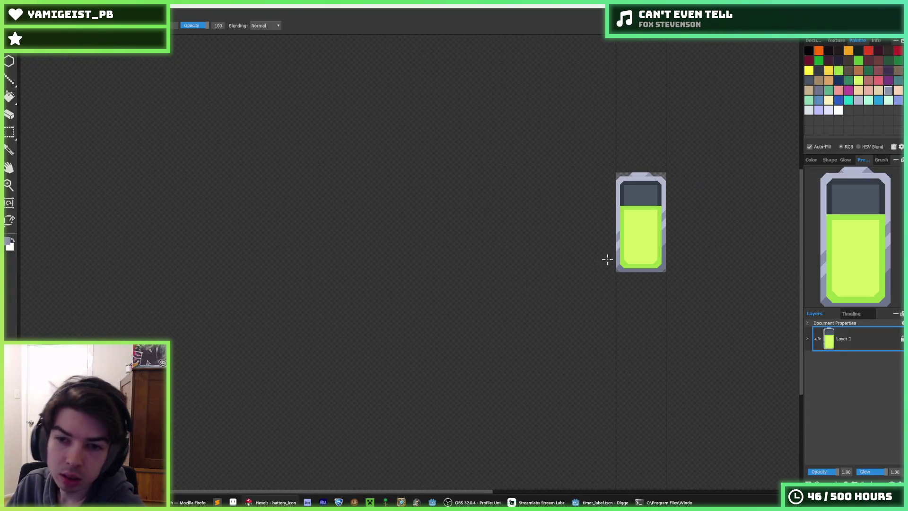
Step: Toggle between brush and colour picker and centre the view on the battery
scroll(607, 259, "up", 3)
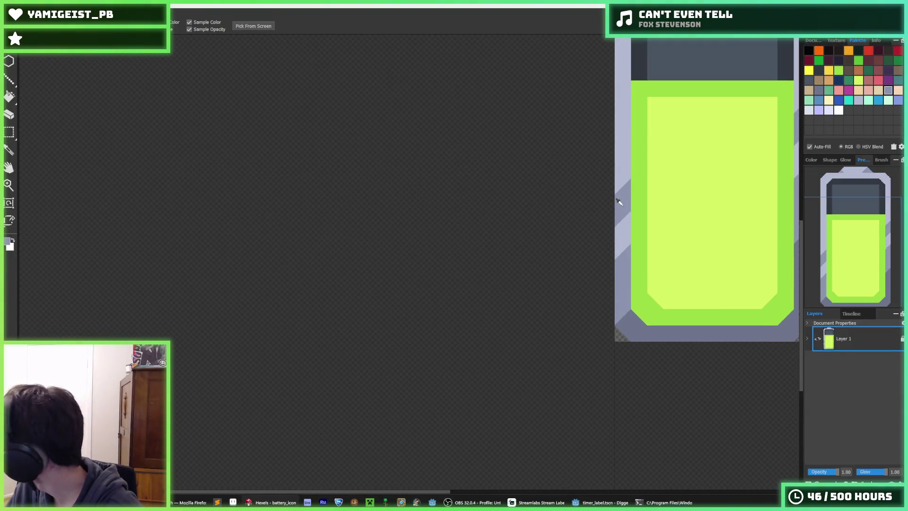
key("b")
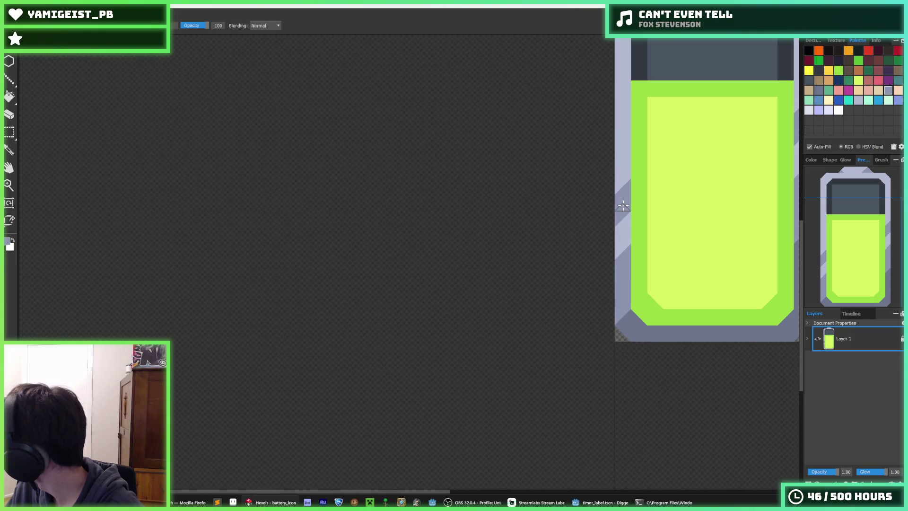
key("alt")
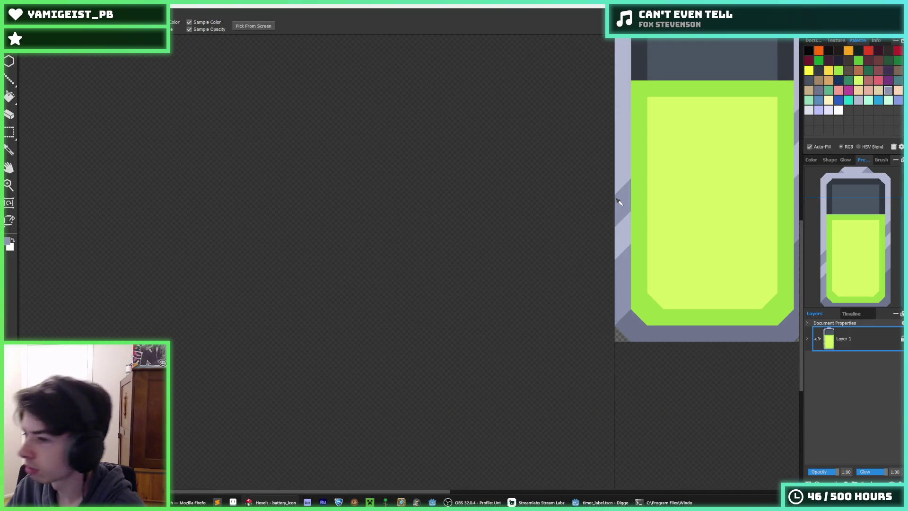
key("b")
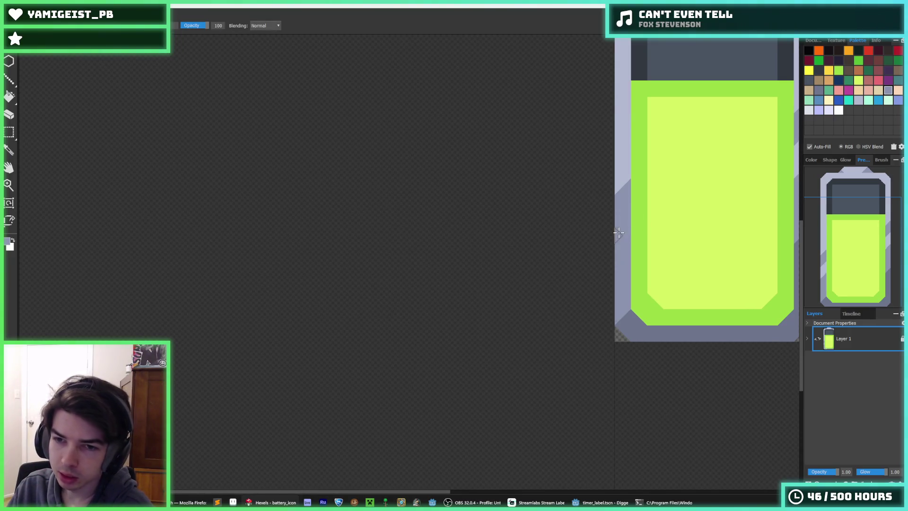
key("Home")
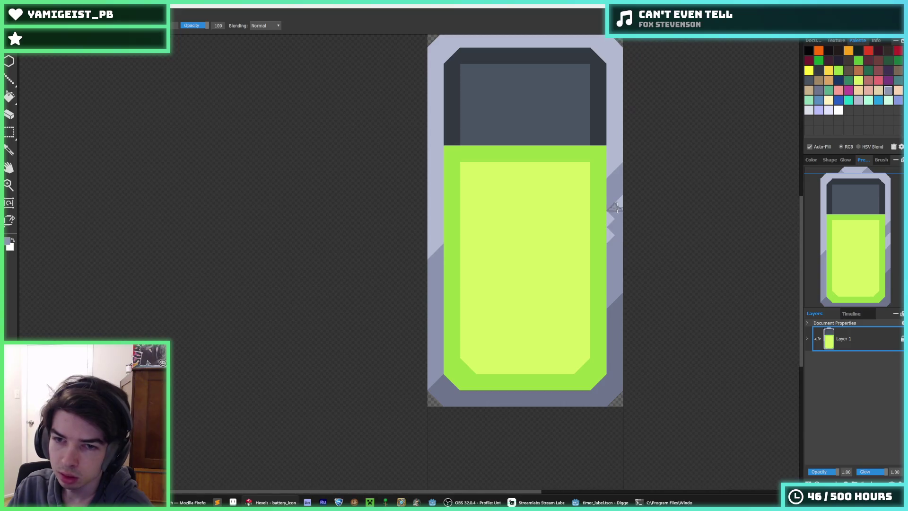
scroll(622, 315, "down", 5)
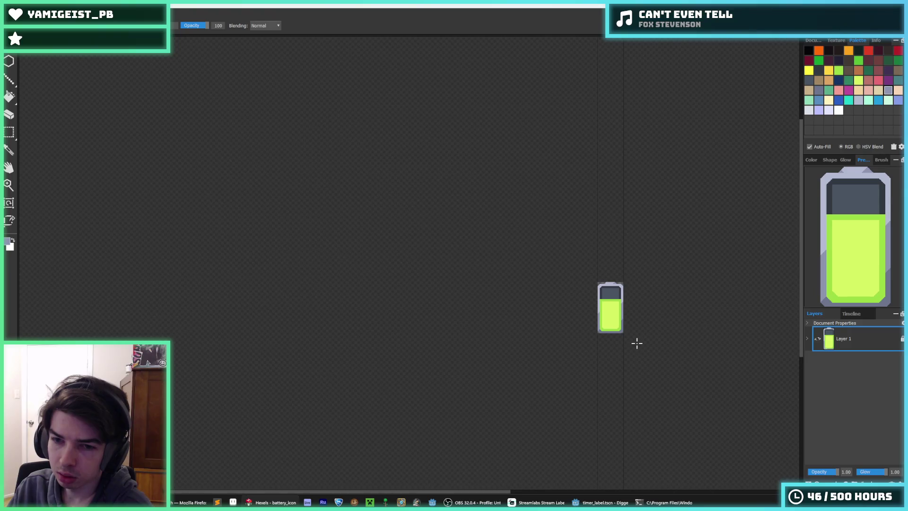
Step: Export the icon as battery.png, replacing the existing file, and return to Godot
key("ctrl+e")
key("Return")
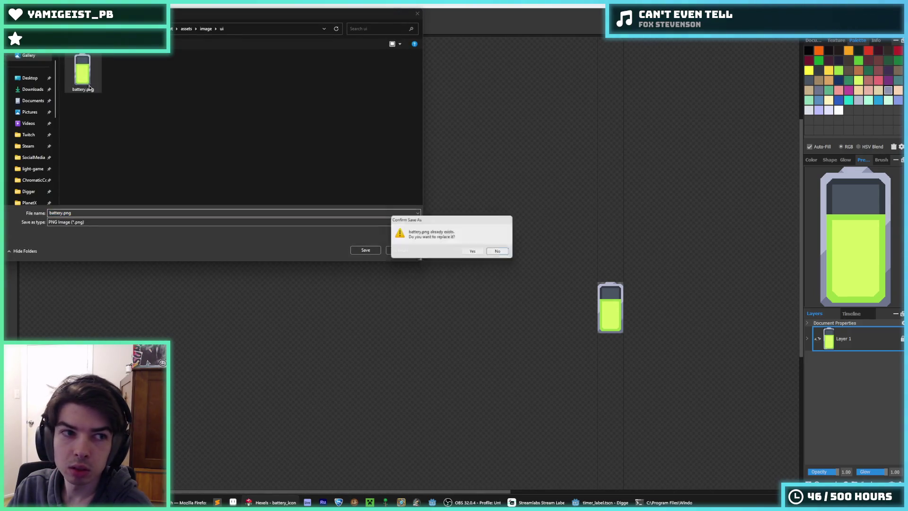
left_click(470, 254)
left_click(493, 359)
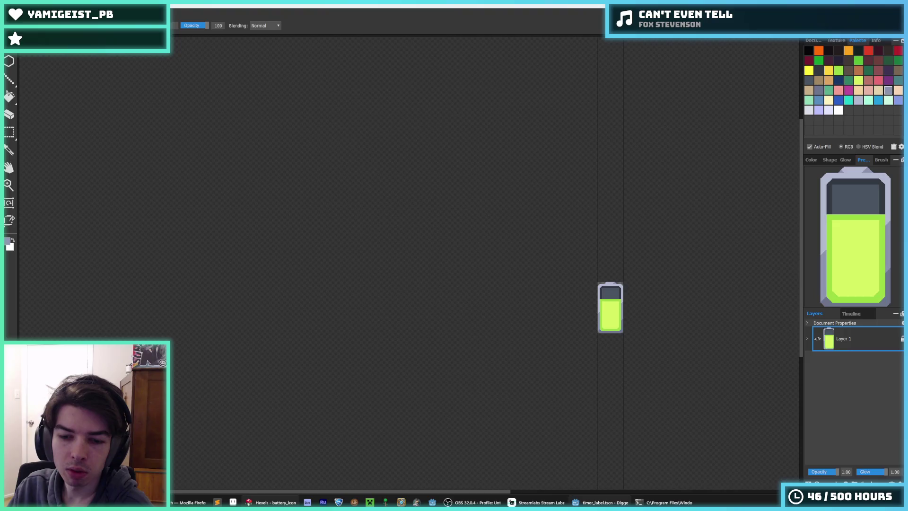
key("alt+Tab")
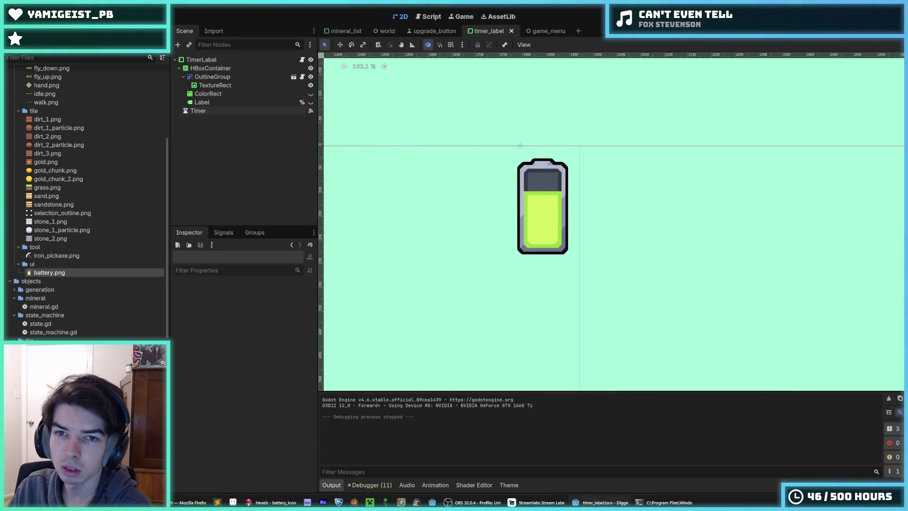
Step: Play-test the game, digging around to check the refreshed battery HUD, then stop it with F8
key("F5")
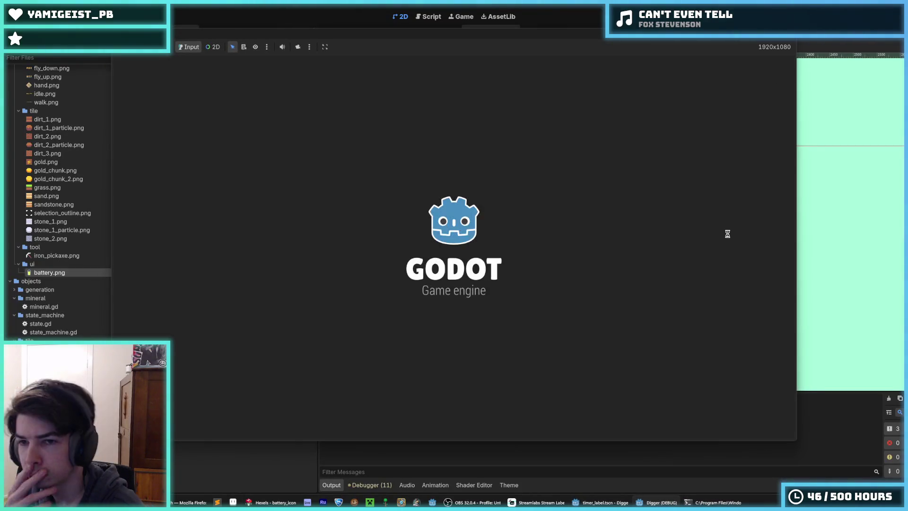
key("Down")
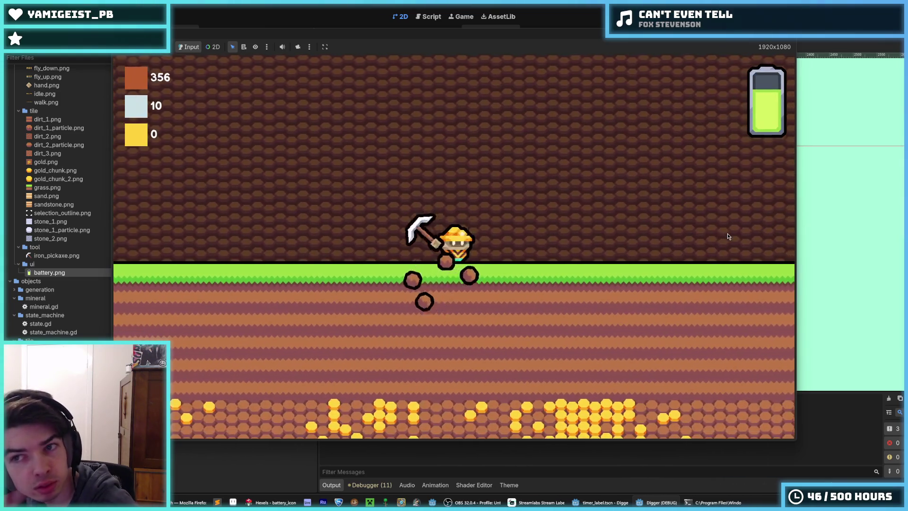
key("Left")
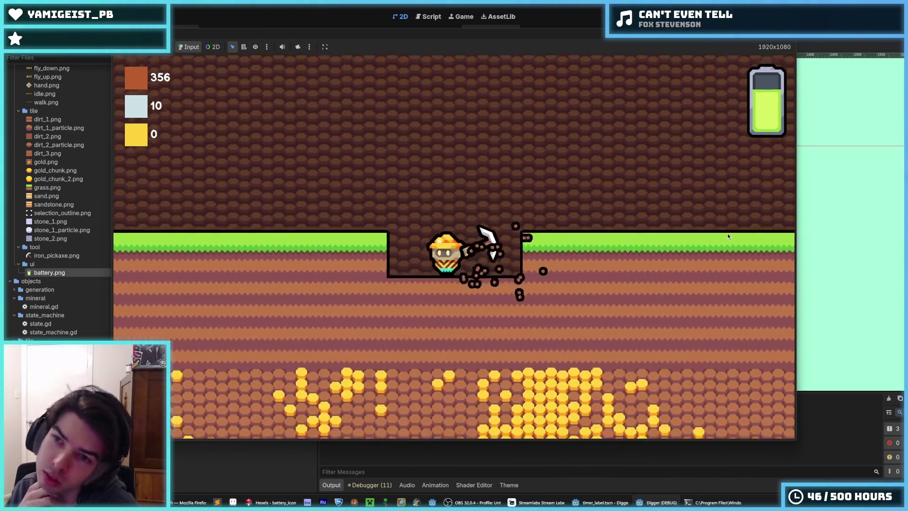
key("Down")
key("Up")
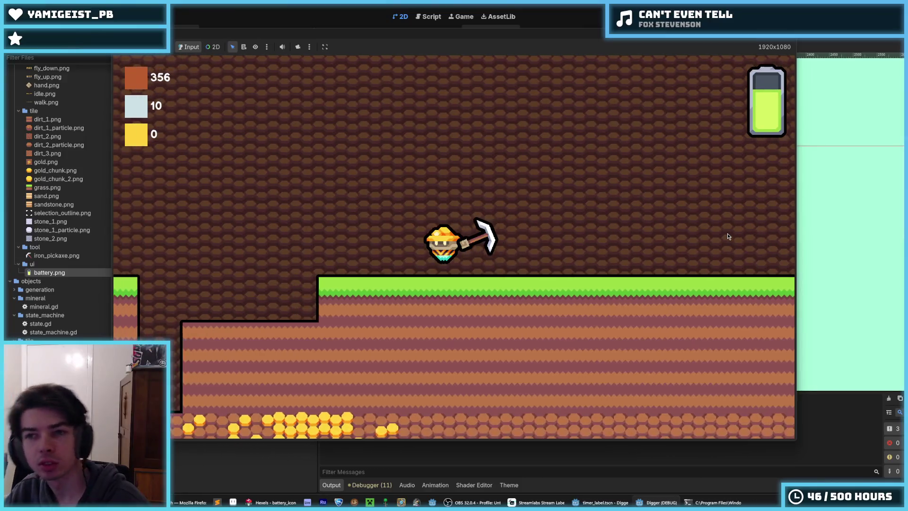
key("Down")
key("Left")
key("Right")
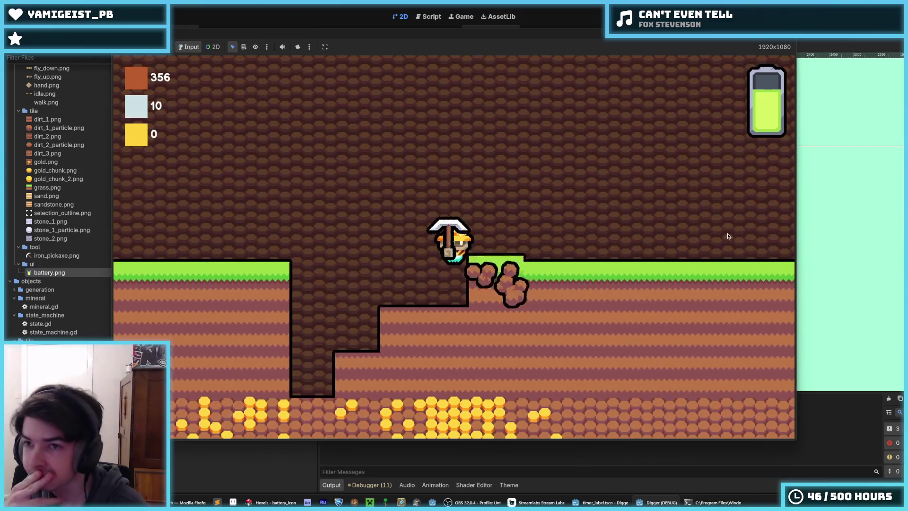
key("Right")
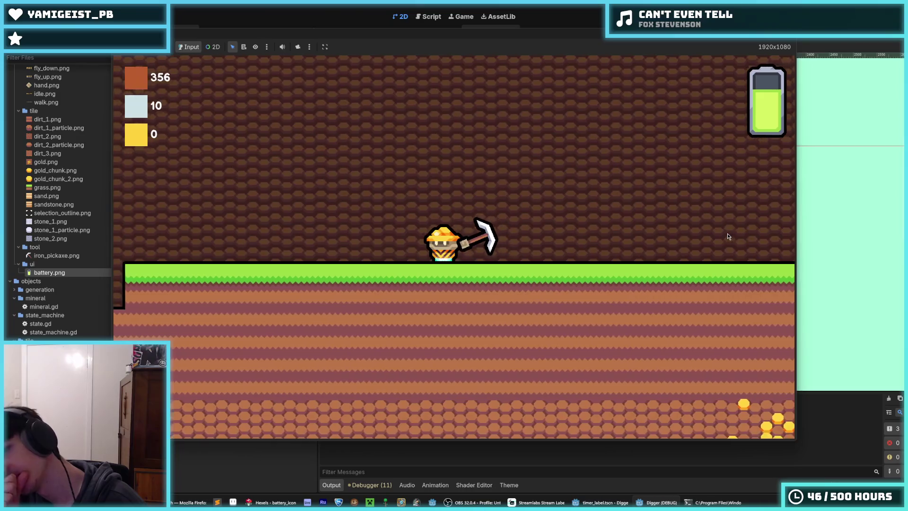
key("Left")
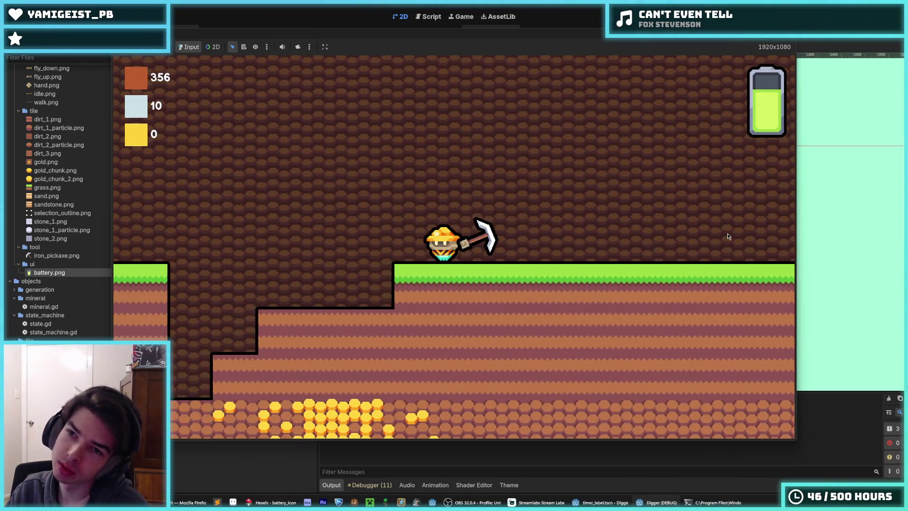
key("Left")
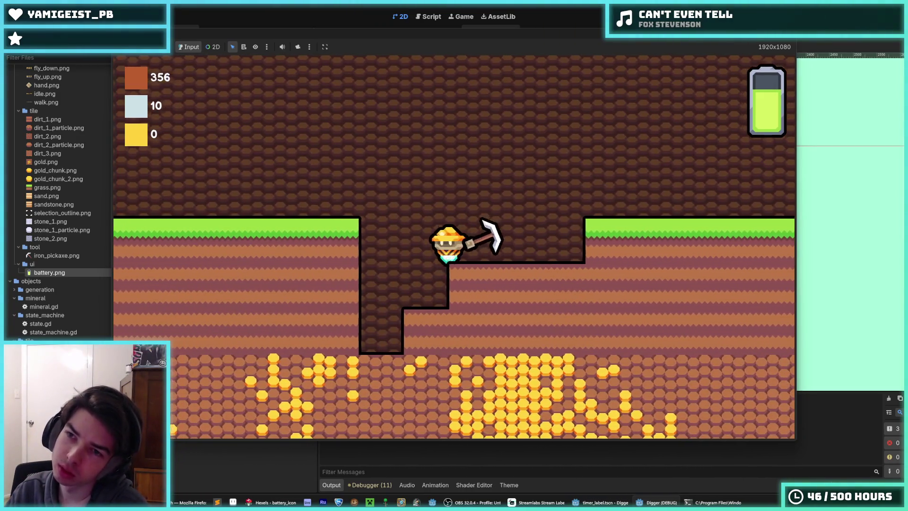
key("F8")
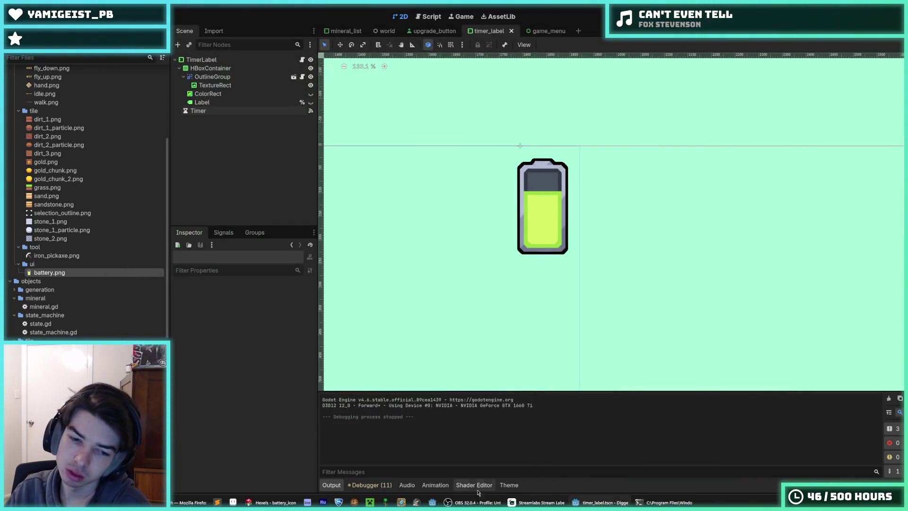
Step: Sample the grey-blue side-border colour and repaint a cell on the left border diagonal
left_click(274, 502)
scroll(618, 335, "up", 2)
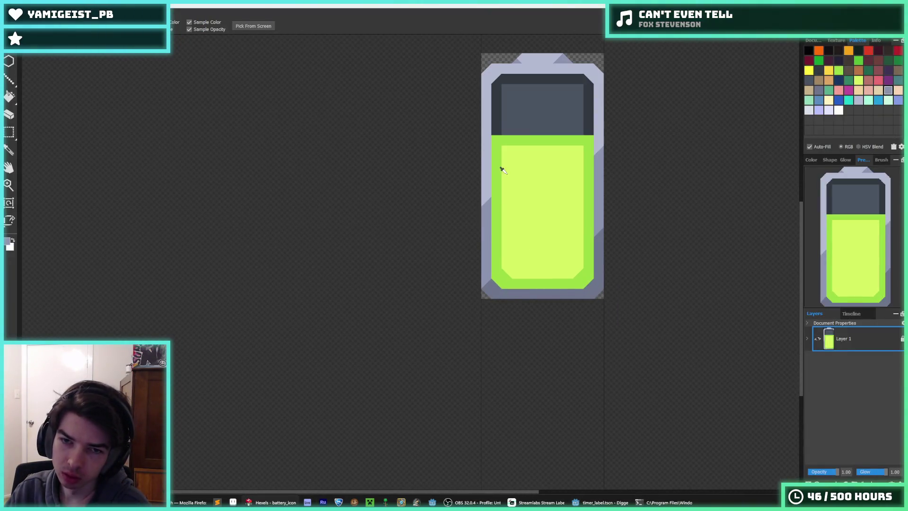
key("b")
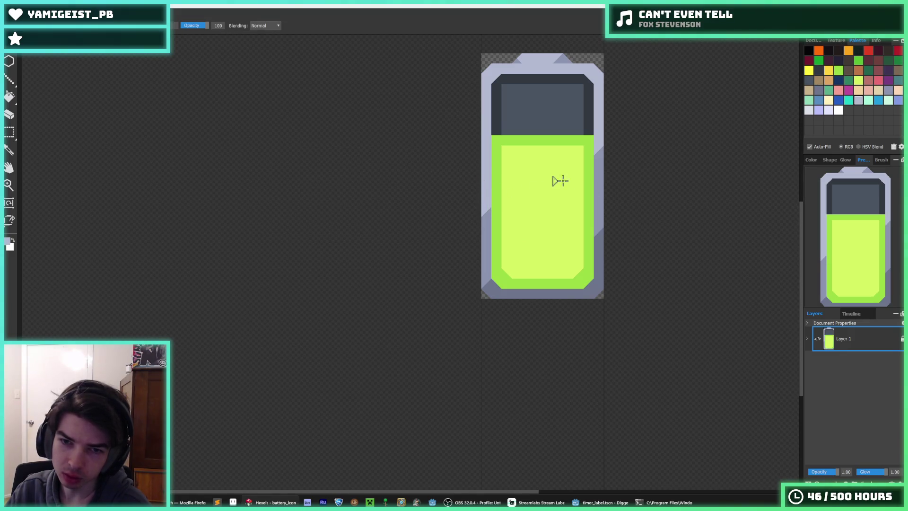
left_click(599, 147, "alt")
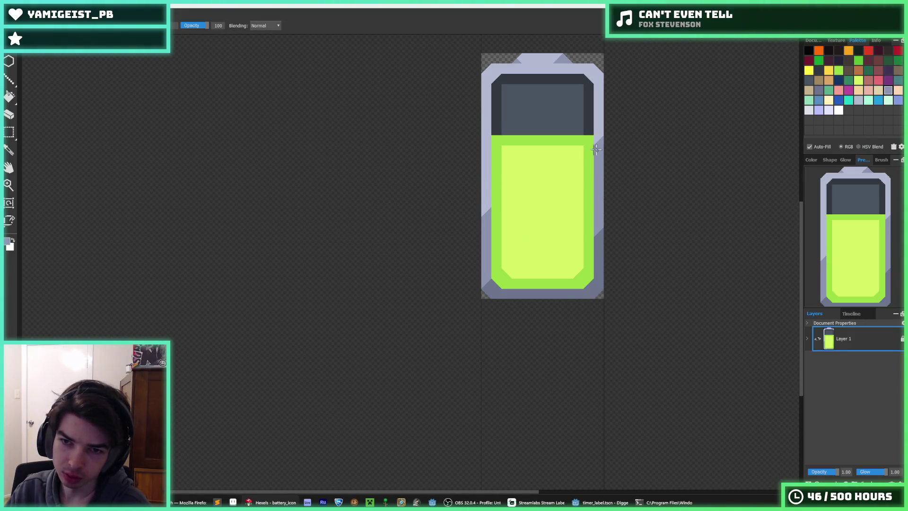
key("alt")
scroll(507, 158, "up", 3)
left_click(449, 284)
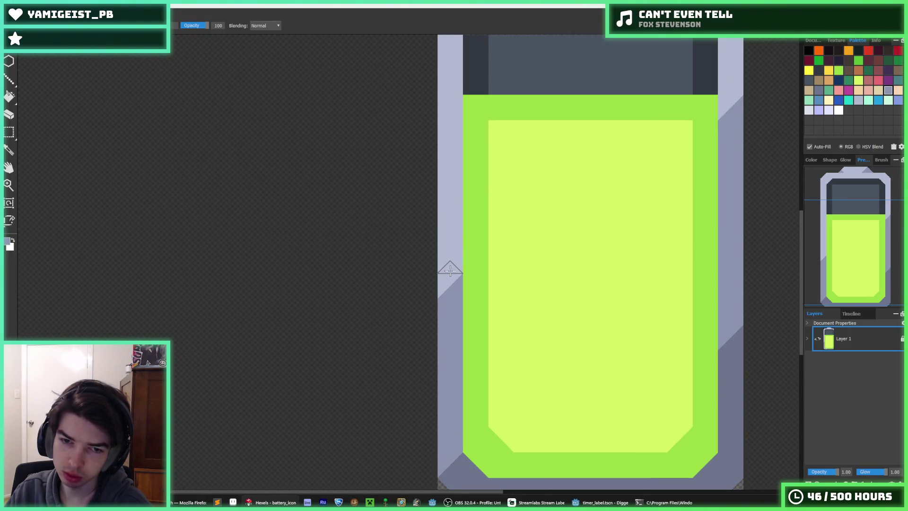
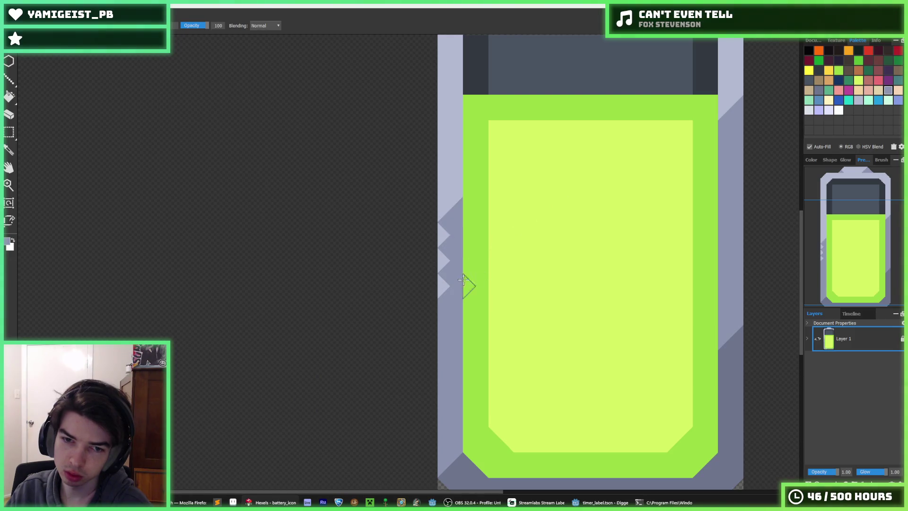
Step: Draw a diagonal highlight stripe, then repaint it over the dark inner border and light fill
left_click(457, 292)
mouse_move(457, 292)
left_mouse_down()
mouse_move(582, 193)
mouse_move(721, 42)
mouse_move(690, 180)
left_mouse_up()
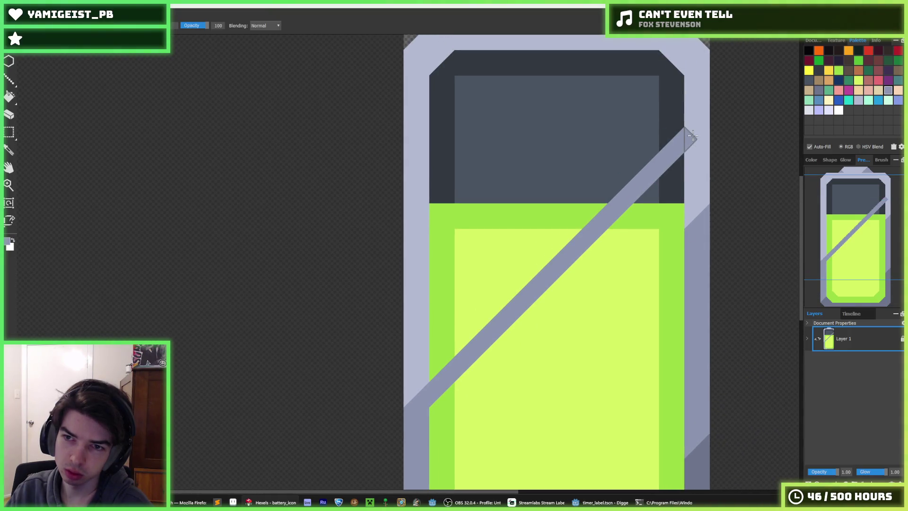
left_click(679, 132, "alt")
mouse_move(670, 135)
left_mouse_down()
mouse_move(662, 170)
mouse_move(587, 220)
left_mouse_up()
left_click(620, 213, "alt")
left_click(619, 241, "alt")
mouse_move(460, 351)
left_mouse_down()
mouse_move(471, 371)
mouse_move(486, 334)
left_mouse_up()
Step: Repaint the stripe within the darker green band and the right casing edge
left_click(440, 361, "alt")
left_click_drag(440, 361, 450, 361)
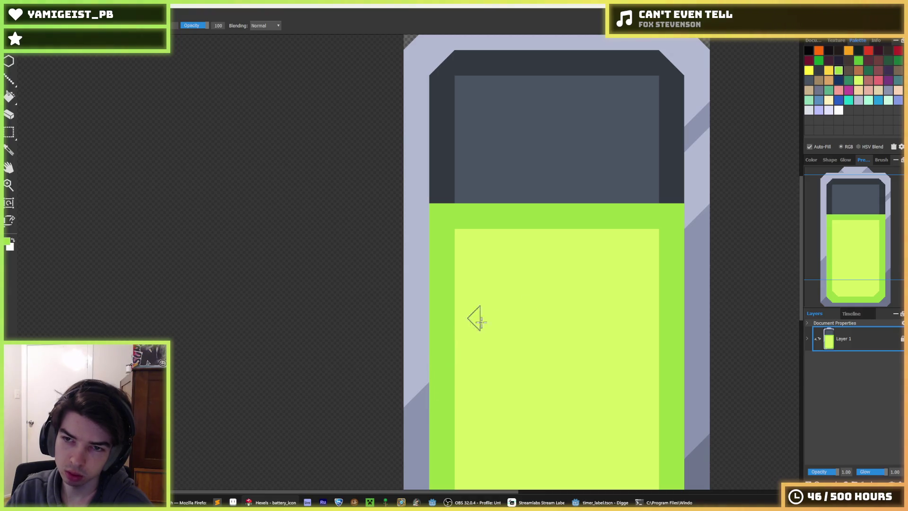
left_click(700, 126, "alt")
left_click_drag(699, 126, 700, 186)
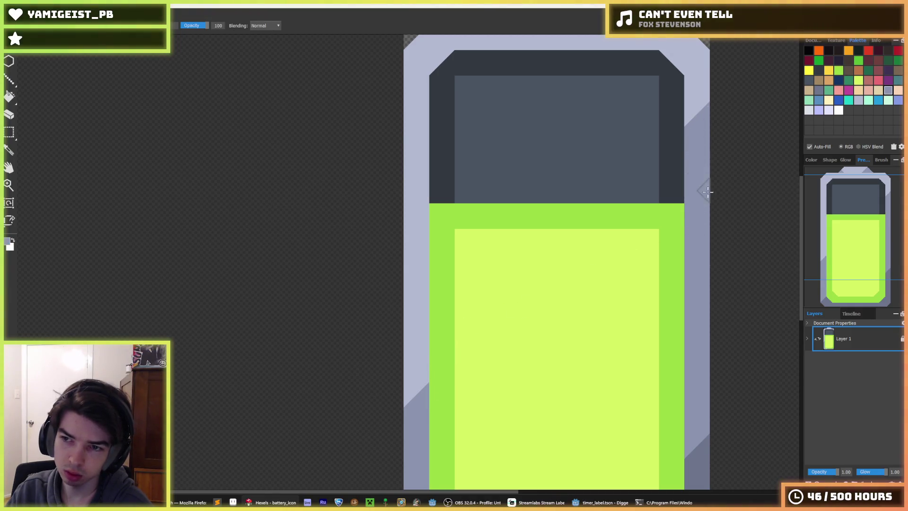
Step: Redo and undo the strokes until the diagonal stripe is removed
key("alt")
scroll(708, 254, "down", 3)
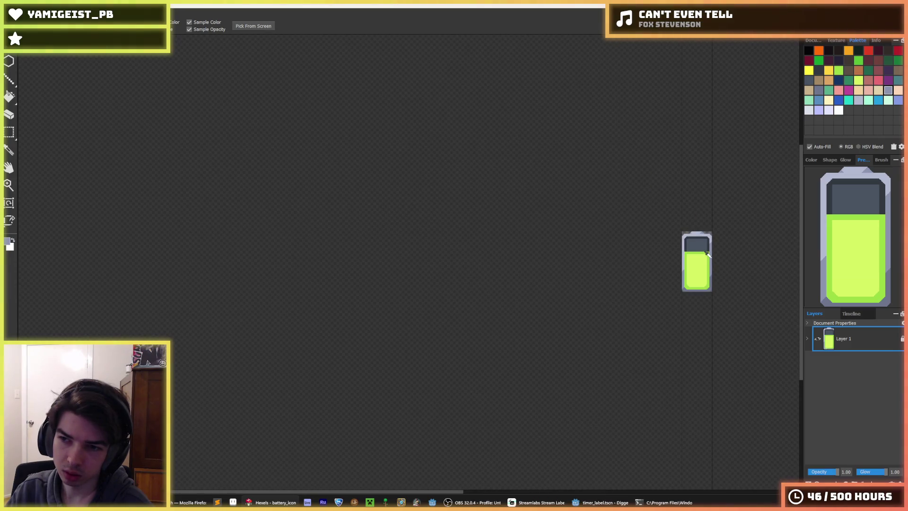
scroll(708, 254, "up", 4)
key("ctrl+y")
key("ctrl+y")
key("ctrl+y")
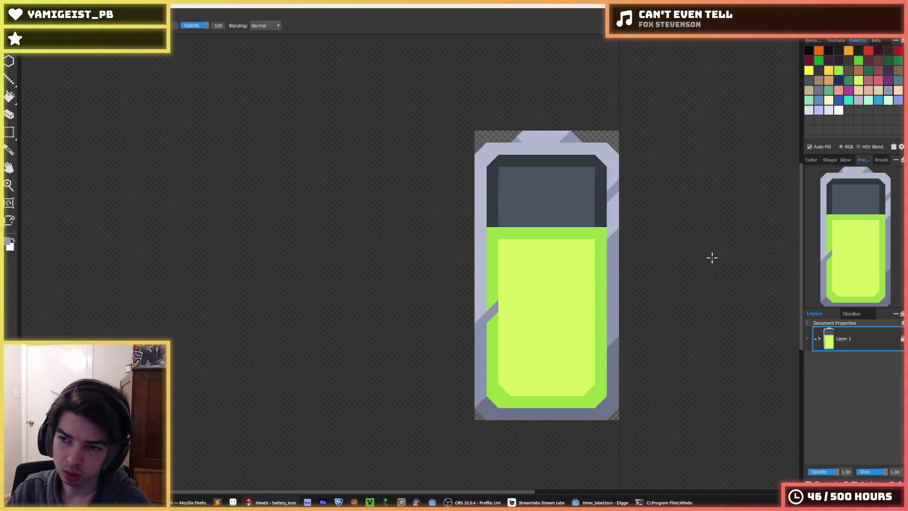
key("ctrl+y")
key("ctrl+y")
key("ctrl+y")
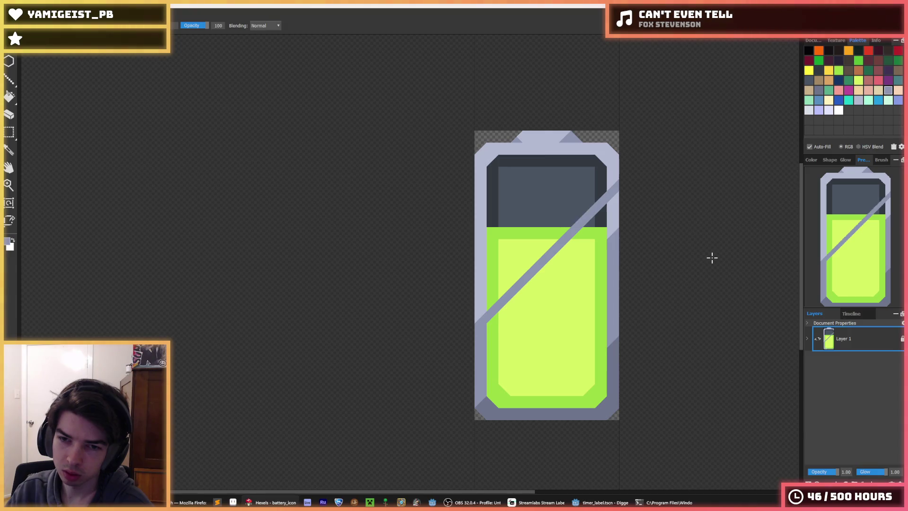
key("ctrl+z")
key("i")
scroll(517, 318, "up", 3)
scroll(517, 306, "down", 2)
scroll(509, 283, "up", 2)
scroll(509, 283, "down", 3)
scroll(509, 272, "up", 2)
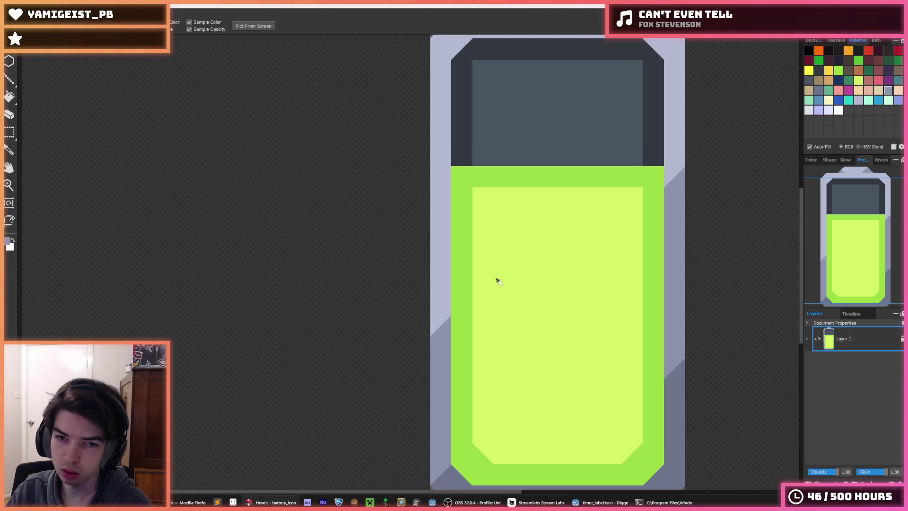
Step: Turn on the pixel grid overlay from the View menu
left_click(497, 279)
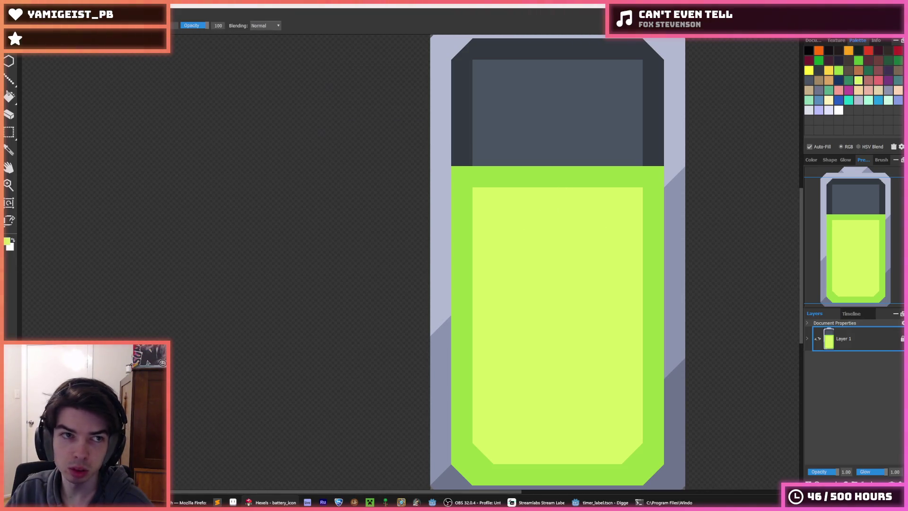
left_click(71, 14)
mouse_move(59, 46)
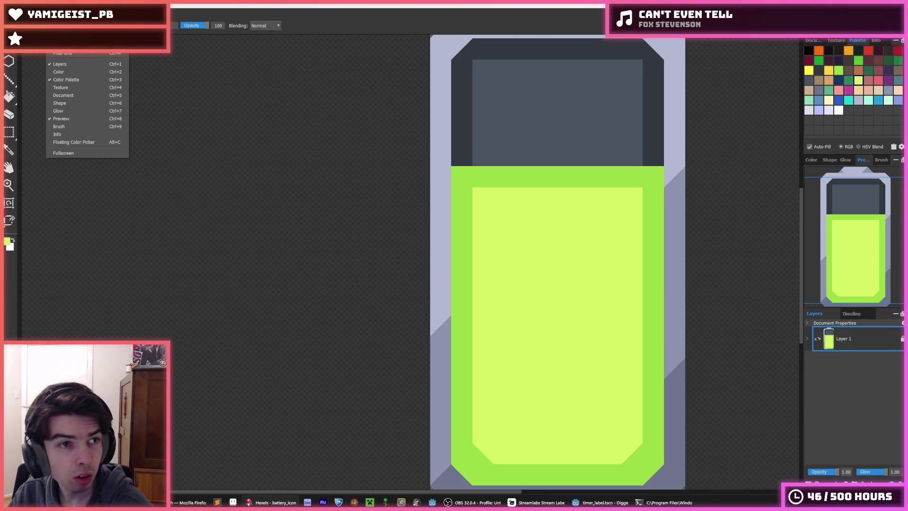
left_click(68, 54)
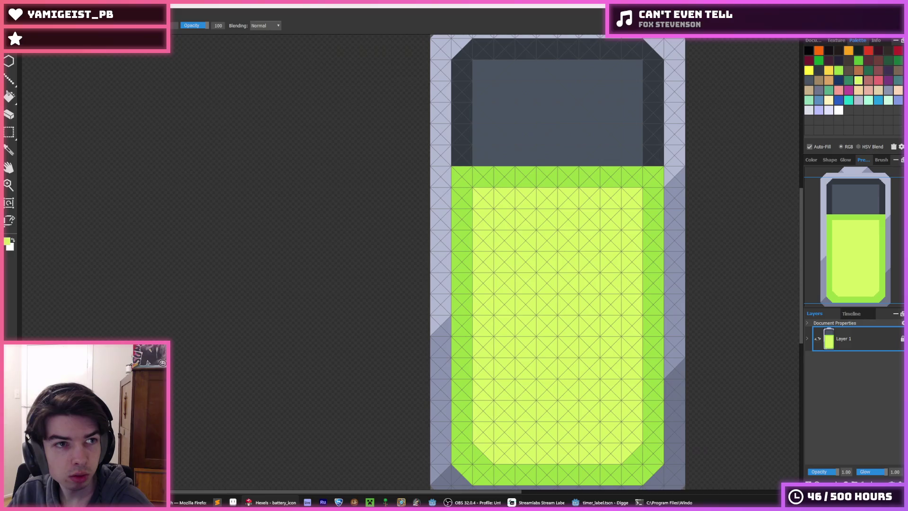
Step: Display the Document panel with the canvas size, rendering and grid settings
left_click(33, 46)
mouse_move(59, 46)
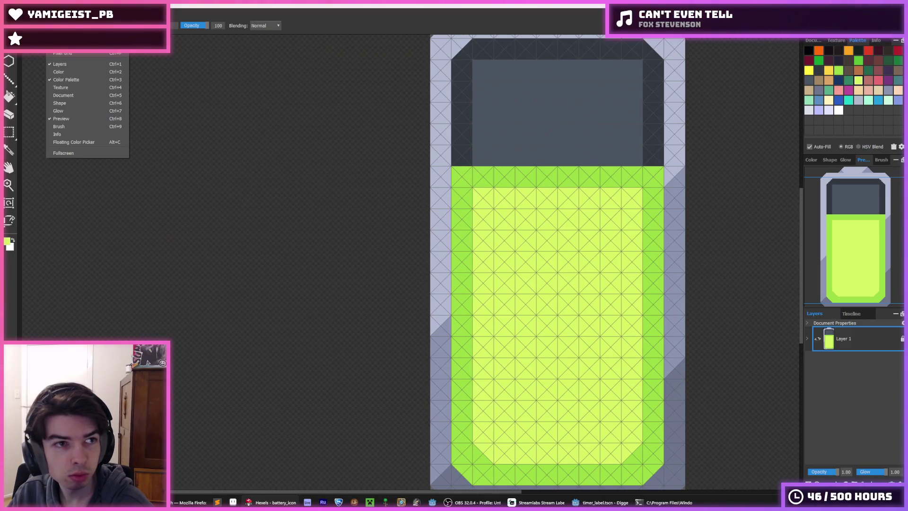
left_click(64, 55)
left_click(59, 46)
left_click(64, 55)
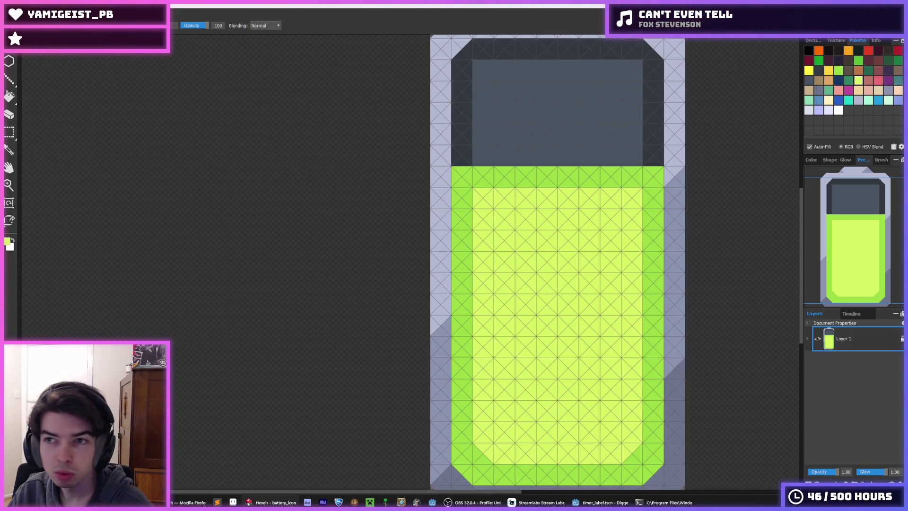
left_click(813, 40)
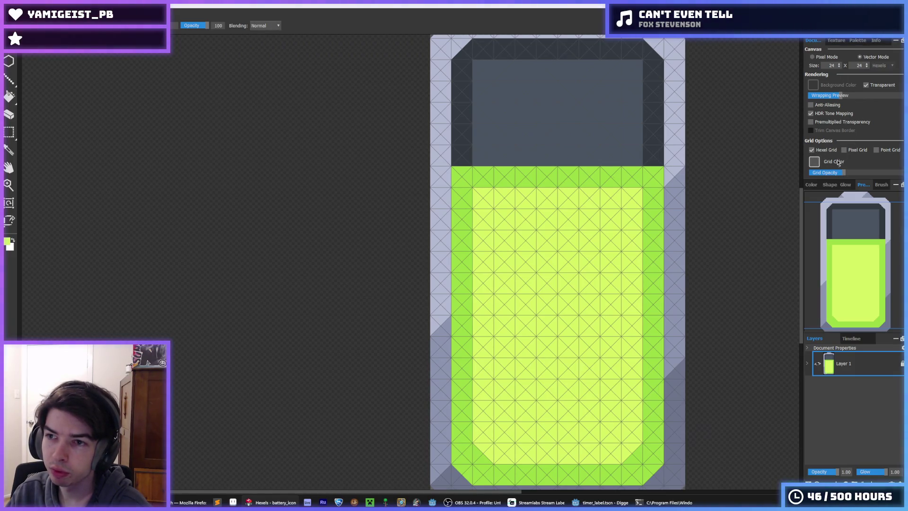
left_click(876, 150)
left_click(877, 150)
left_click(877, 150)
left_click(877, 150)
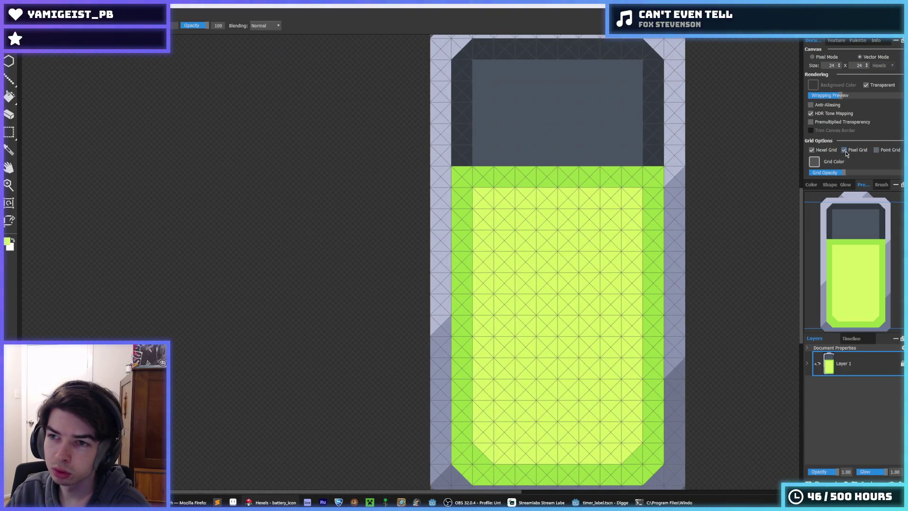
left_click(812, 151)
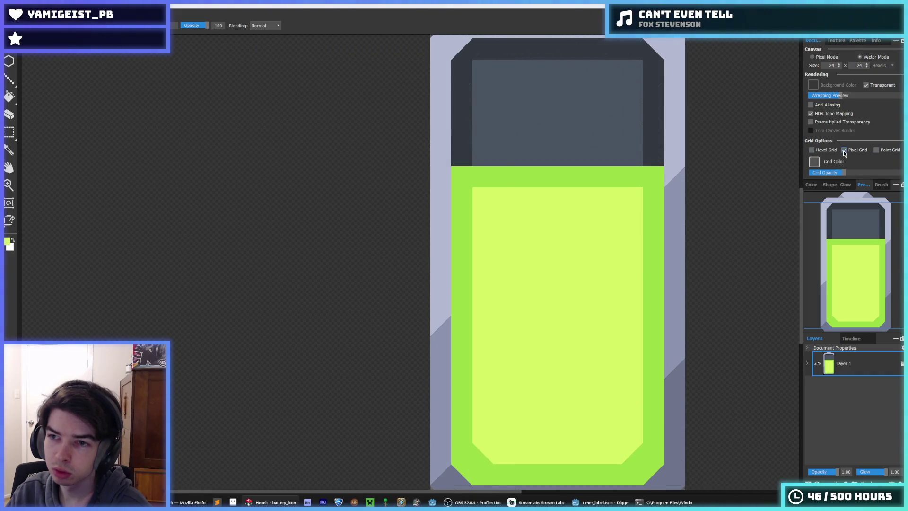
left_click(812, 150)
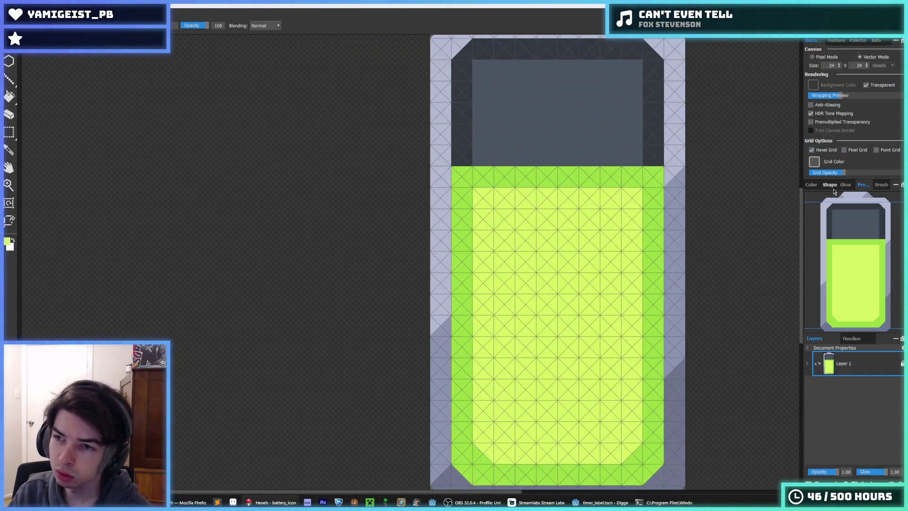
double_click(845, 363)
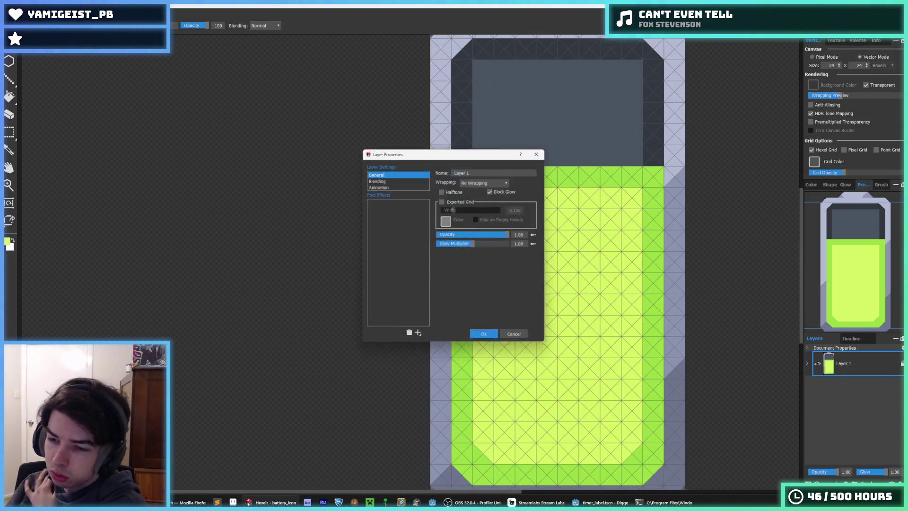
left_click(393, 179)
left_click(387, 174)
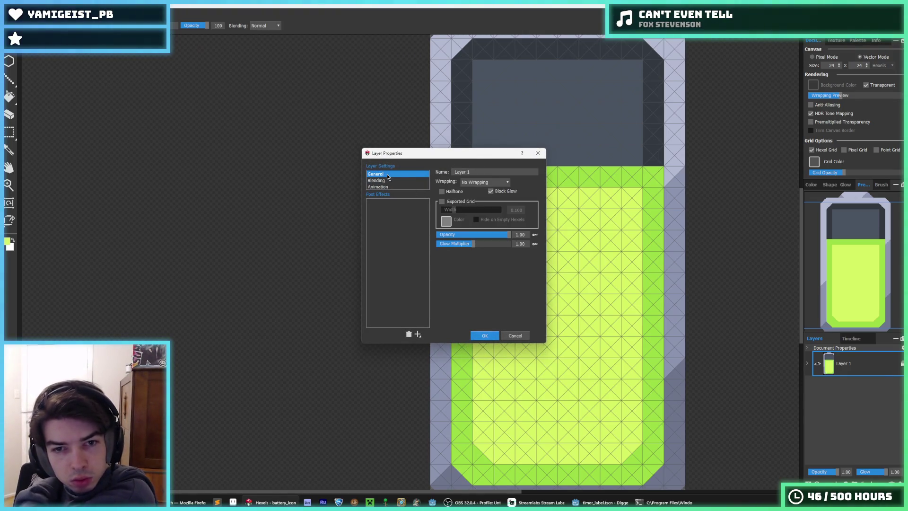
left_click(538, 153)
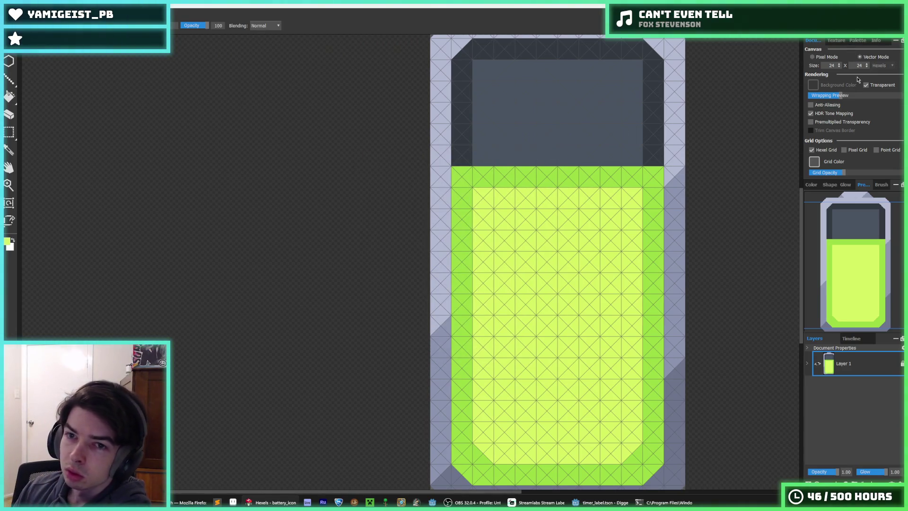
left_click_drag(440, 268, 440, 205)
key("ctrl+z")
scroll(437, 208, "down", 3)
scroll(437, 213, "up", 2)
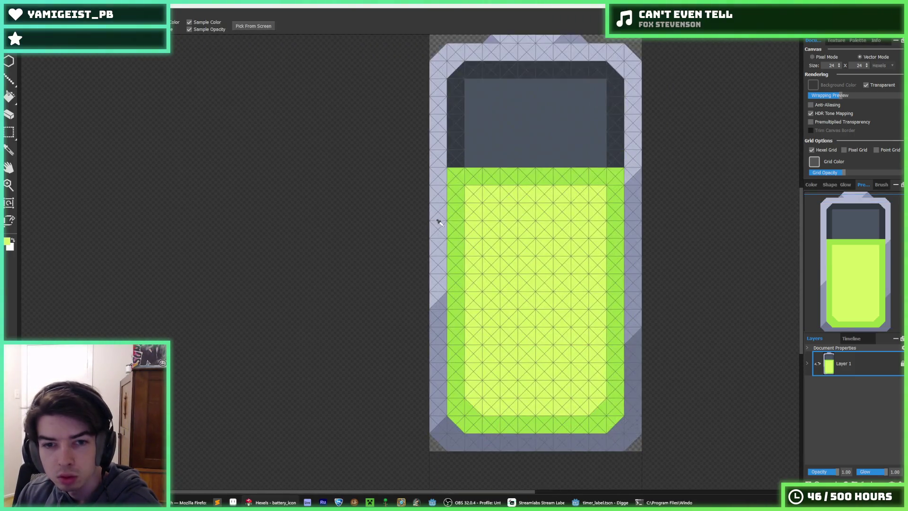
scroll(442, 232, "down", 1)
key("i")
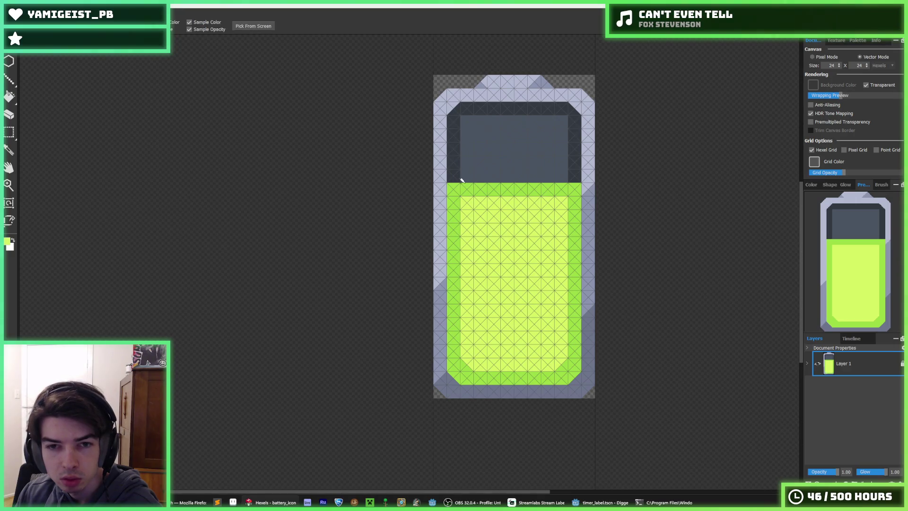
key("b")
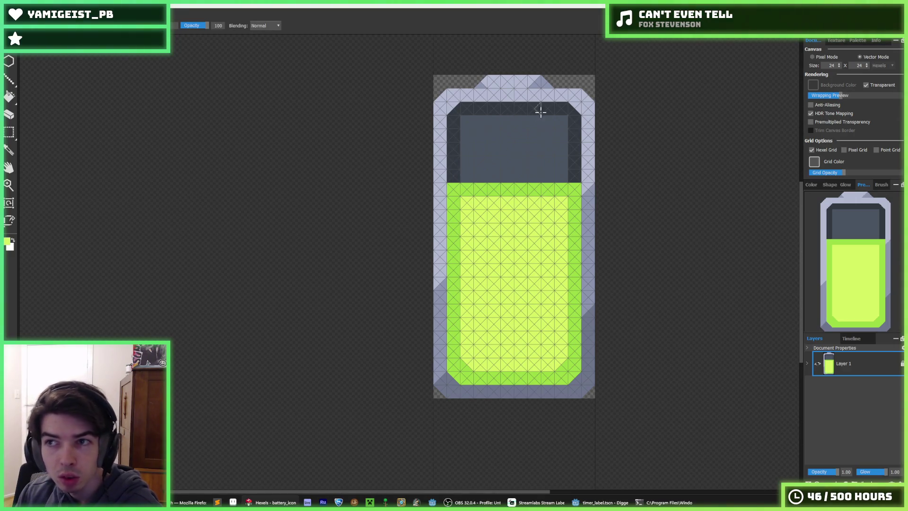
left_click(111, 14)
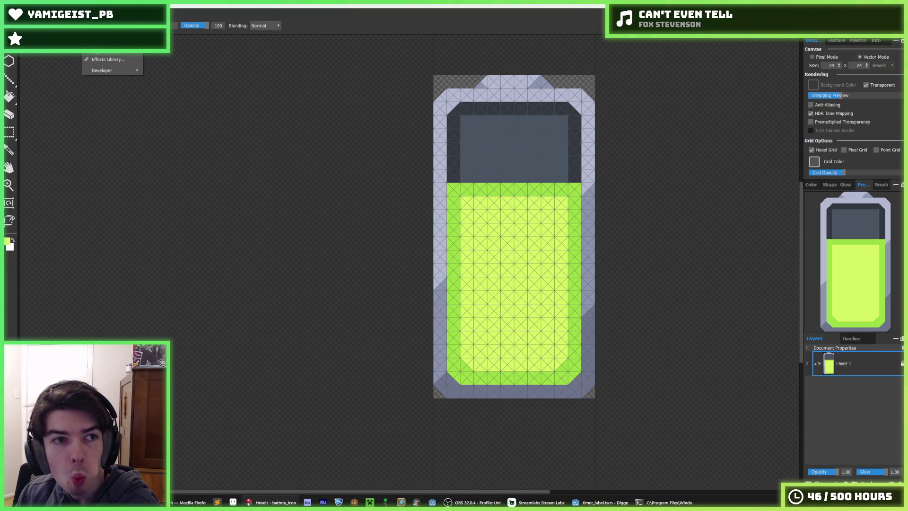
key("Escape")
key("m")
mouse_move(435, 76)
left_mouse_down()
mouse_move(568, 217)
mouse_move(615, 254)
mouse_move(387, 63)
mouse_move(626, 97)
left_mouse_up()
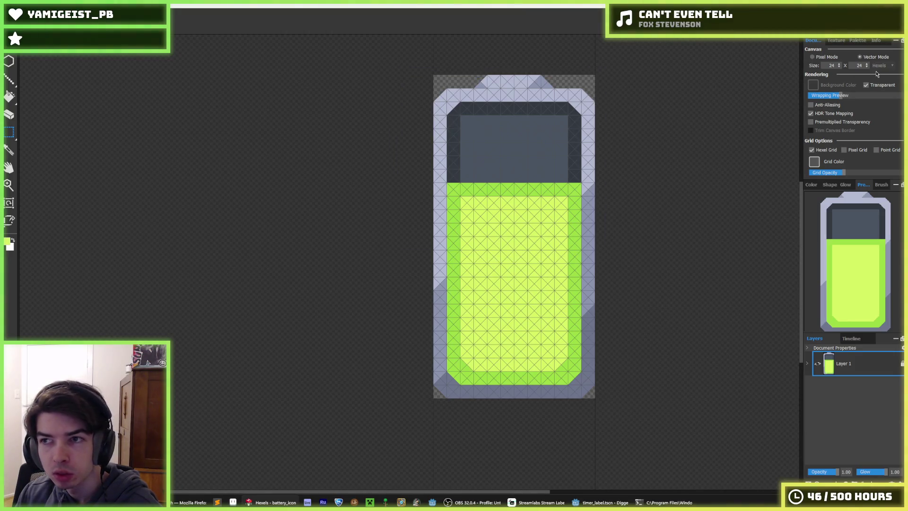
scroll(866, 69, "down", 9)
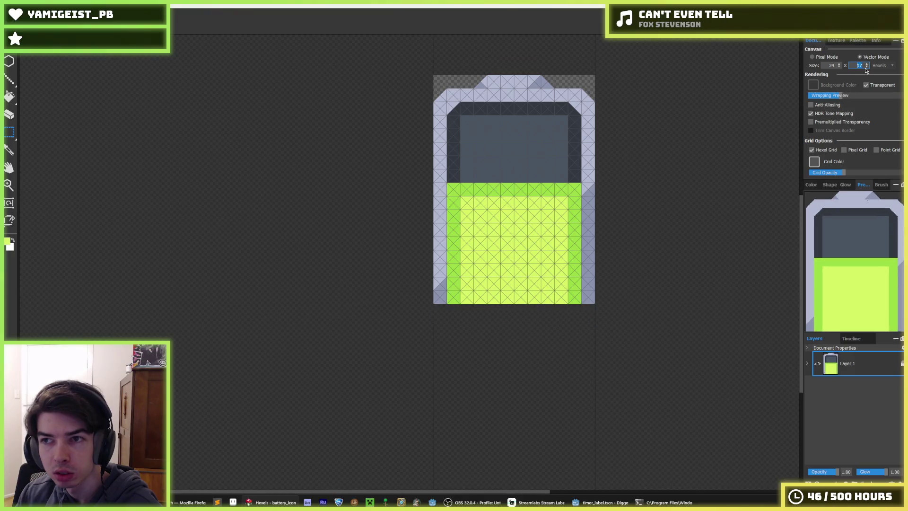
scroll(867, 70, "down", 3)
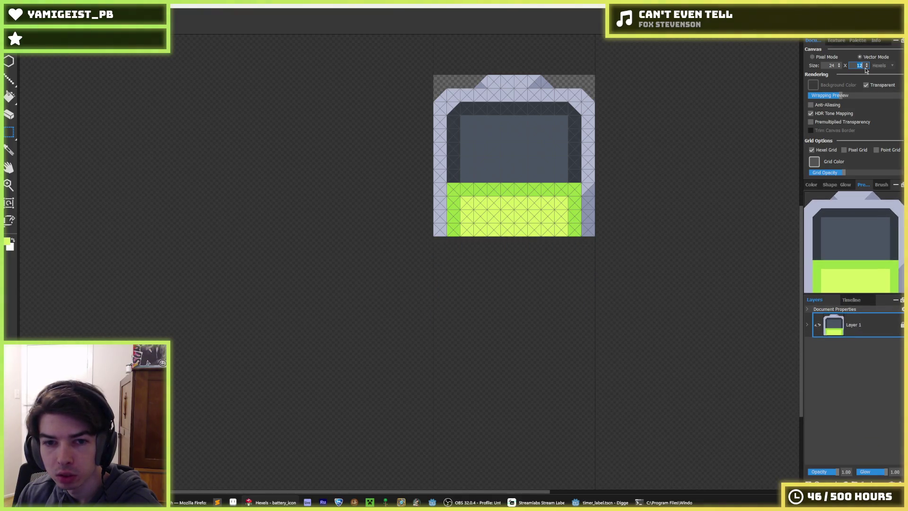
scroll(865, 69, "up", 11)
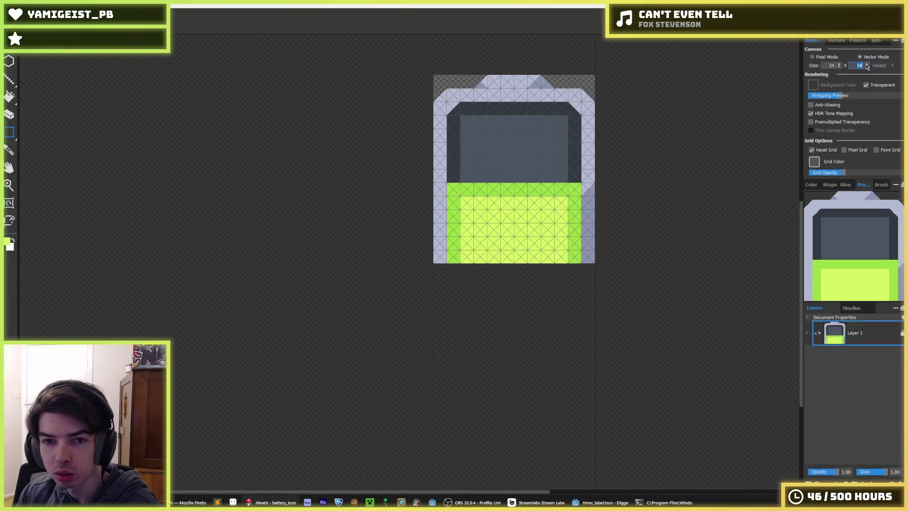
scroll(867, 67, "up", 1)
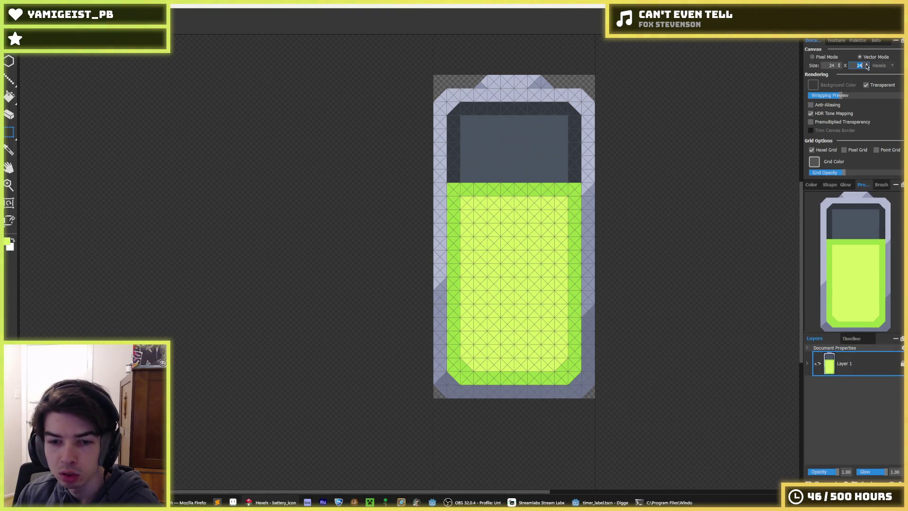
scroll(547, 180, "up", 2)
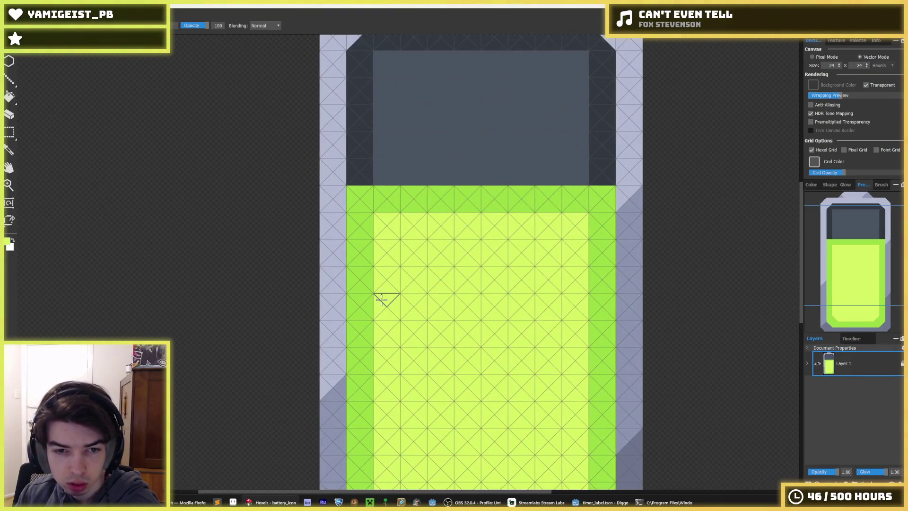
Step: Sample the grey-blue casing colour and paint the left border cells darker
key("i")
left_click(333, 391)
left_click_drag(336, 304, 327, 399)
left_click(333, 360)
Step: Repaint the right border cells in the sampled light lavender
key("i")
left_click(623, 170)
mouse_move(623, 199)
left_mouse_down()
mouse_move(624, 279)
mouse_move(635, 268)
left_mouse_up()
scroll(587, 189, "down", 3)
Step: Paint light lavender cells on the left border and dark grey along the upper-right border
key("i")
left_click(321, 161)
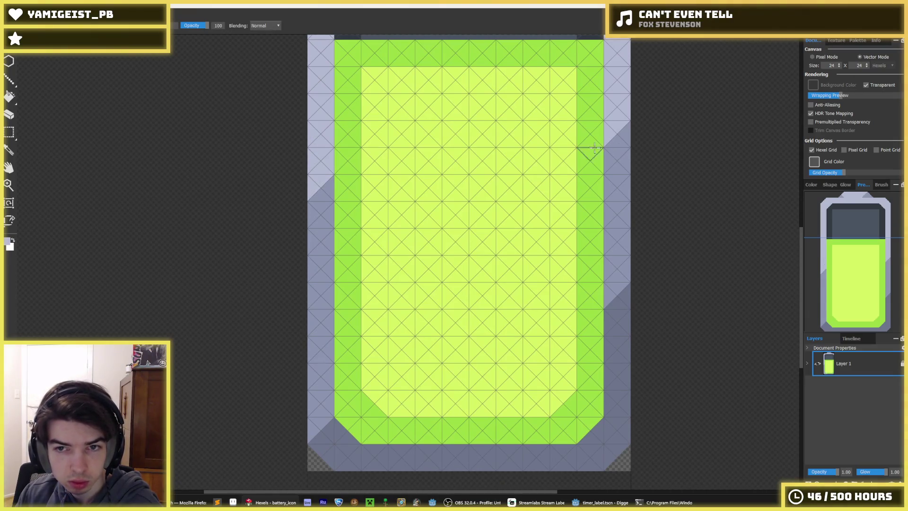
left_click(611, 134)
left_click(319, 162, "alt")
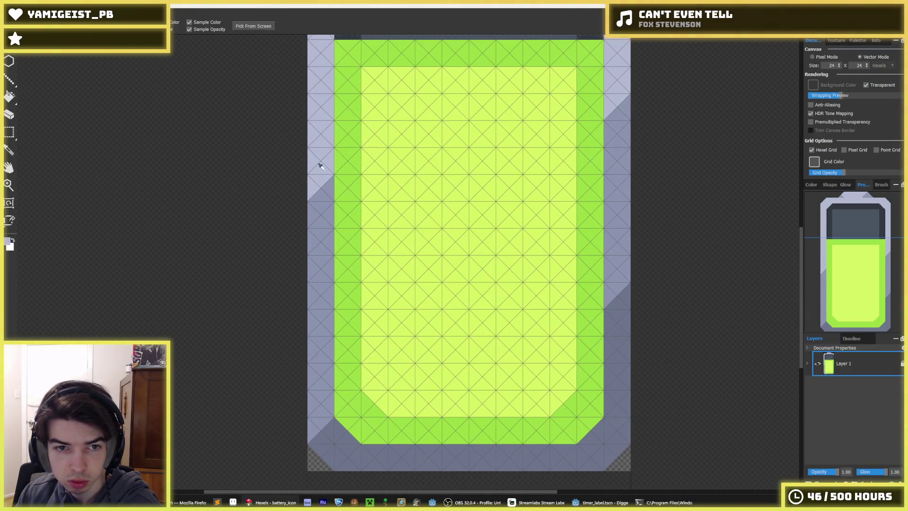
left_click(321, 202)
left_click(617, 140, "alt")
left_click_drag(617, 116, 629, 77)
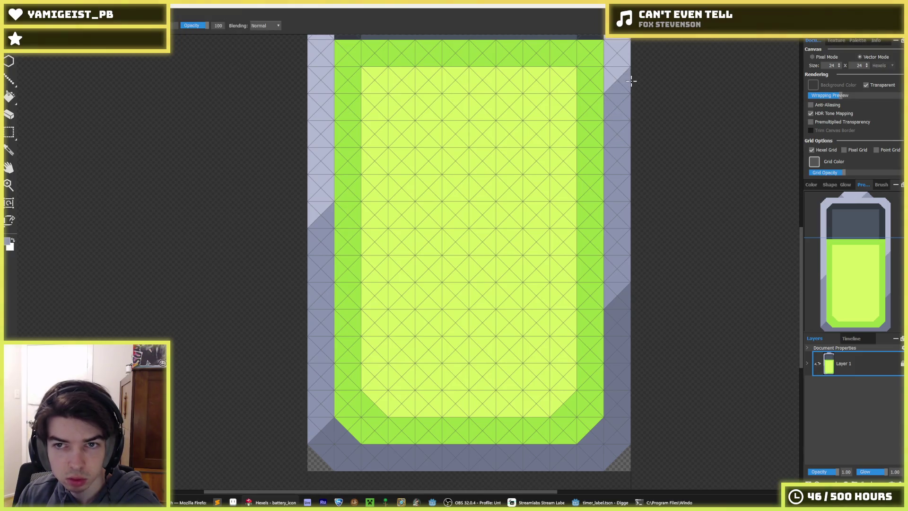
scroll(629, 77, "down", 3)
Step: Hide the hexel grid and sample casing colours from both sides
key("ctrl+g")
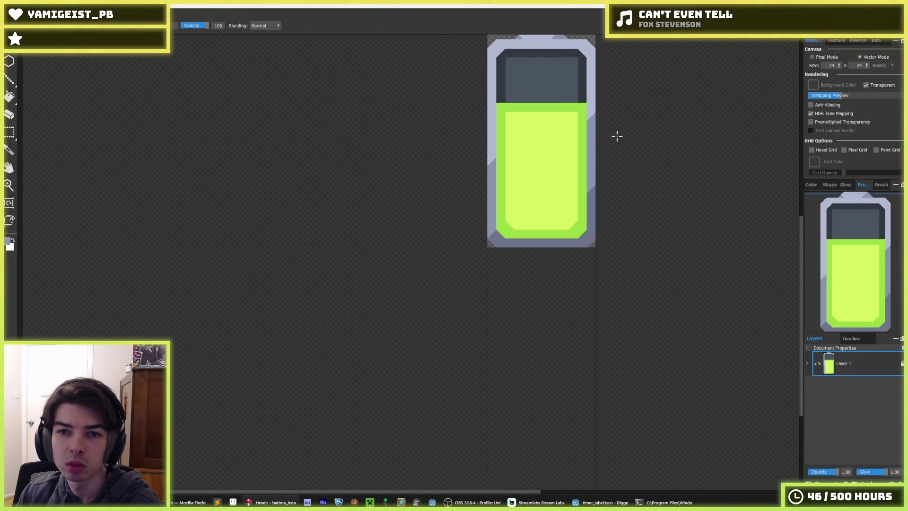
scroll(543, 95, "up", 2)
scroll(606, 118, "down", 4)
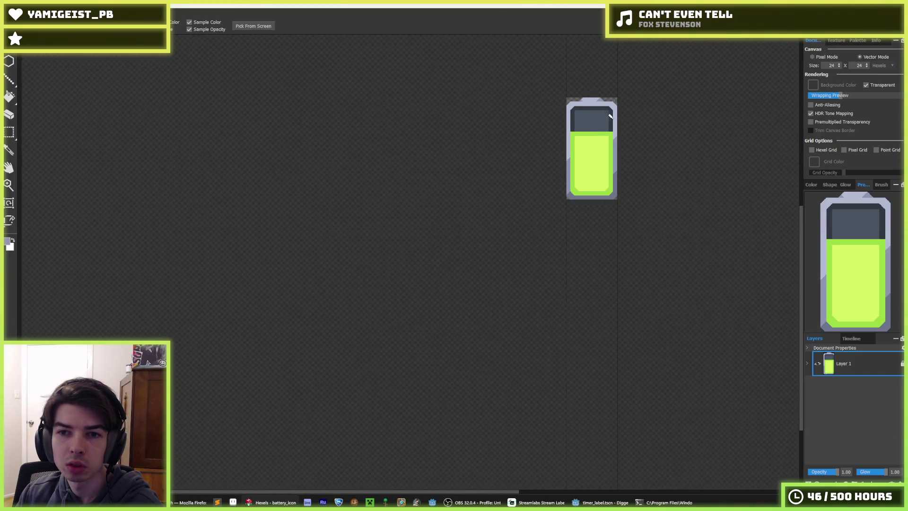
scroll(634, 240, "up", 4)
left_click(632, 314, "alt")
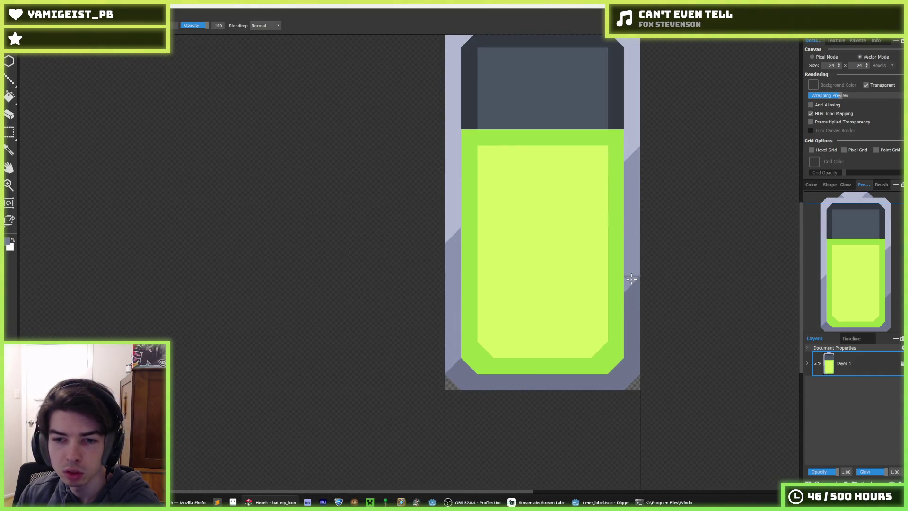
key("alt")
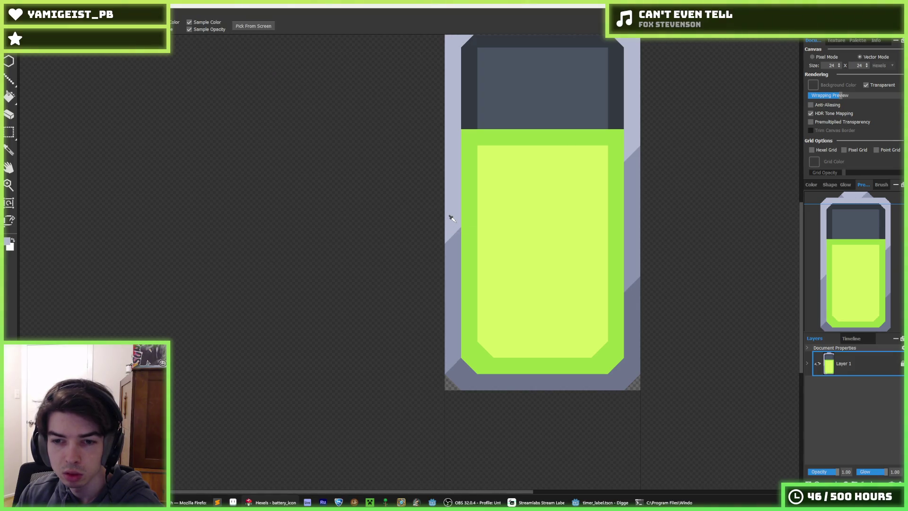
left_click(462, 362, "alt")
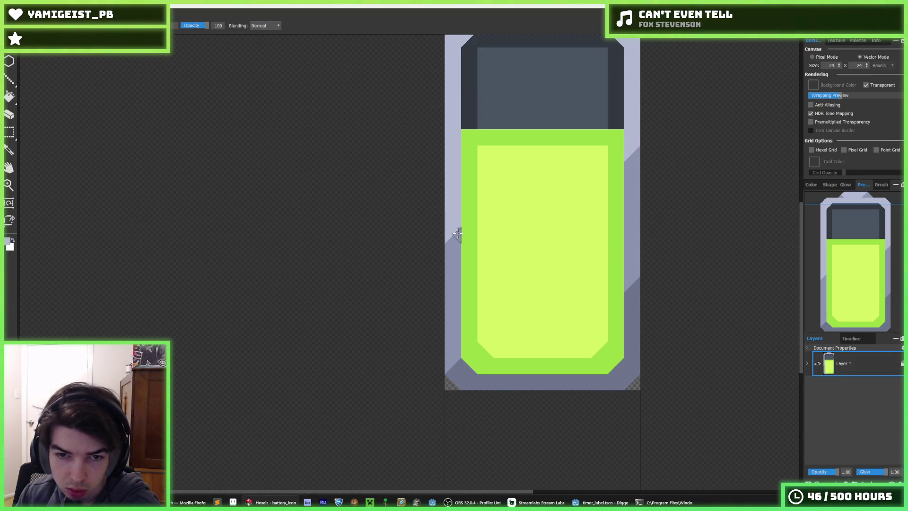
left_click(633, 165, "alt")
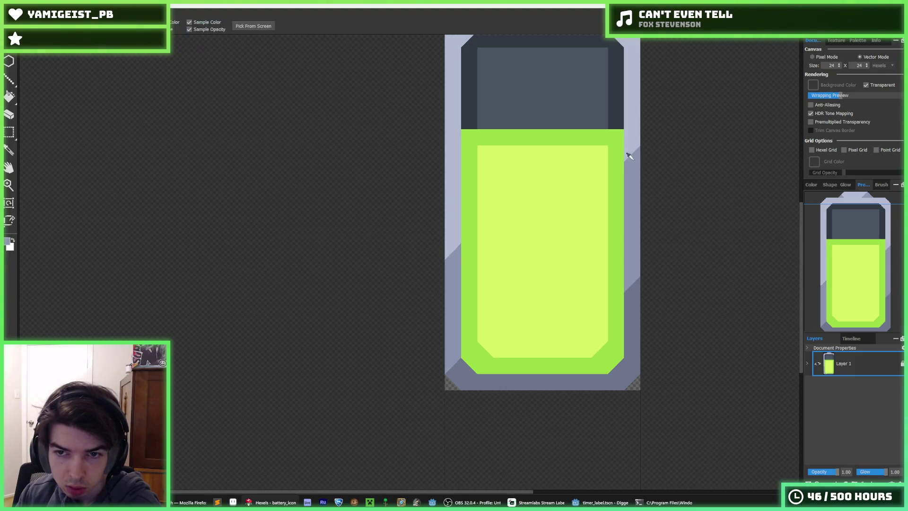
scroll(682, 183, "down", 3)
scroll(697, 173, "down", 2)
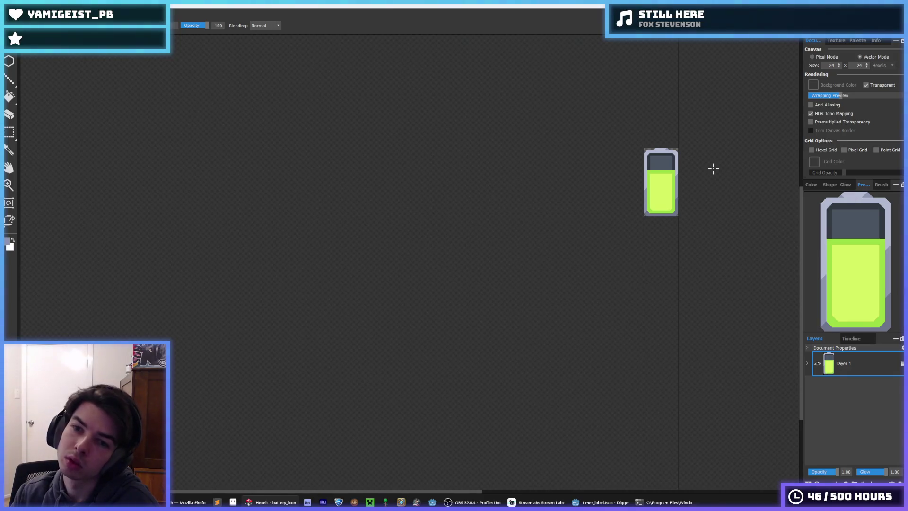
Step: Paint dark zigzag notches up the casing's right and left edges
scroll(668, 155, "up", 5)
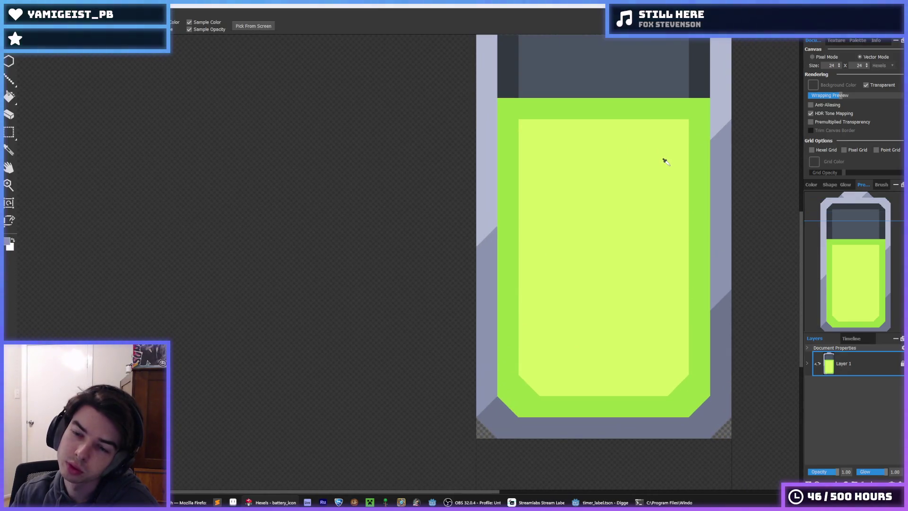
key("i")
scroll(674, 162, "down", 2)
left_click(679, 164, "alt")
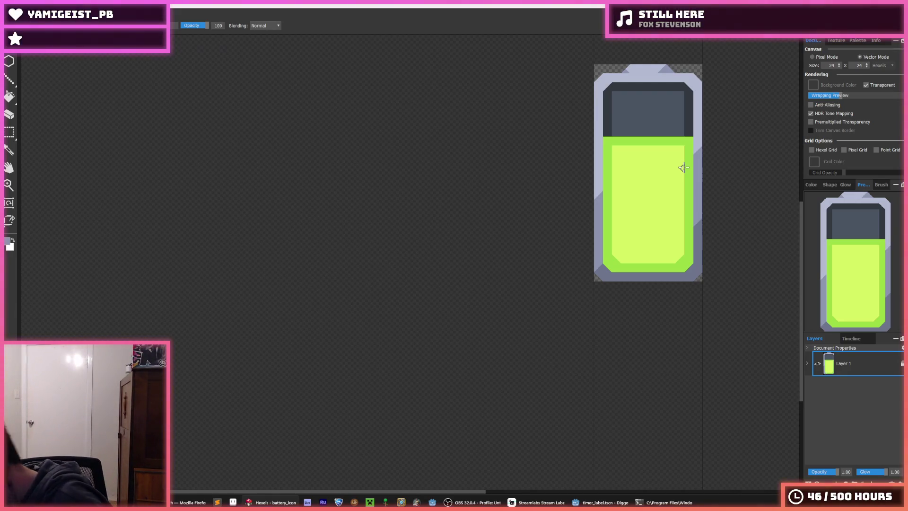
scroll(684, 167, "up", 2)
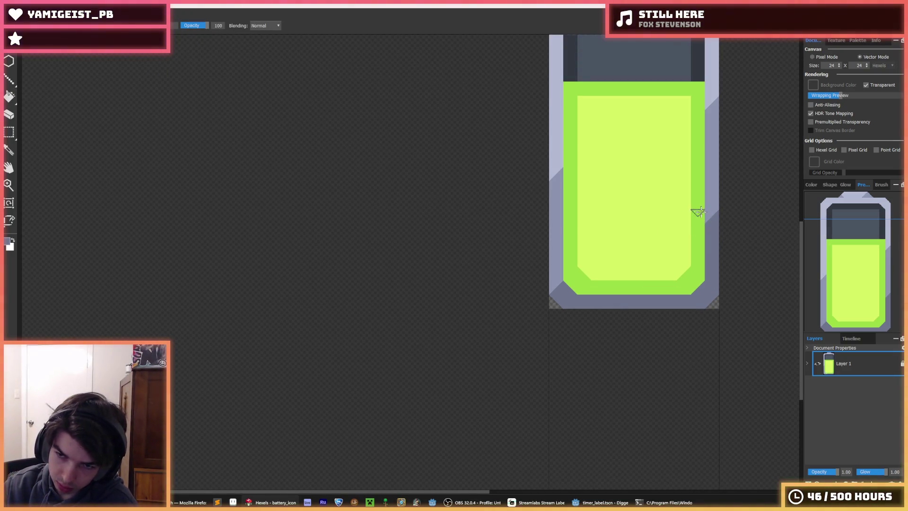
left_click_drag(699, 207, 701, 114)
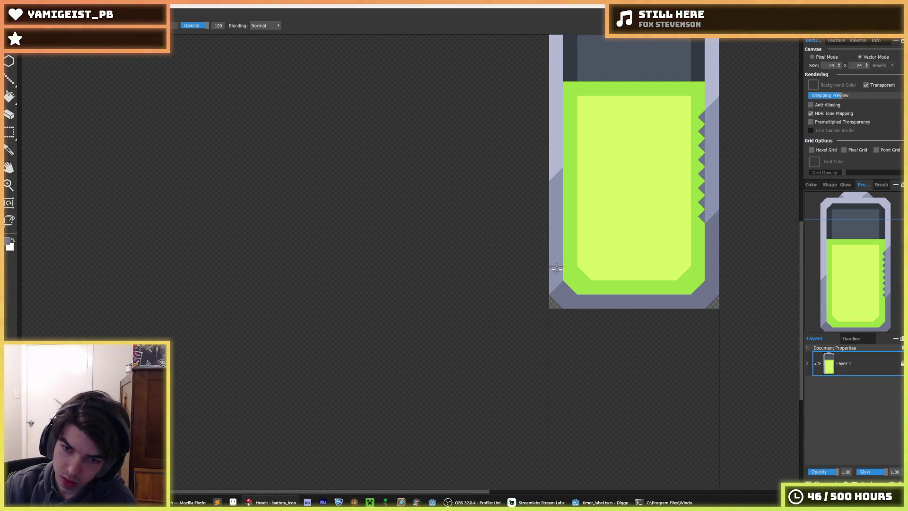
left_click_drag(562, 257, 563, 173)
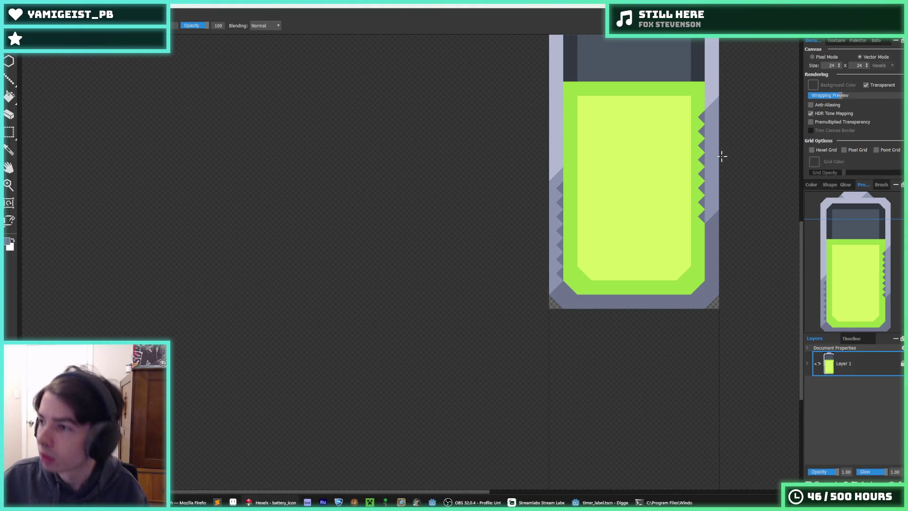
Step: Sample the grey from the left edge and paint over the left zigzag smoothly
key("i")
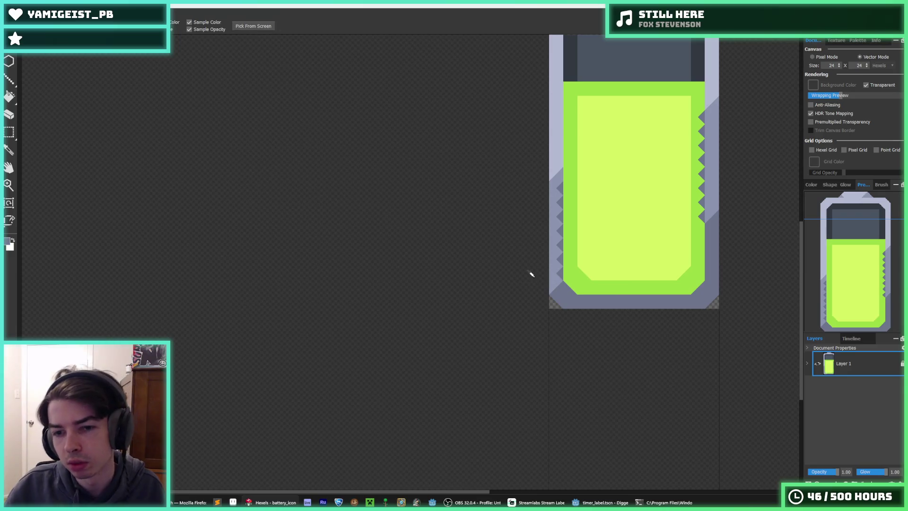
scroll(551, 272, "up", 2)
scroll(550, 281, "down", 3)
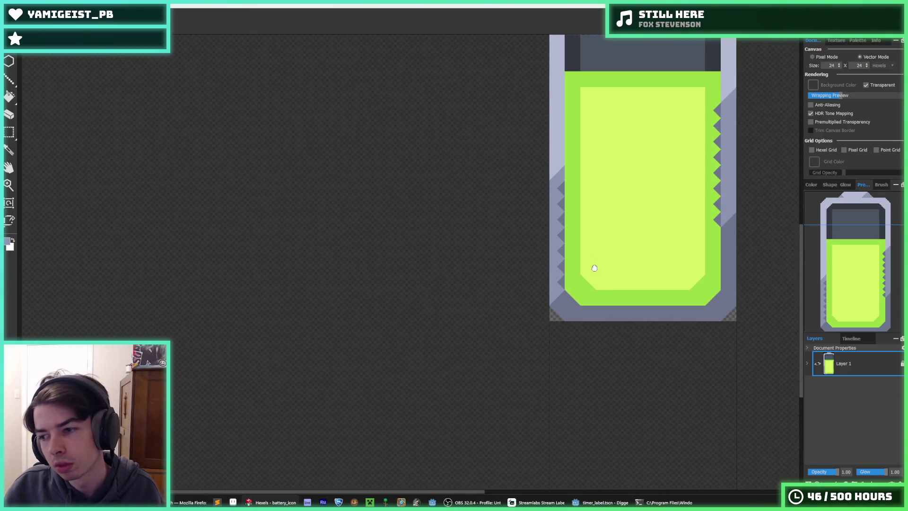
left_click_drag(595, 260, 458, 292)
key("i")
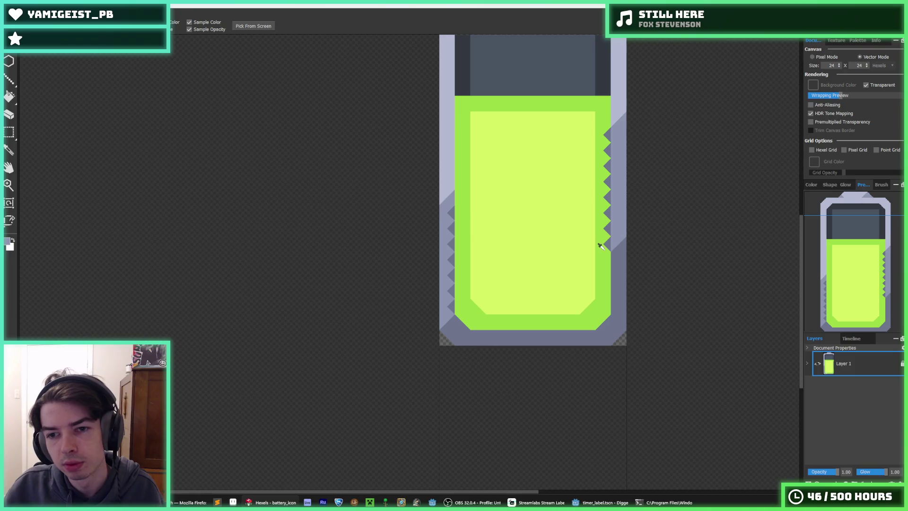
left_click(600, 245)
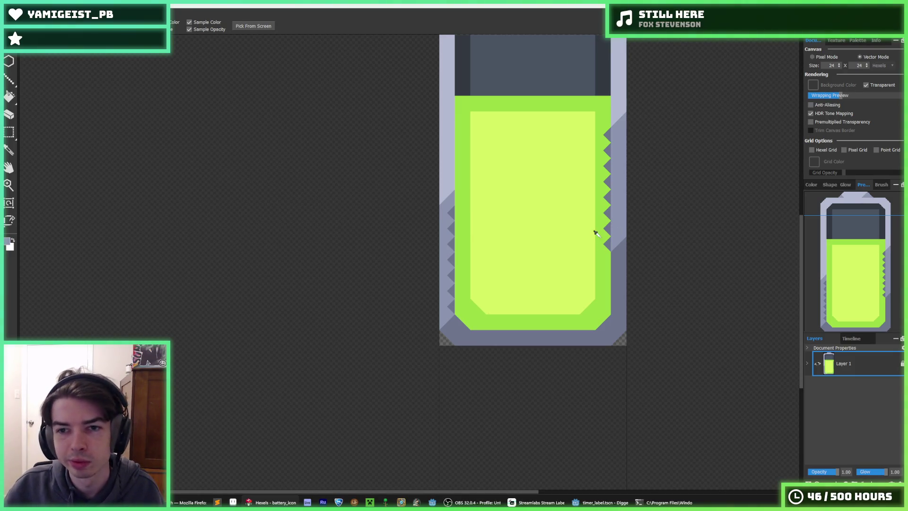
left_click(443, 183)
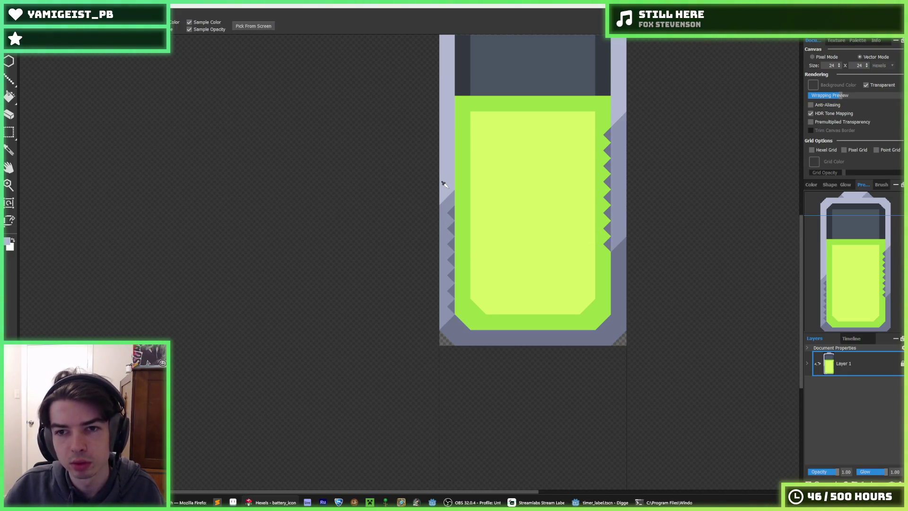
left_click(442, 217)
key("b")
left_click_drag(453, 213, 452, 314)
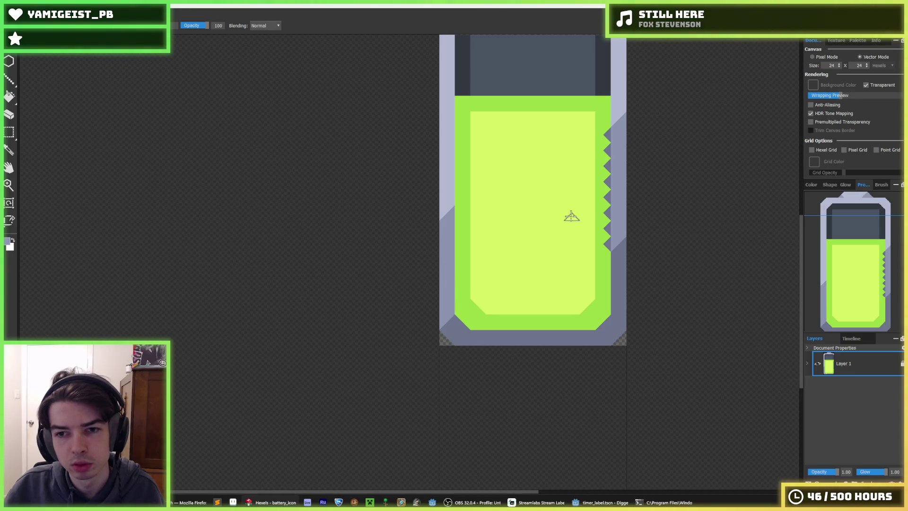
Step: Touch up the right zigzag's top notches with sampled casing greys
key("i")
left_click(598, 209)
key("b")
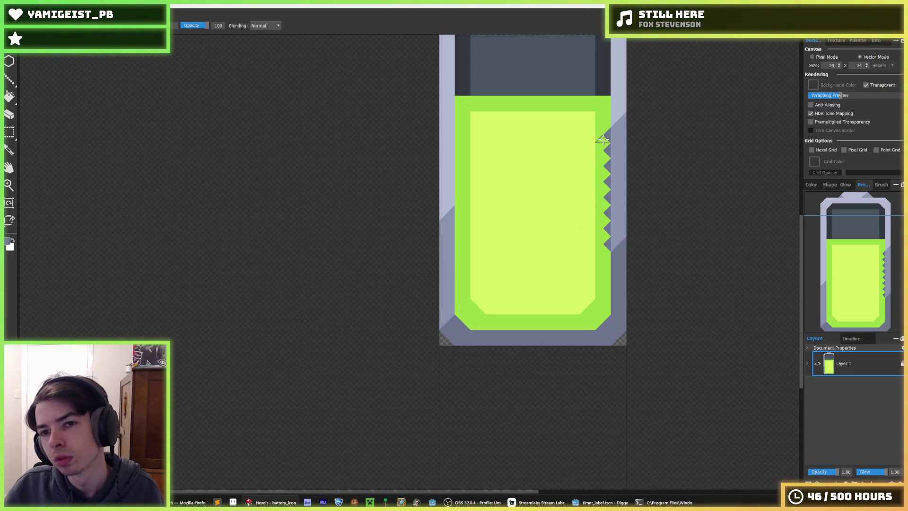
left_click_drag(604, 136, 605, 143)
key("i")
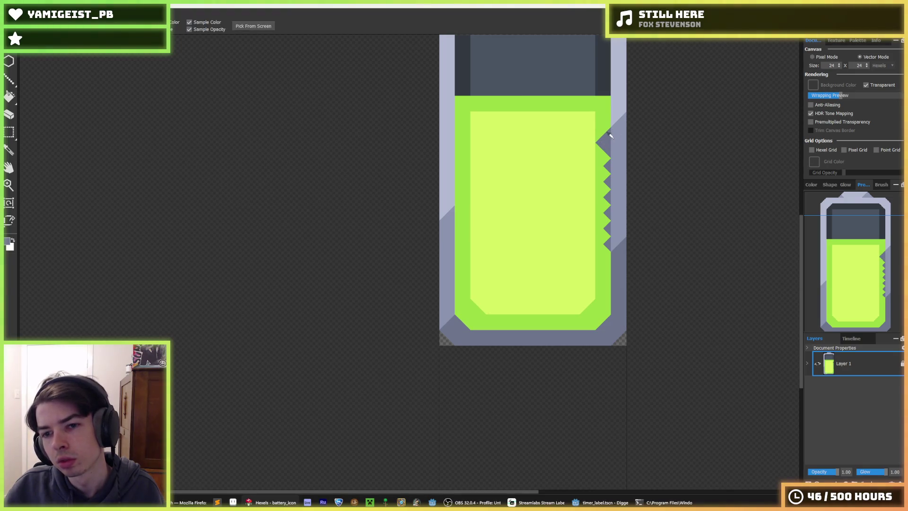
left_click(612, 130)
key("b")
left_click(607, 137)
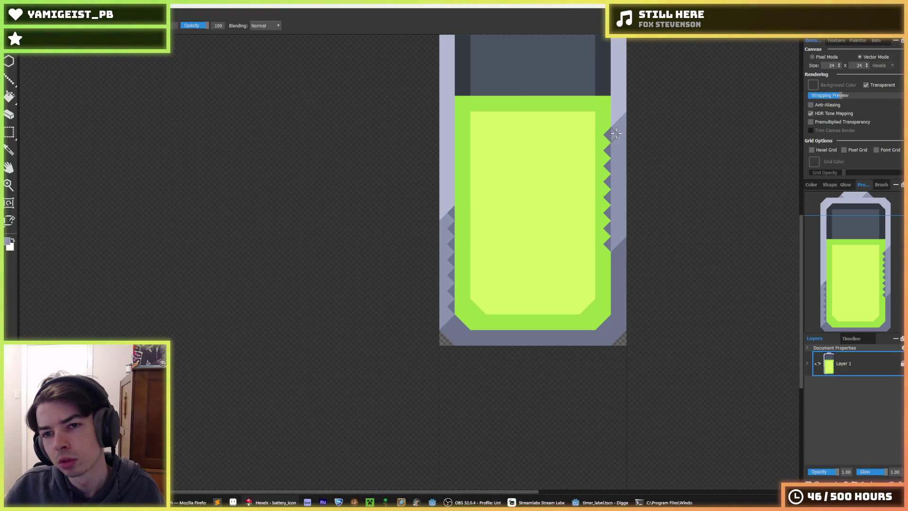
left_click(616, 133)
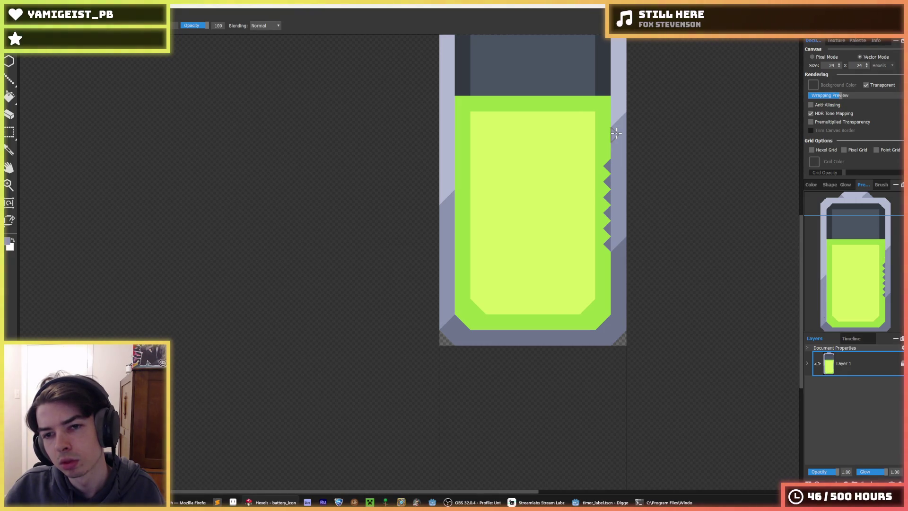
left_click(616, 133)
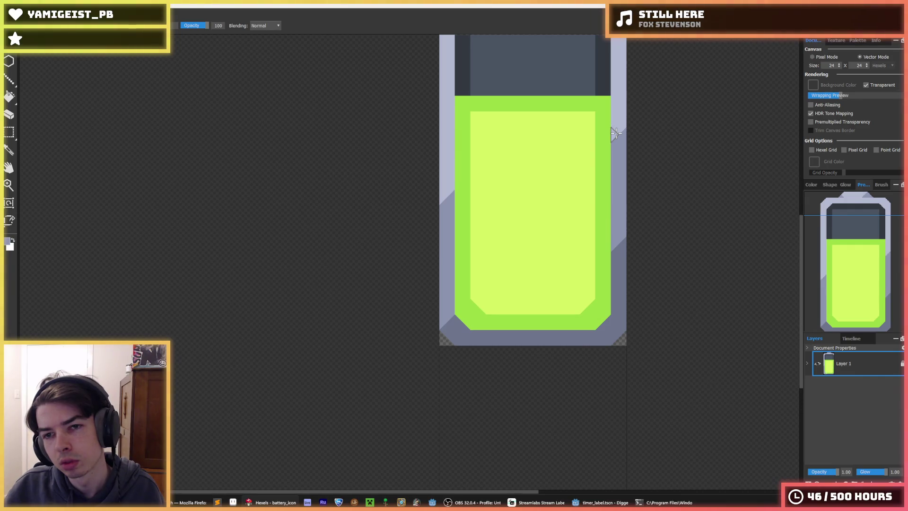
left_click(609, 136)
left_click(609, 136)
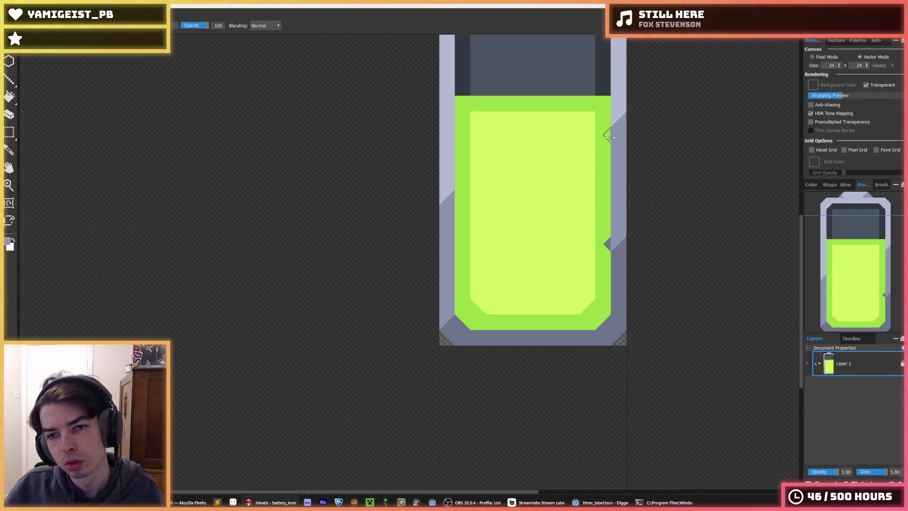
key("ctrl+z")
key("ctrl+z")
left_click(616, 245, "alt")
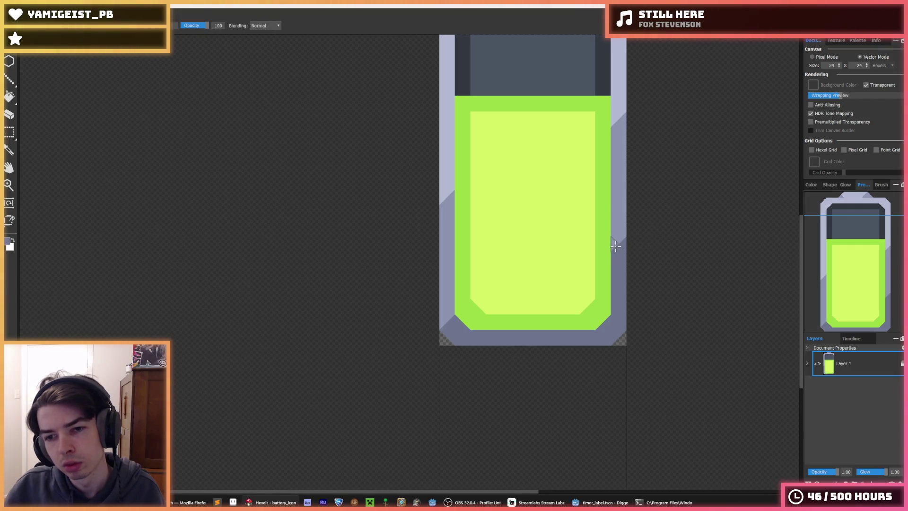
key("alt")
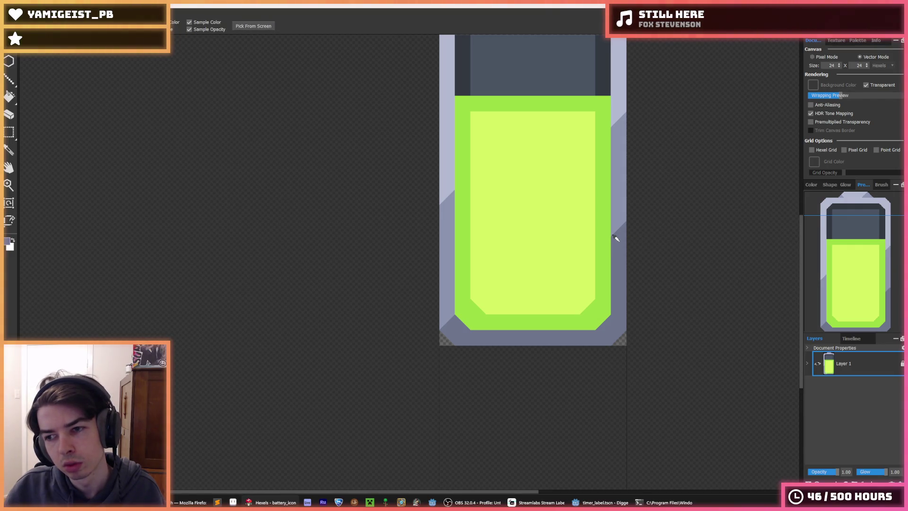
key("alt")
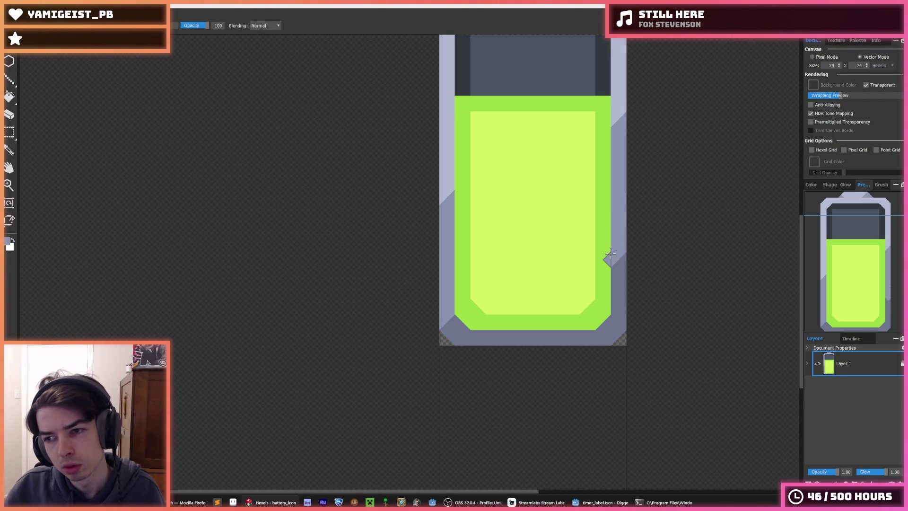
key("alt")
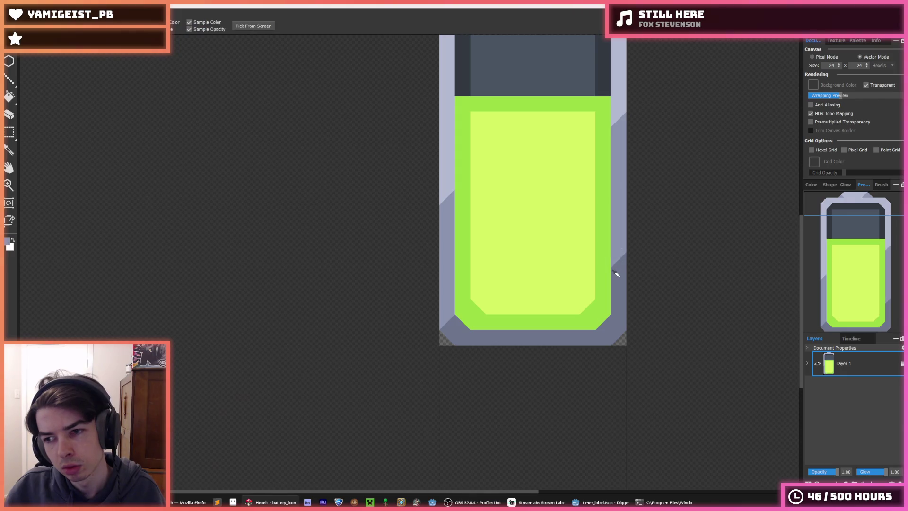
left_click(607, 260)
left_click(607, 244)
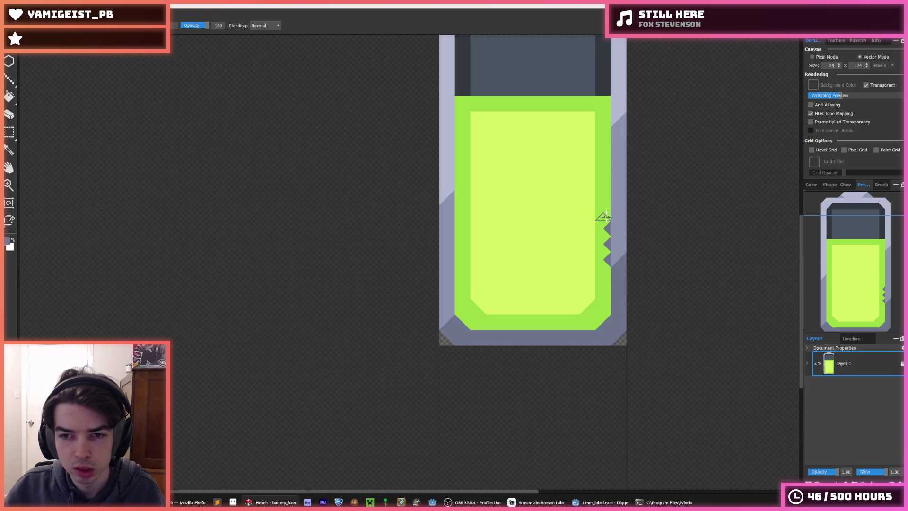
key("ctrl+z")
left_click(609, 244)
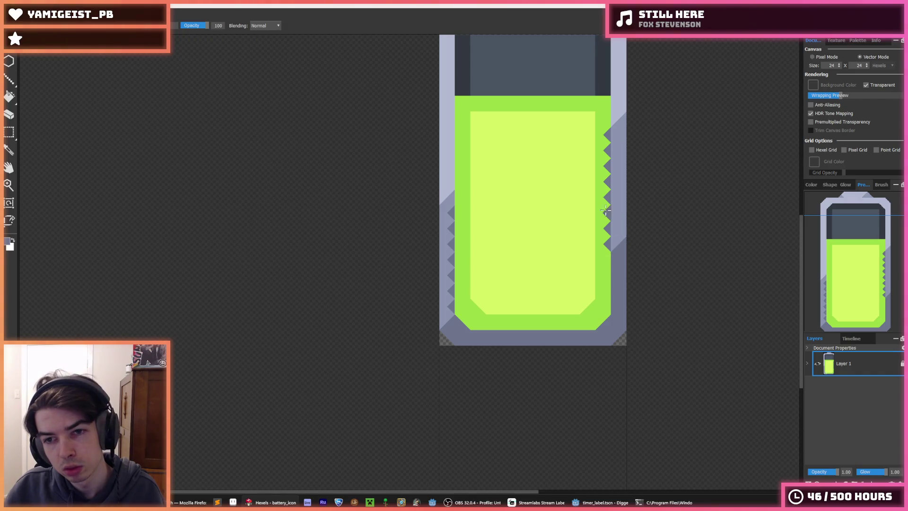
key("i")
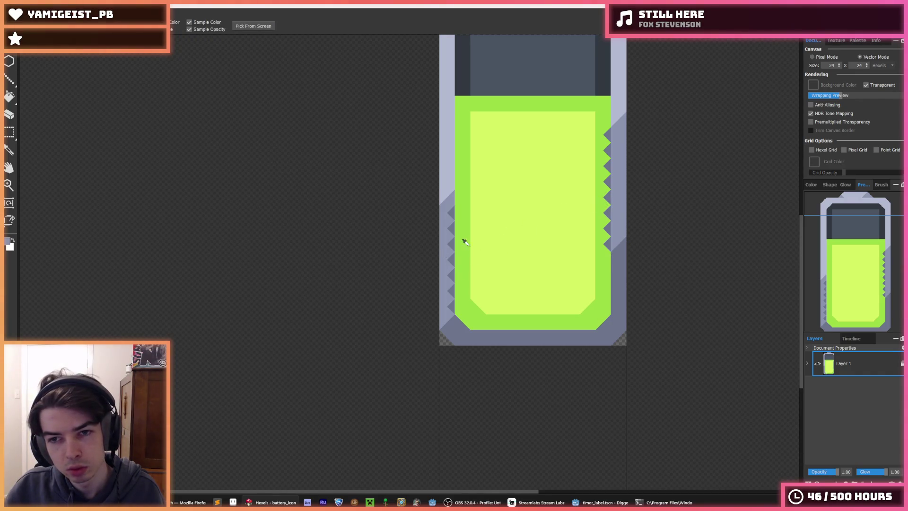
left_click(600, 122)
left_click_drag(601, 122, 603, 170)
mouse_move(600, 206)
left_mouse_down()
mouse_move(609, 239)
mouse_move(606, 197)
left_mouse_up()
key("i")
left_click(614, 217)
left_click(616, 229)
key("ctrl+z")
key("ctrl+z")
key("i")
left_click(603, 257)
left_click_drag(603, 256, 604, 128)
key("i")
left_click(443, 216)
left_click_drag(445, 215, 446, 297)
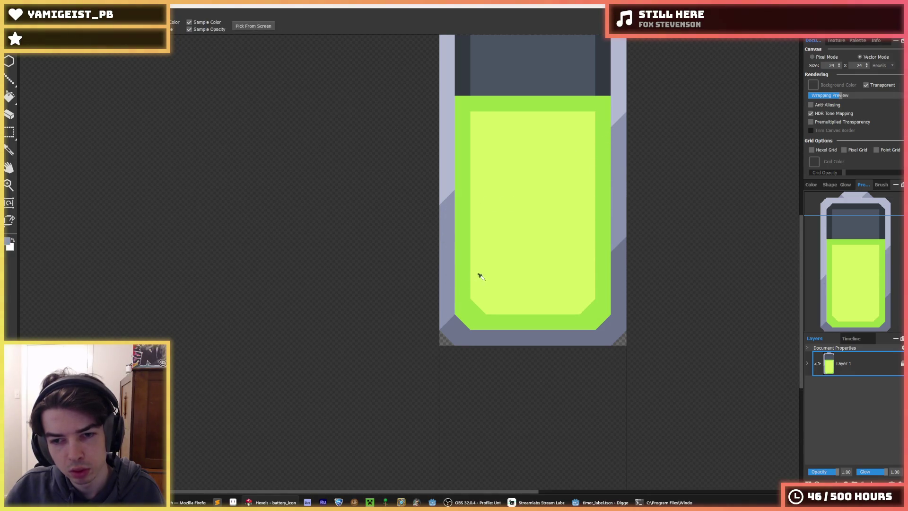
scroll(478, 276, "down", 2)
scroll(570, 276, "down", 2)
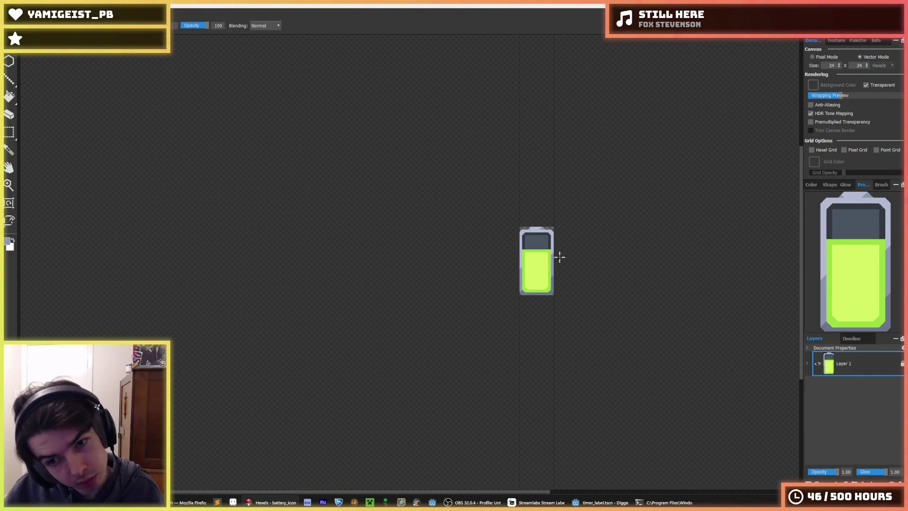
Step: Pick the yellow-green fill and draw a freehand shape across the charge fill
scroll(568, 257, "up", 4)
key("i")
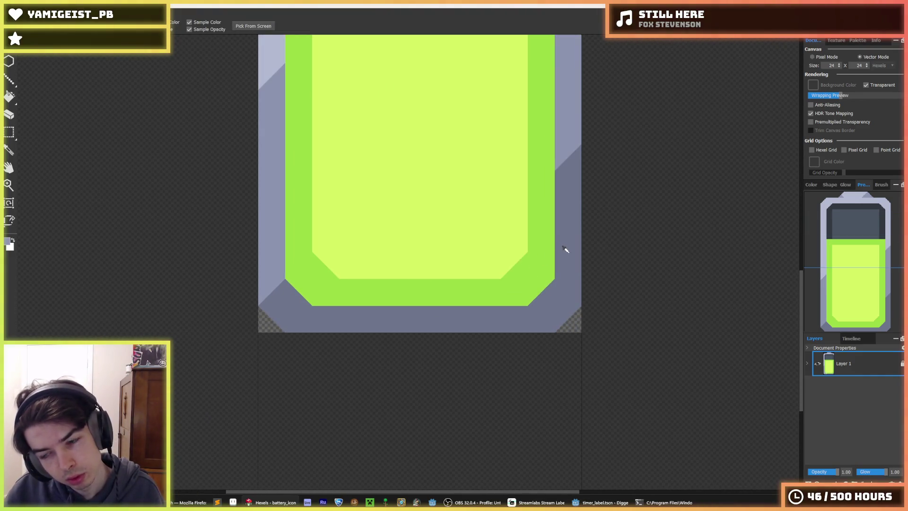
left_click(567, 250)
left_click(458, 243)
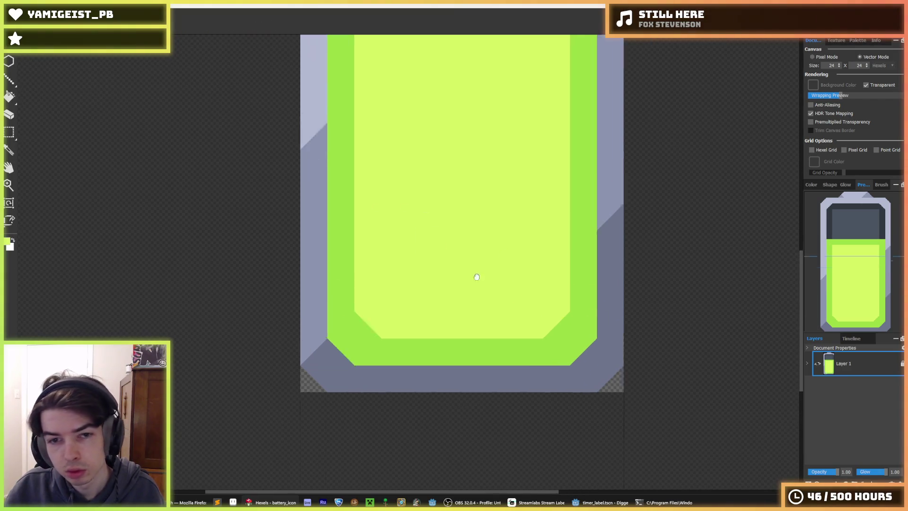
scroll(477, 269, "down", 2)
scroll(539, 277, "up", 2)
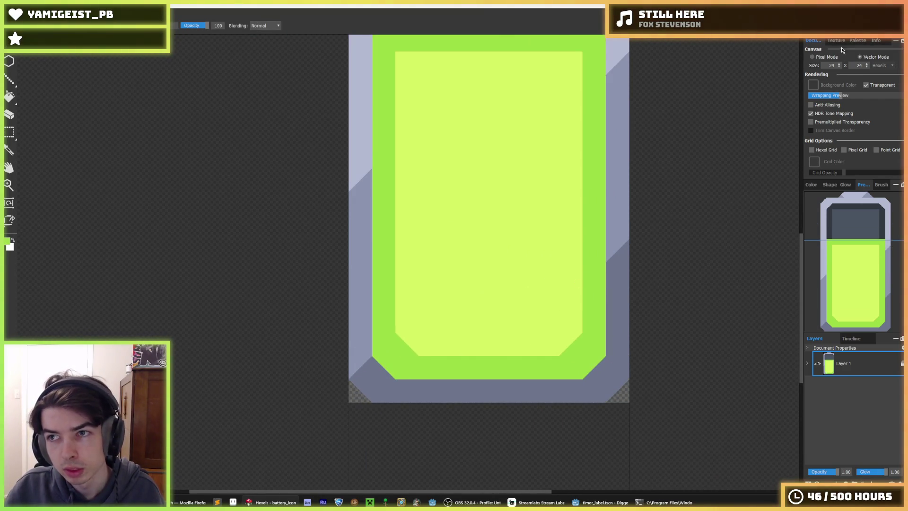
left_click(859, 41)
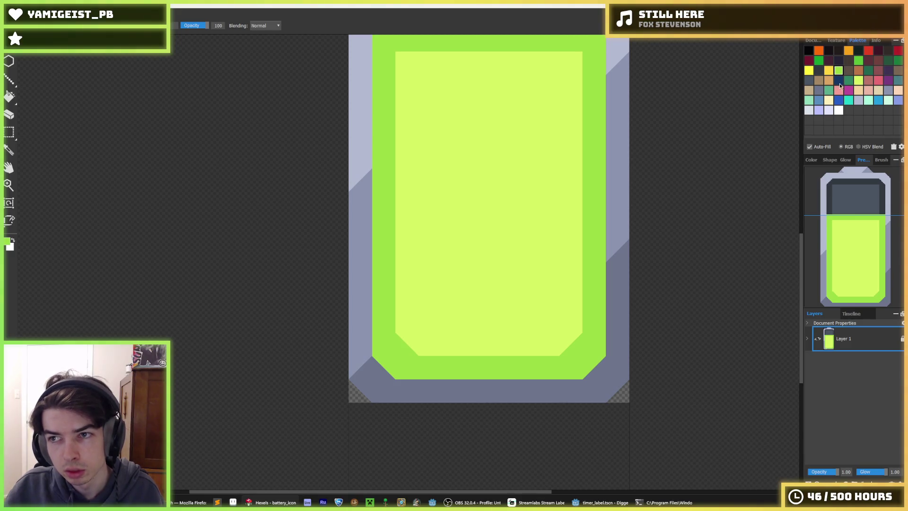
mouse_move(430, 274)
left_mouse_down()
mouse_move(430, 218)
mouse_move(429, 324)
mouse_move(492, 310)
mouse_move(471, 318)
mouse_move(547, 315)
mouse_move(548, 237)
left_mouse_up()
mouse_move(570, 322)
left_mouse_down()
mouse_move(556, 142)
mouse_move(443, 142)
mouse_move(437, 306)
mouse_move(460, 202)
mouse_move(466, 210)
left_mouse_up()
Step: Fill the freehand area with darker green, then undo the fill test
key("i")
scroll(544, 279, "down", 10)
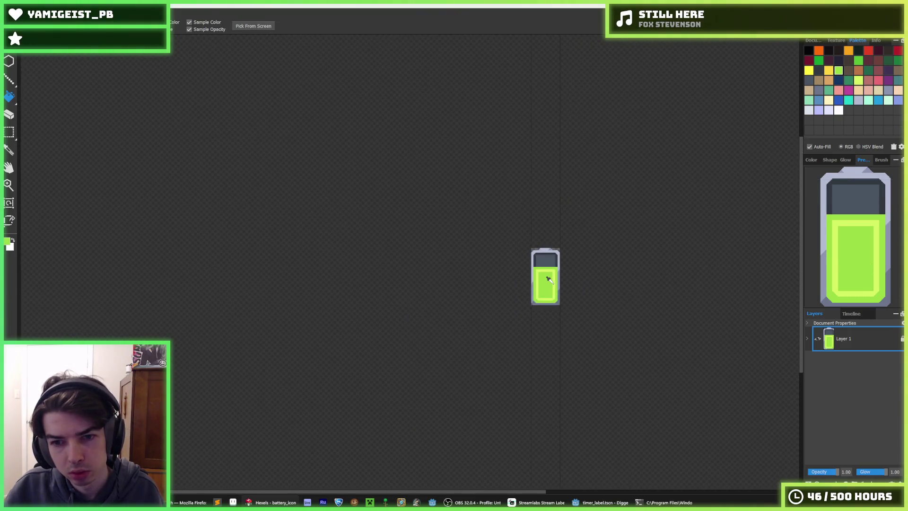
scroll(584, 257, "up", 5)
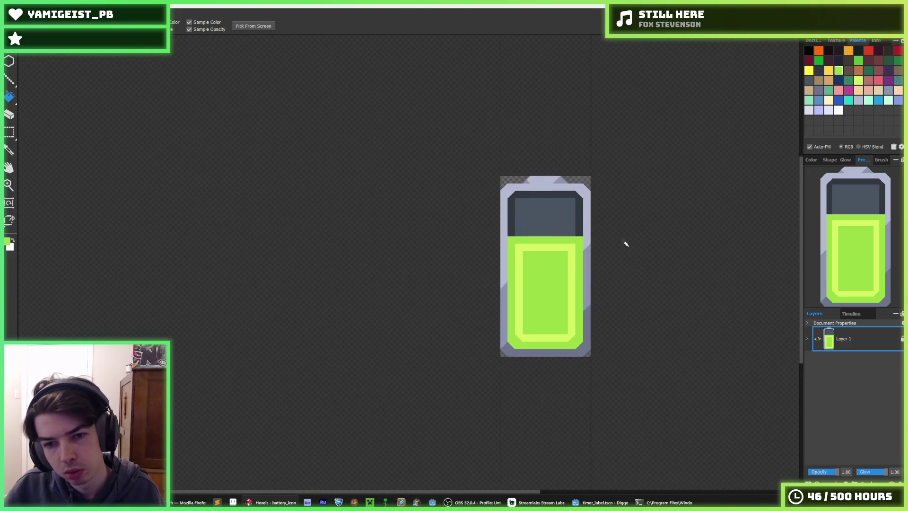
left_click(577, 259)
scroll(596, 267, "down", 5)
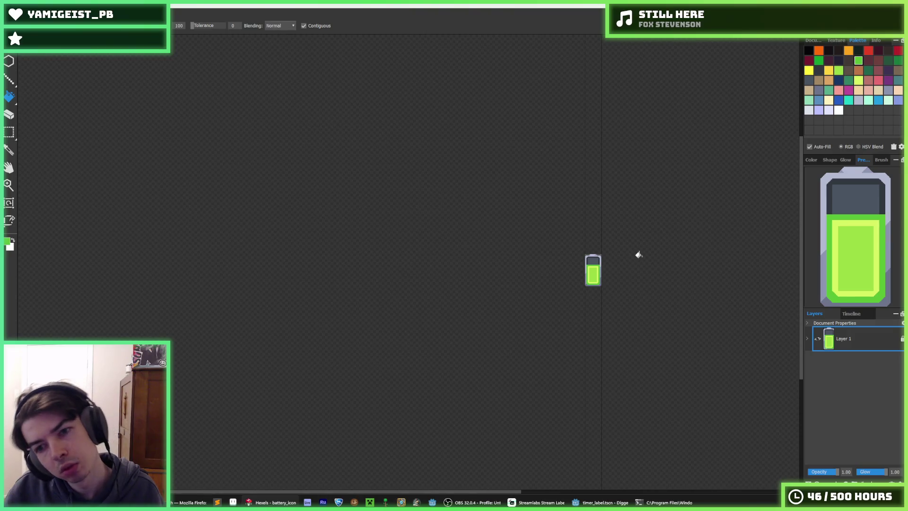
scroll(638, 255, "down", 2)
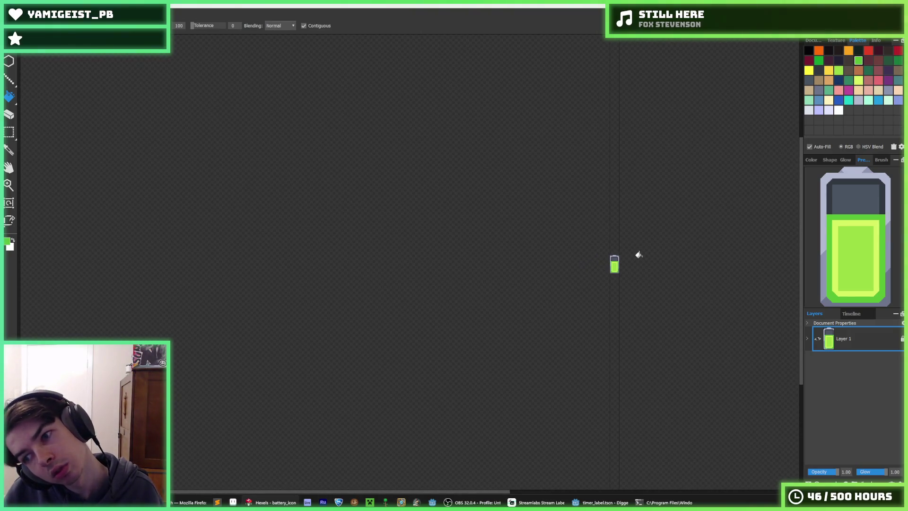
key("ctrl+z")
key("ctrl+z")
key("ctrl+z")
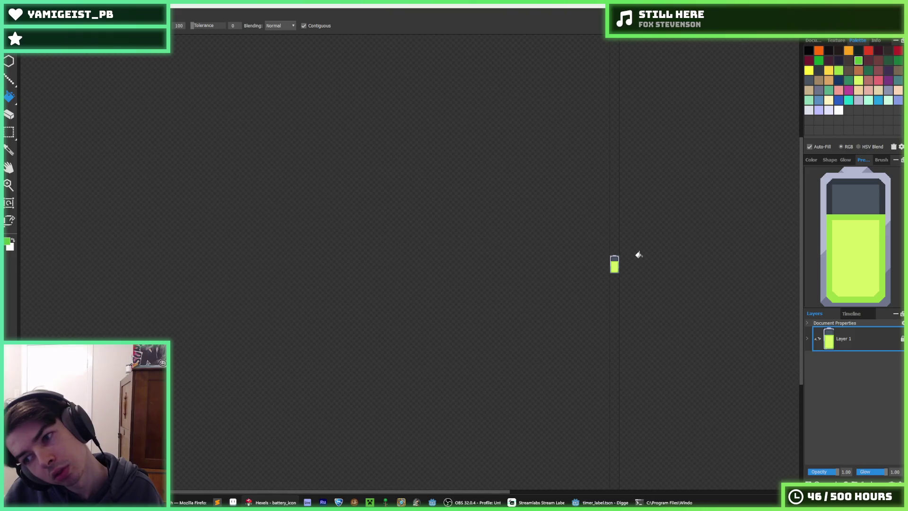
scroll(602, 290, "up", 6)
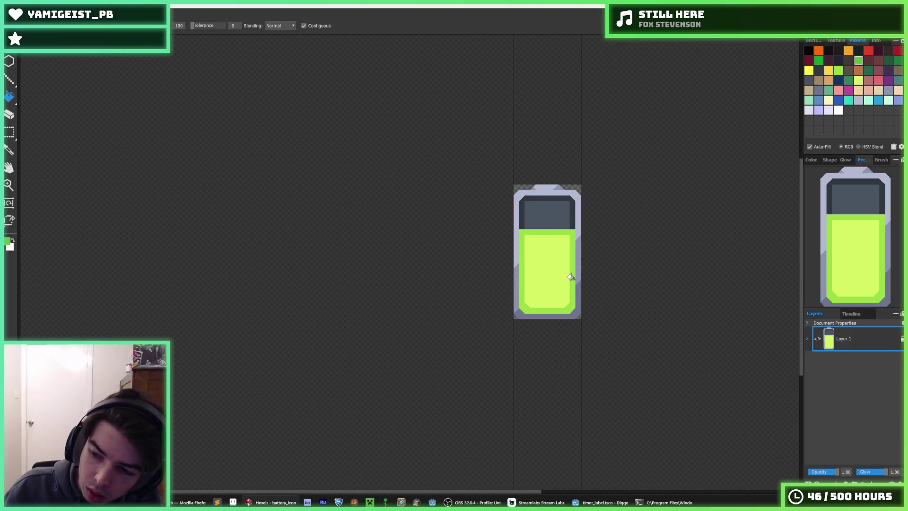
Step: Export the battery over battery.png at 96×192 px and switch to Godot
key("ctrl+shift+s")
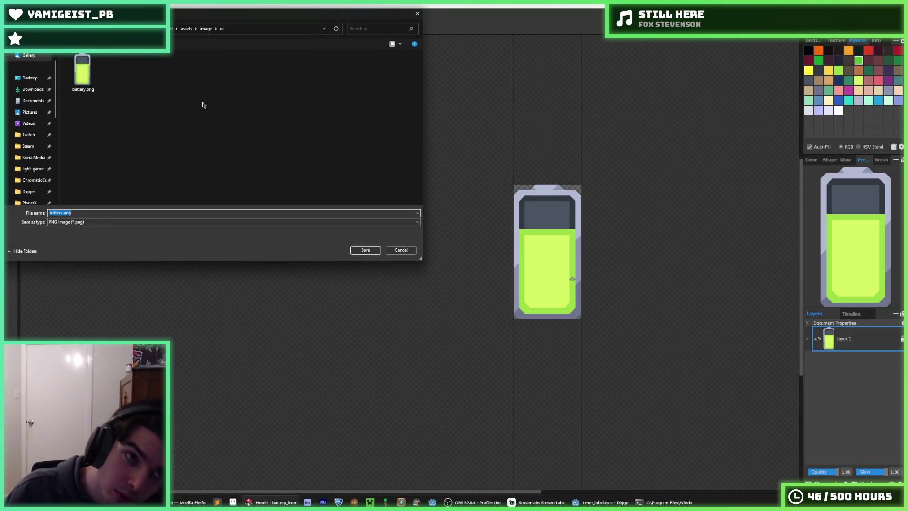
key("Return")
left_click(466, 252)
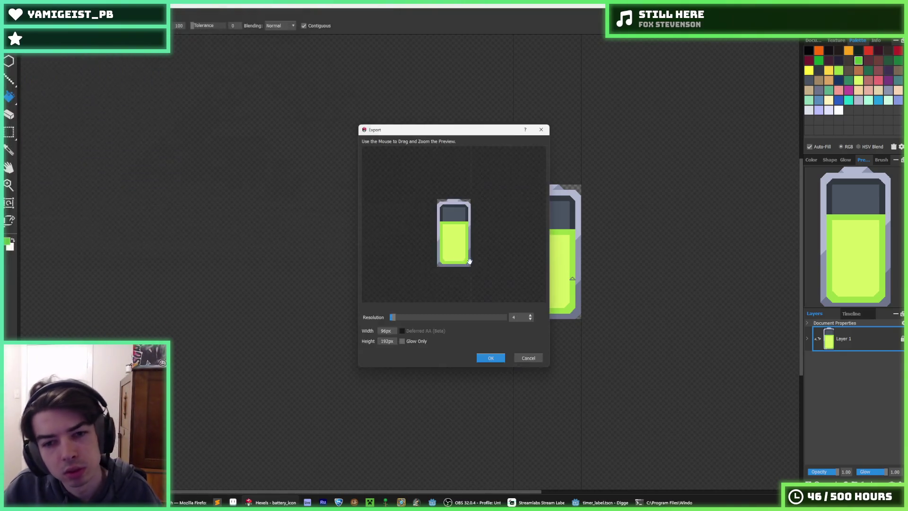
left_click(482, 359)
key("alt+Tab")
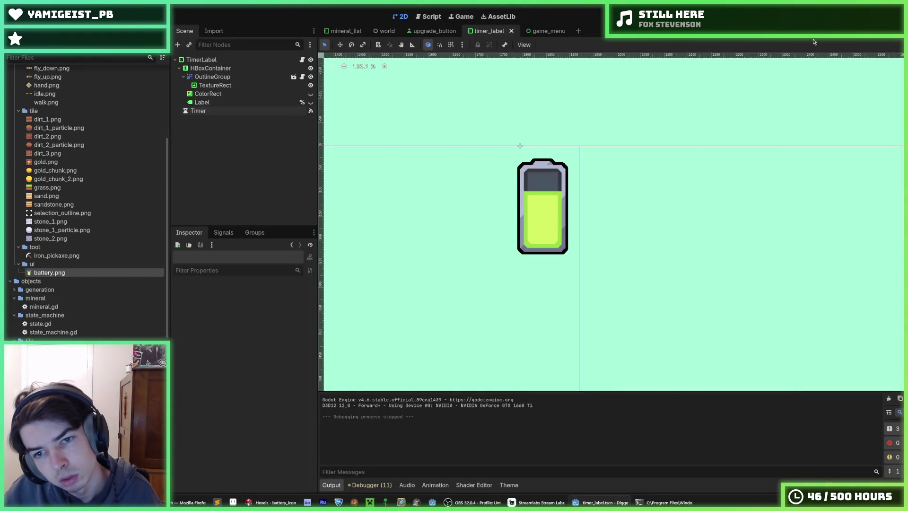
key("F5")
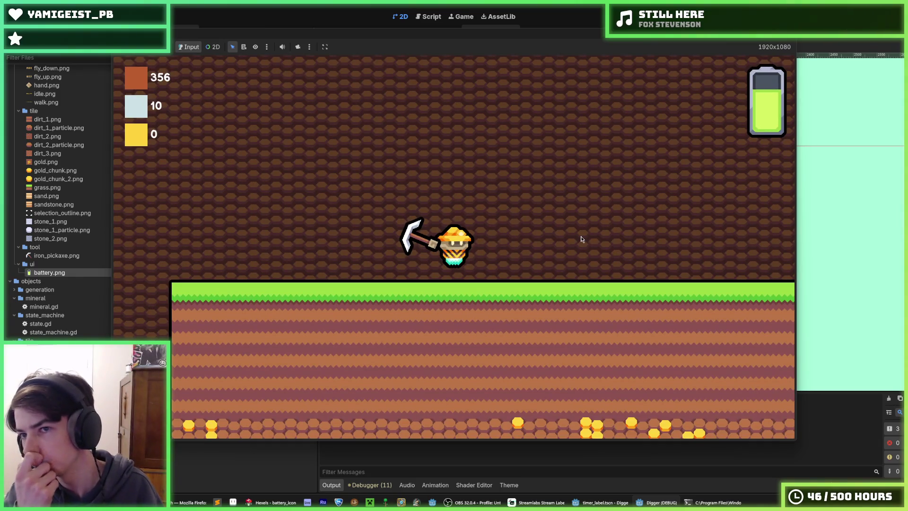
key("s")
key("s")
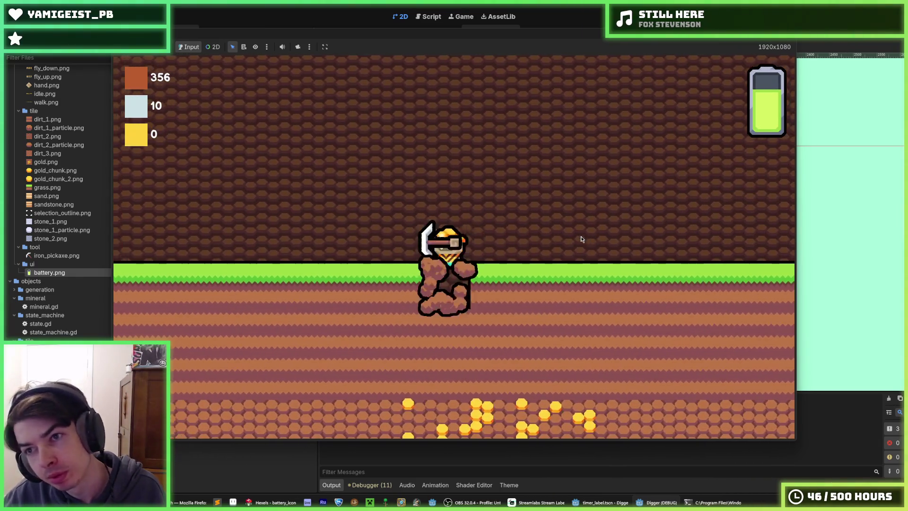
key("s")
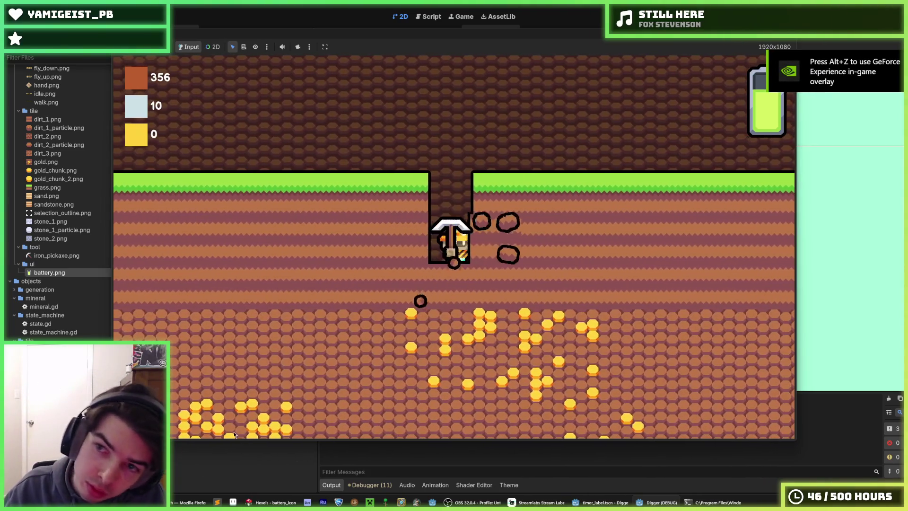
key("s")
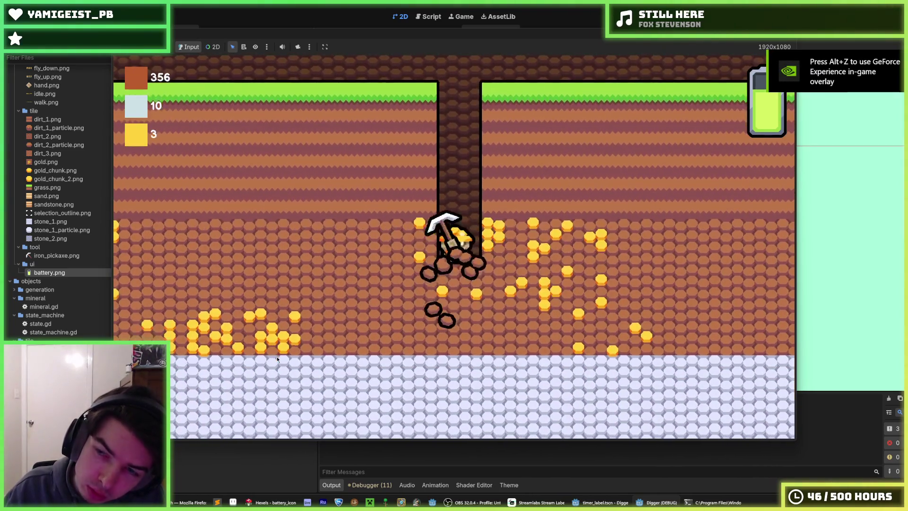
key("d")
key("w")
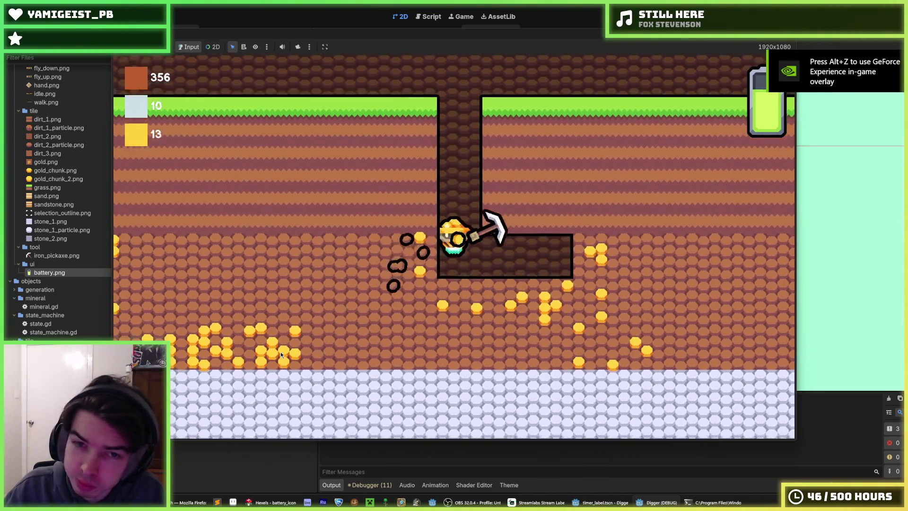
key("d")
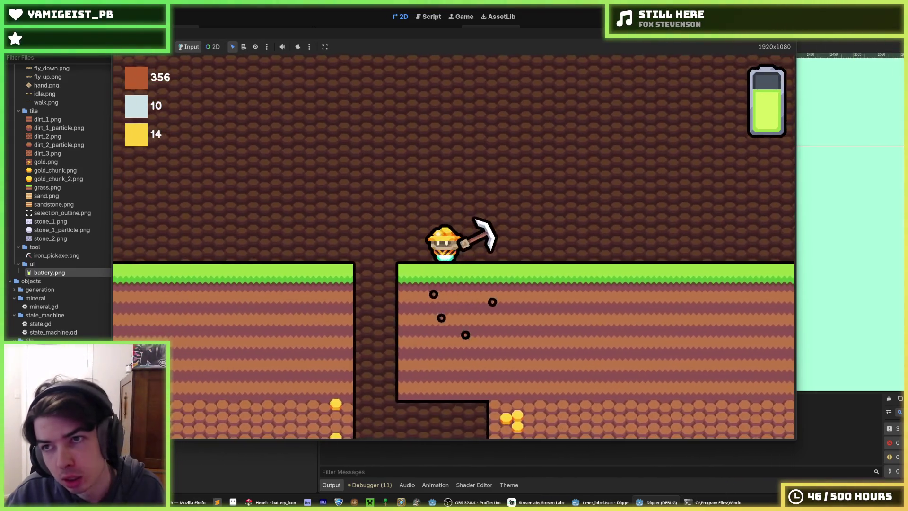
key("F8")
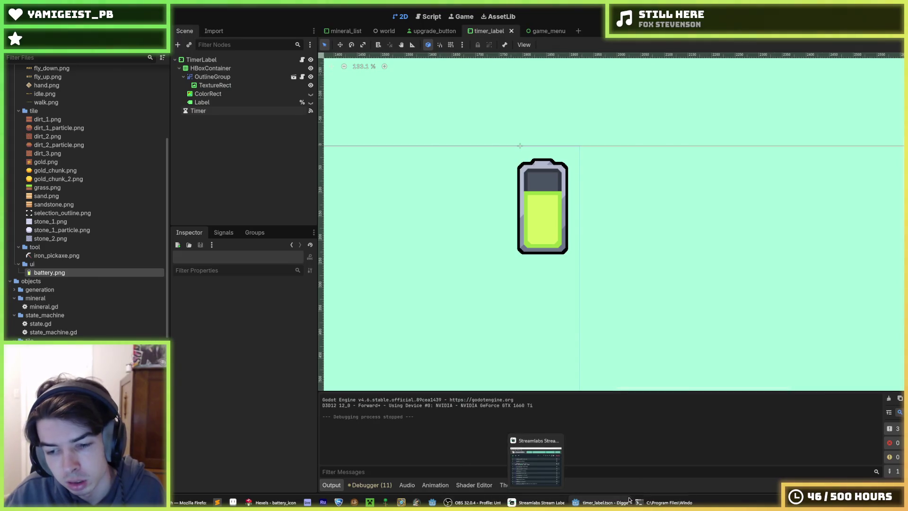
left_click(474, 503)
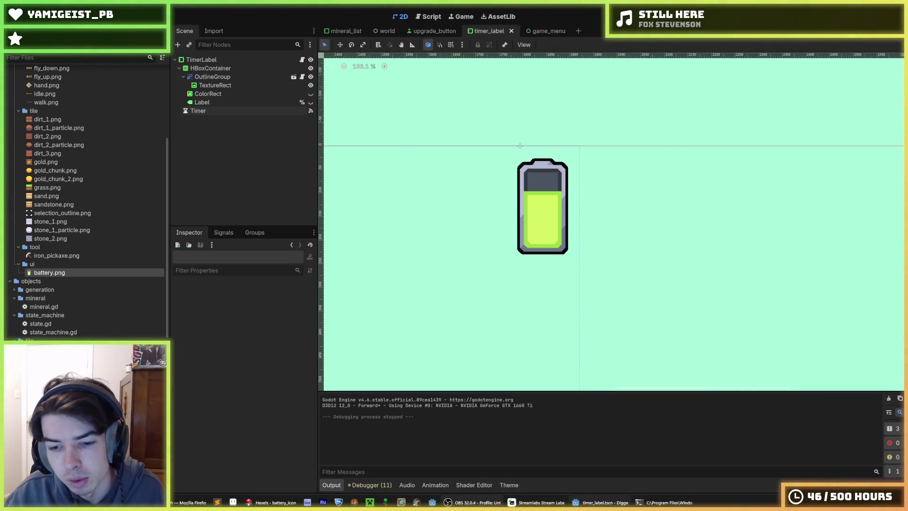
left_click(272, 503)
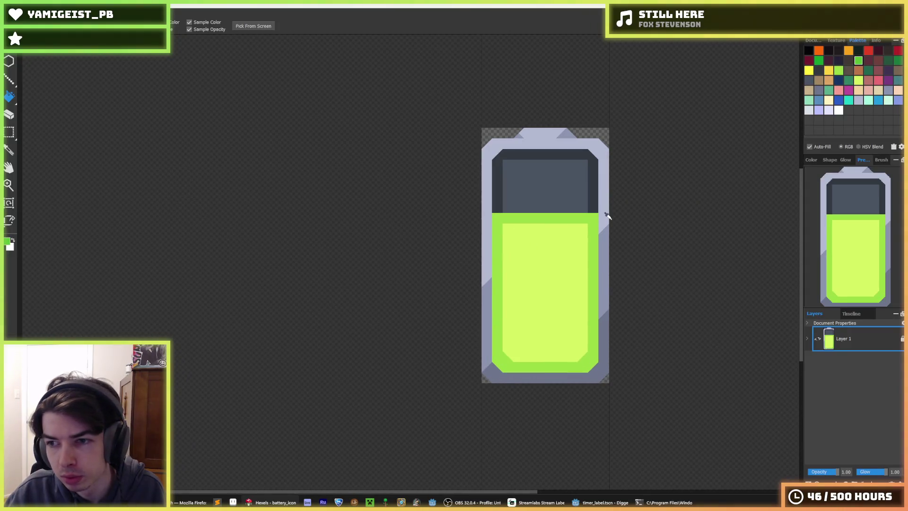
Step: Bucket-fill the battery outline and side shading strips with lighter lavender
key("alt")
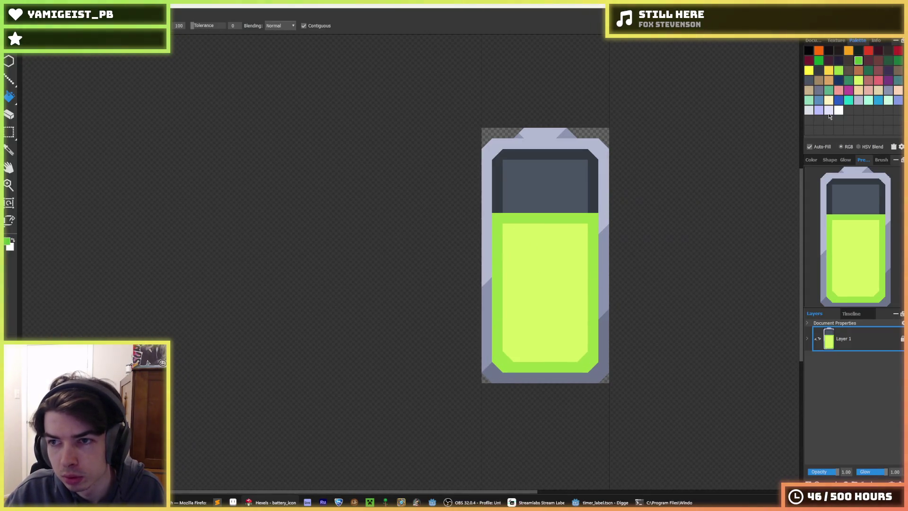
left_click(603, 200)
scroll(601, 189, "up", 3)
key("alt")
scroll(598, 275, "up", 2)
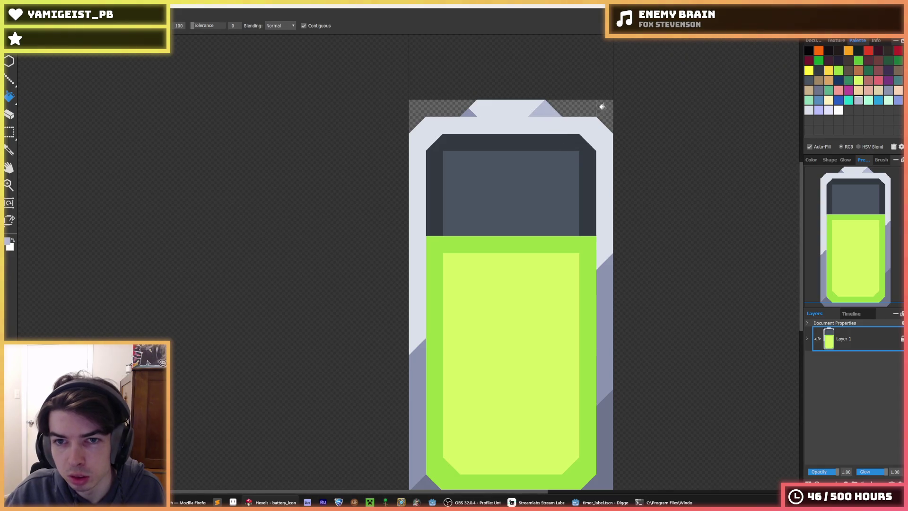
left_click(605, 274)
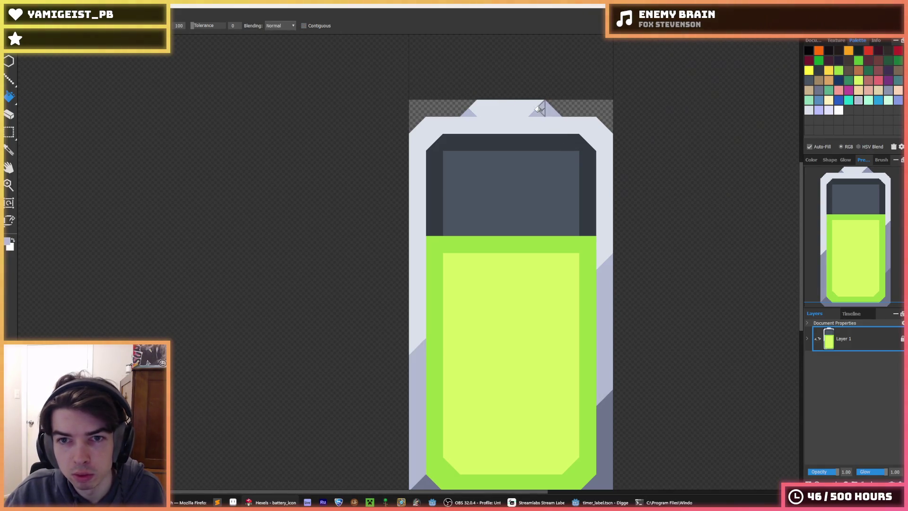
left_click(596, 405)
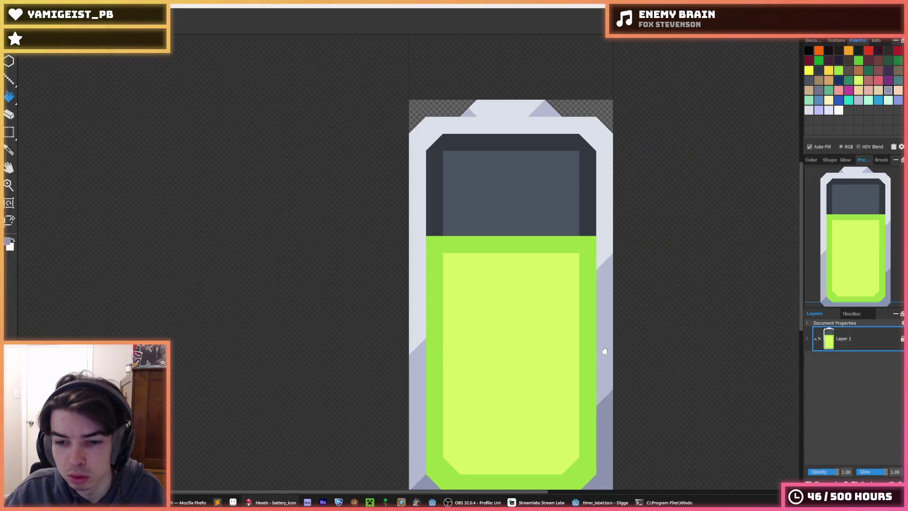
scroll(590, 205, "down", 5)
scroll(583, 213, "up", 2)
scroll(583, 218, "up", 1)
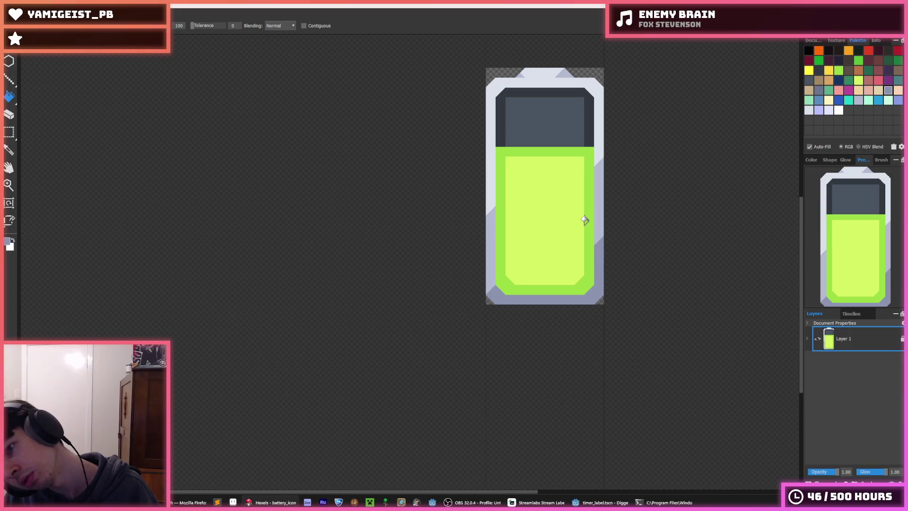
Step: Try recolouring the outer frame darker lavender, then undo it
left_click(585, 220)
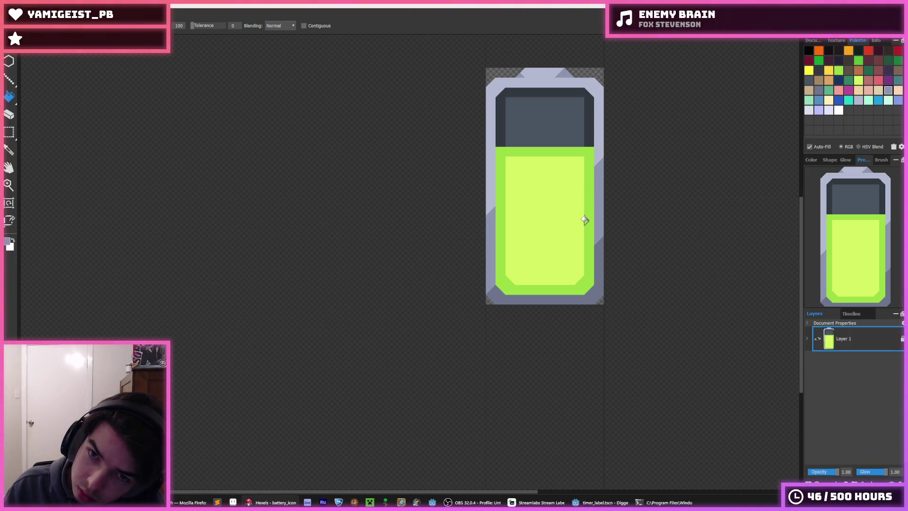
key("ctrl+z")
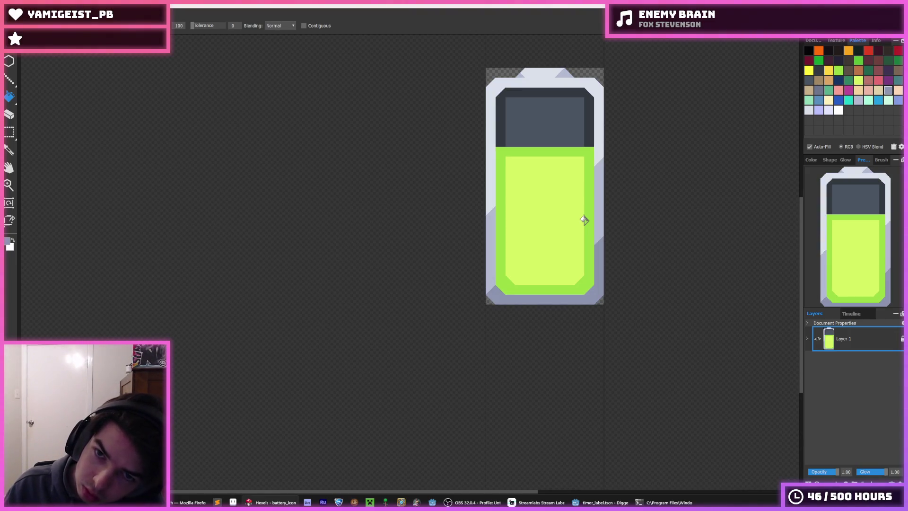
left_click(584, 220)
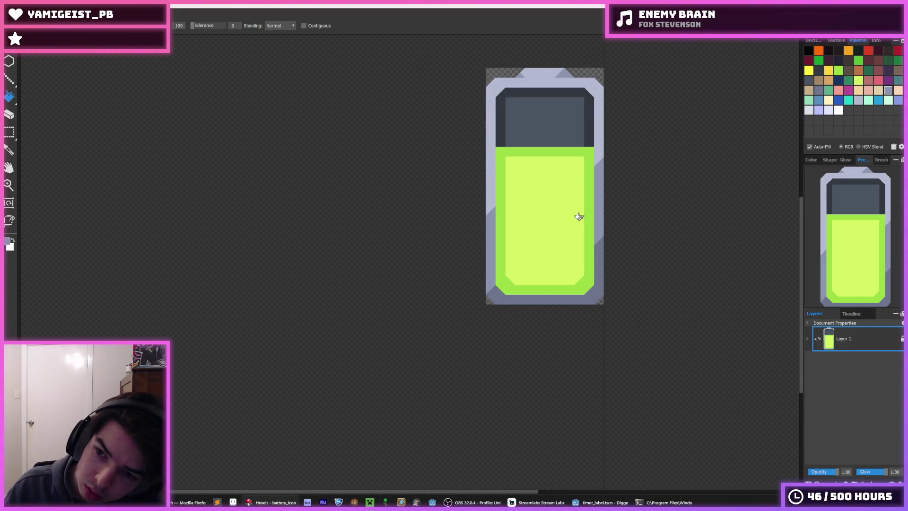
key("ctrl+z")
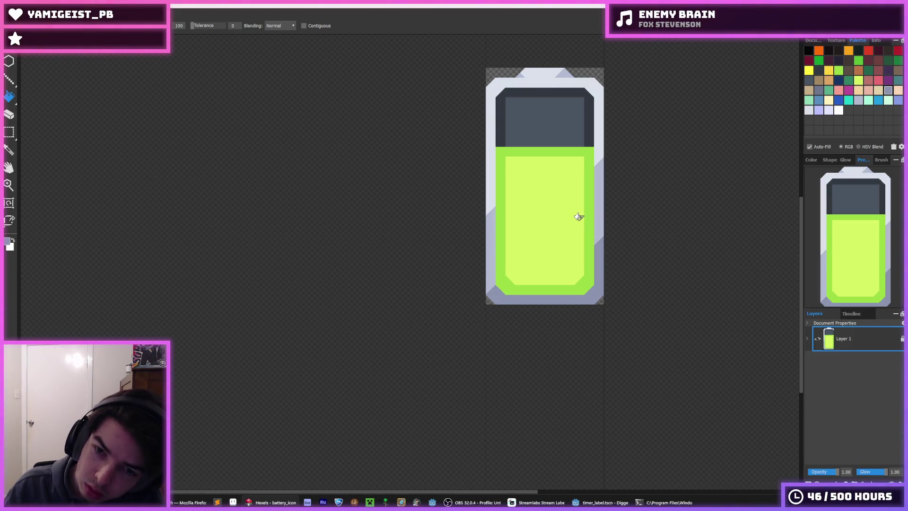
Step: Re-export the battery over battery.png and bring up Godot
key("ctrl+e")
key("Return")
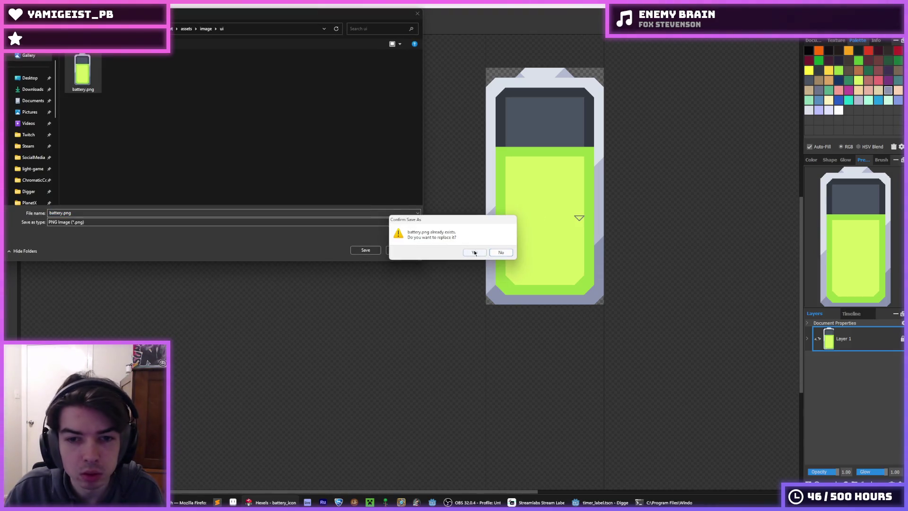
left_click(473, 253)
left_click(491, 358)
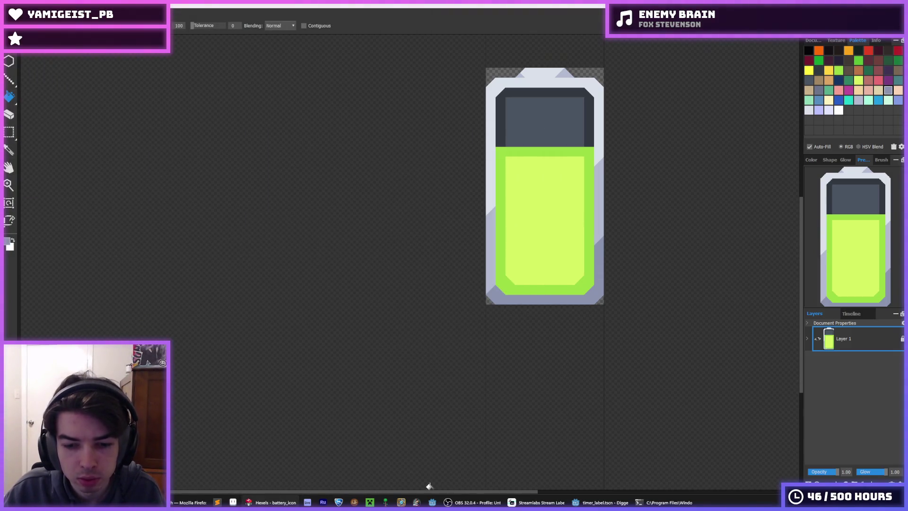
left_click(600, 502)
scroll(474, 204, "down", 4)
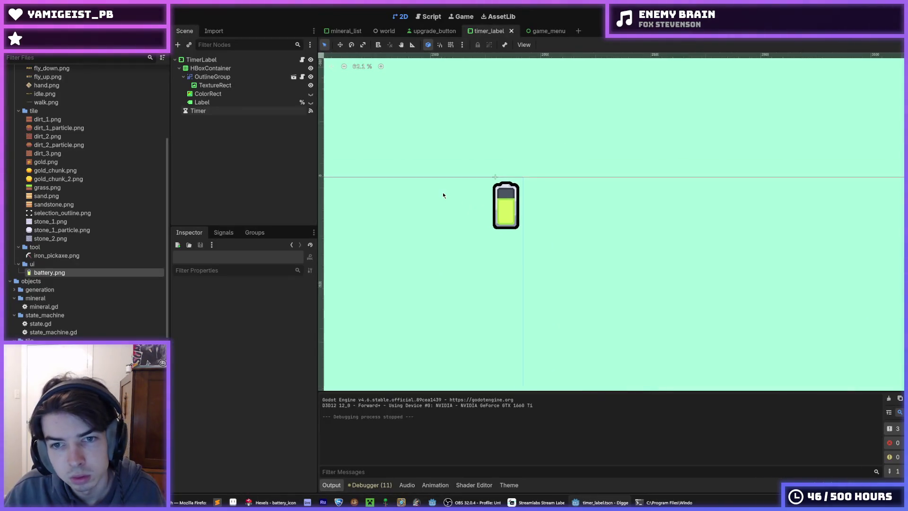
Step: Run the game with F5, move and dig with the miner, then stop it
key("F5")
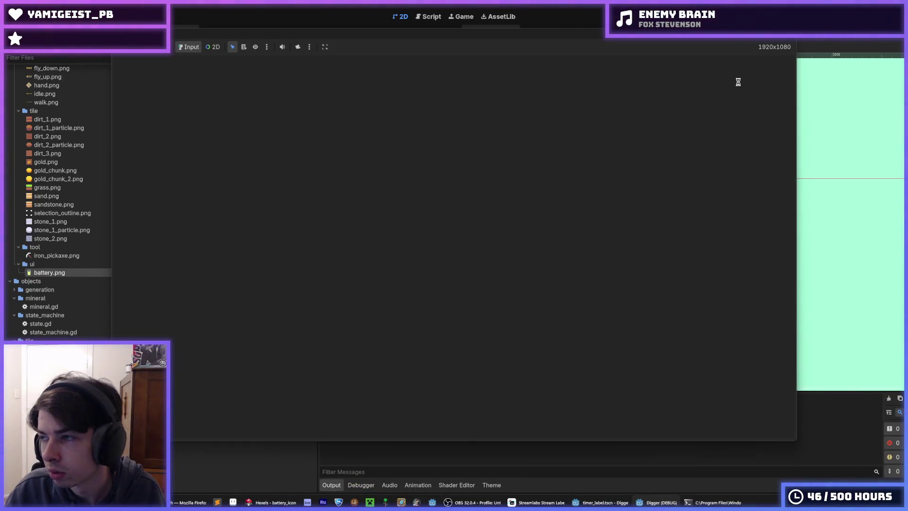
key("d")
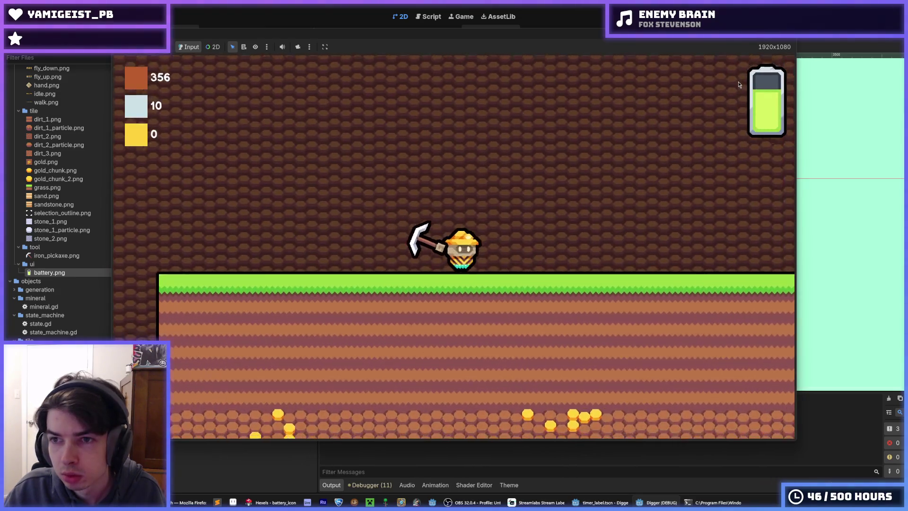
key("s")
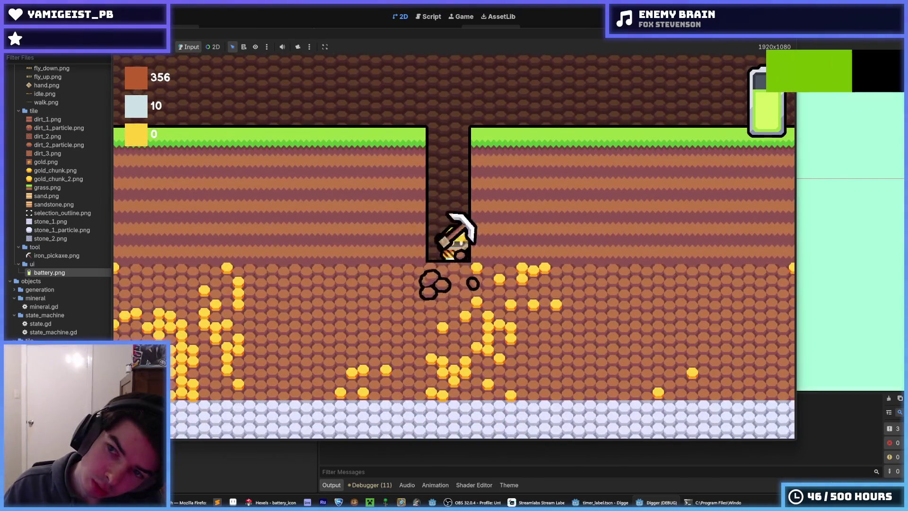
key("a")
key("d")
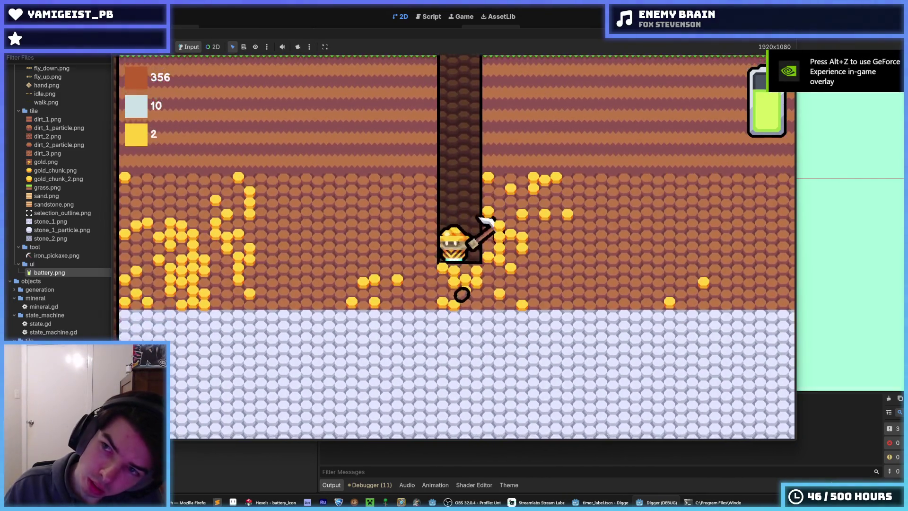
key("F8")
Step: Re-export battery.png from Hexels, overwriting the old file, and return to Godot
left_click(276, 502)
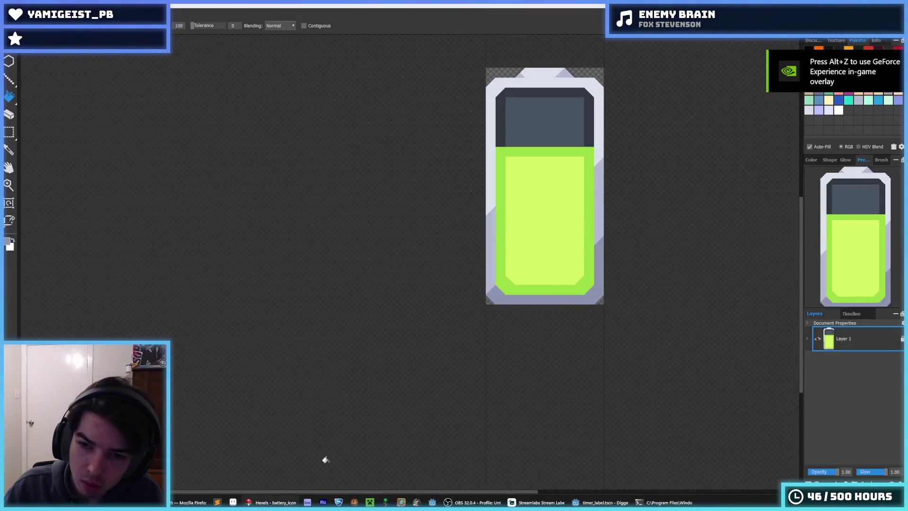
key("ctrl+e")
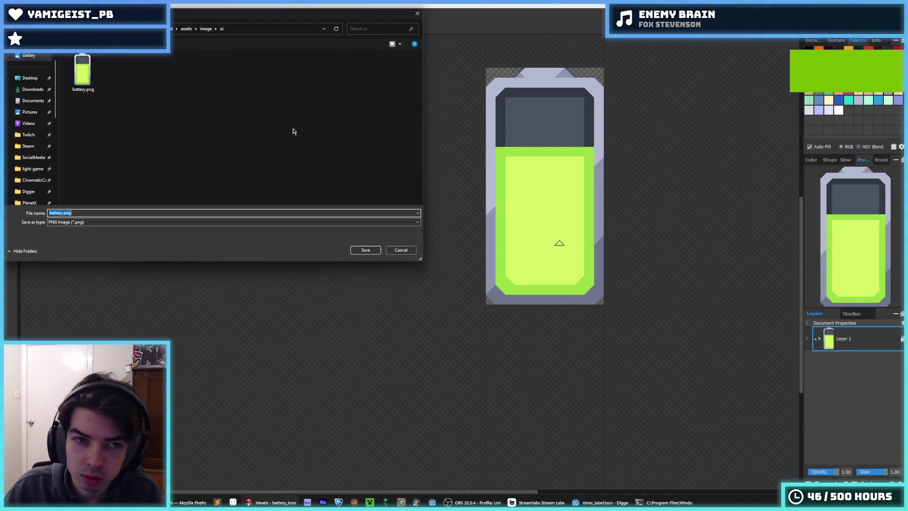
key("Return")
key("alt+y")
left_click(491, 358)
key("alt+Tab")
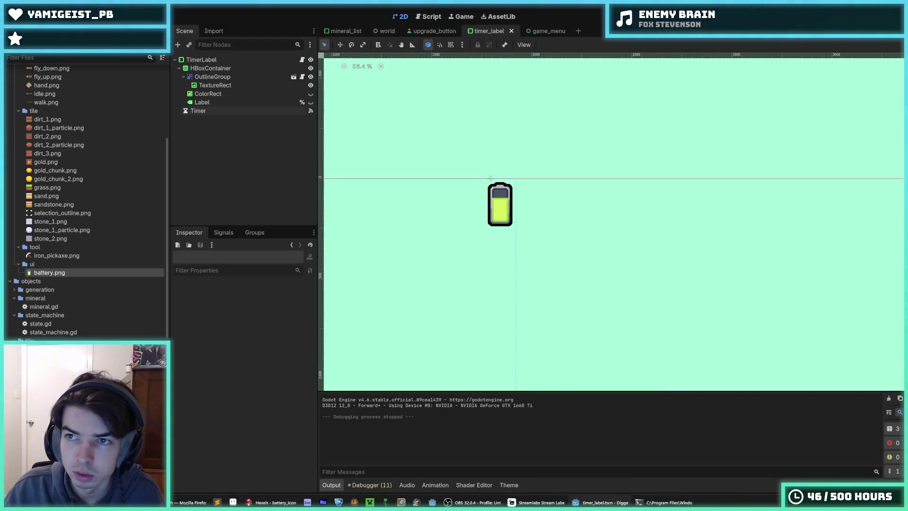
Step: Test-run the game, moving the miner right, left and up, then stop it
key("F5")
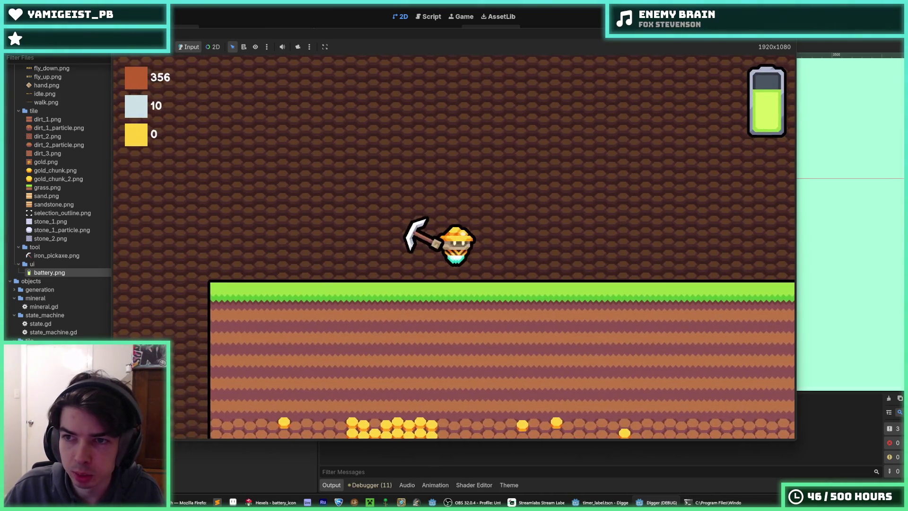
key("d")
key("a")
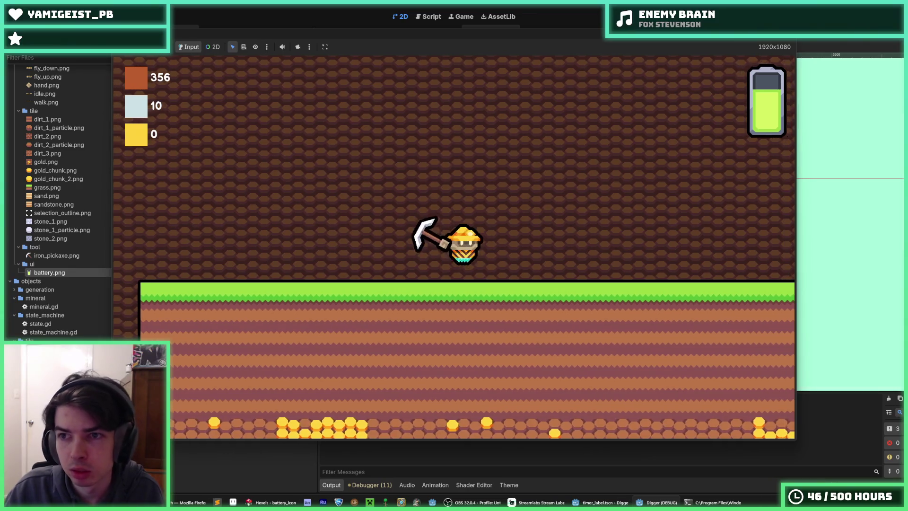
key("w")
key("d")
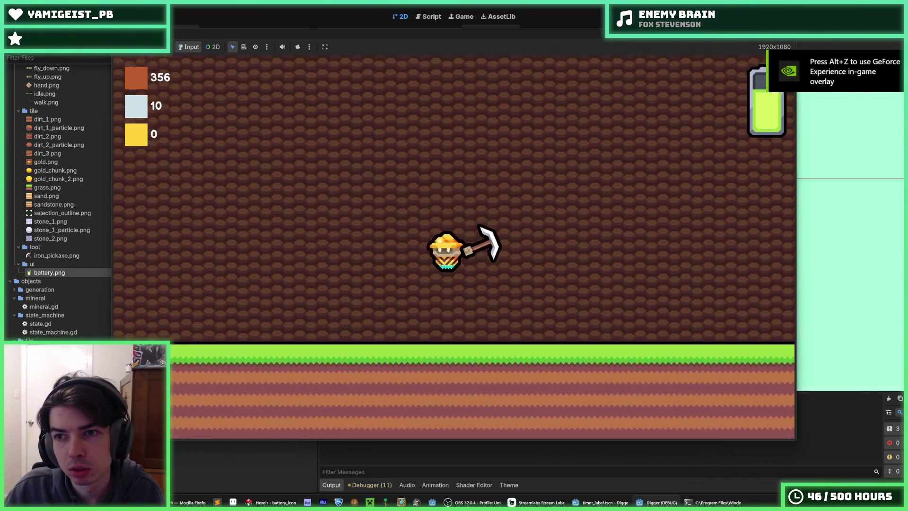
key("a")
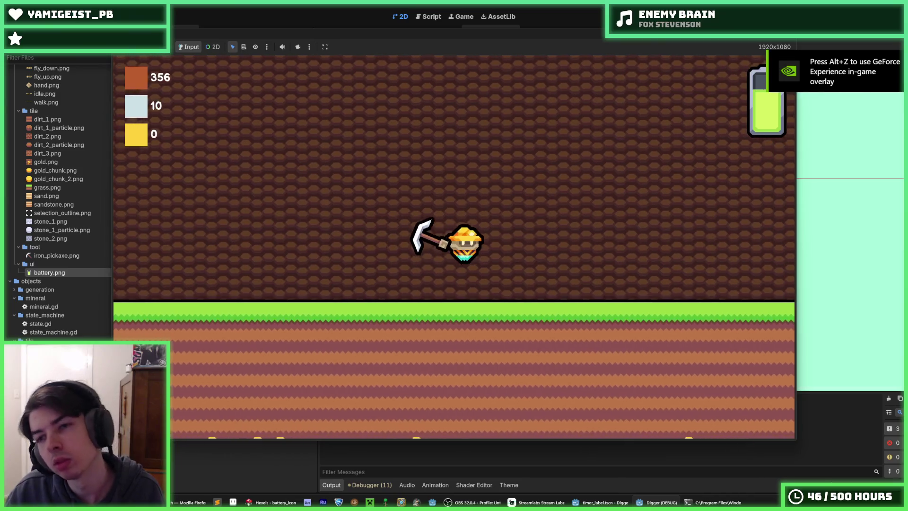
key("d")
key("F8")
Step: Save the timer_label scene and return to Hexels
key("ctrl+s")
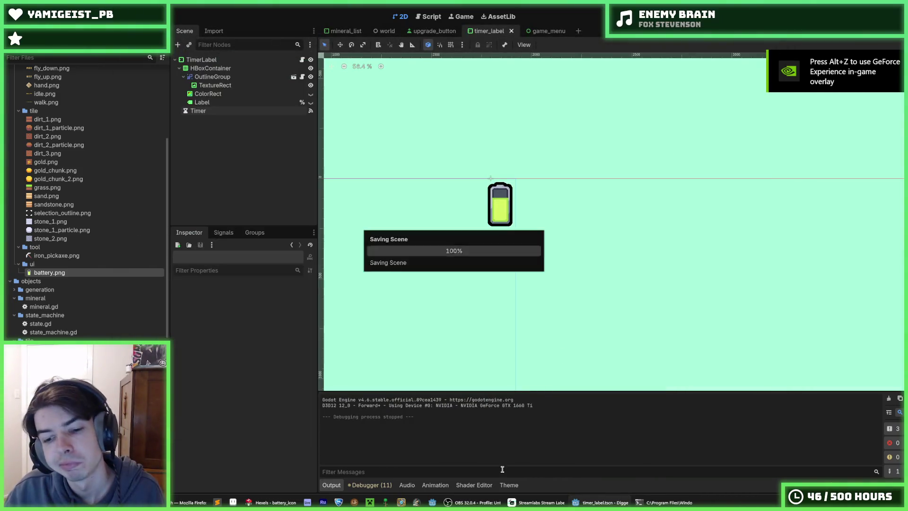
key("alt+Tab")
scroll(555, 240, "up", 2)
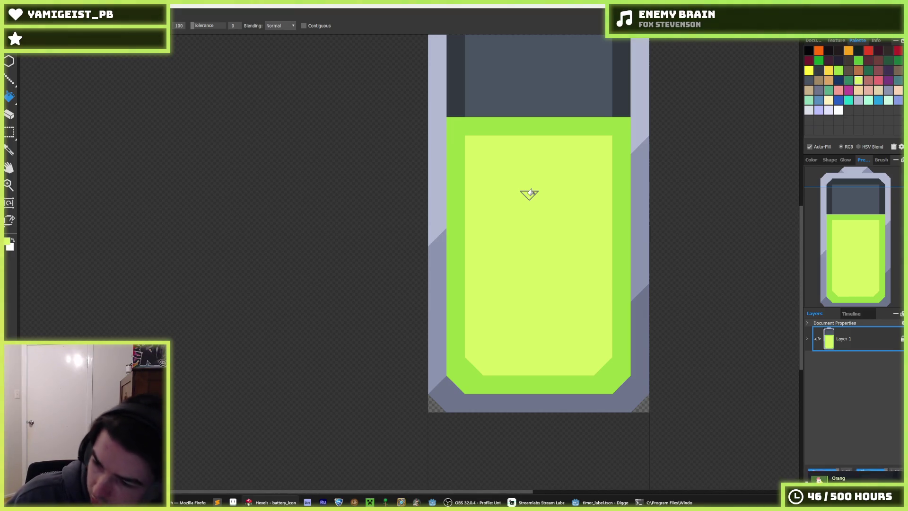
Step: Sample the battery's medium green and paint a small triangle and the dark left strip with it
key("alt")
scroll(534, 140, "down", 3)
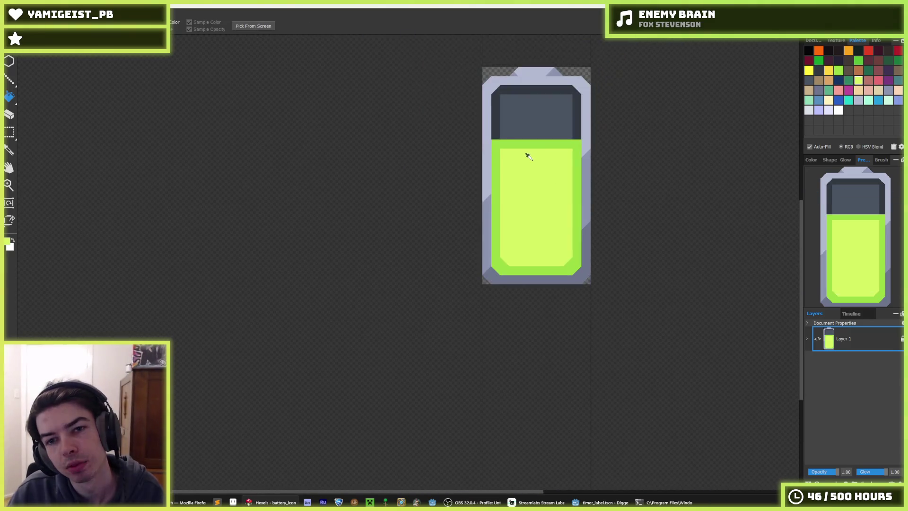
left_click(488, 208, "alt")
scroll(482, 215, "up", 4)
left_click(477, 174)
mouse_move(477, 174)
left_mouse_down()
mouse_move(464, 196)
mouse_move(478, 148)
mouse_move(495, 213)
mouse_move(655, 219)
mouse_move(677, 154)
left_mouse_up()
Step: Paint the band dark grey and the right strip green, then flood the dark block yellow-green
key("alt")
left_click(500, 207, "alt")
left_click(668, 212, "alt")
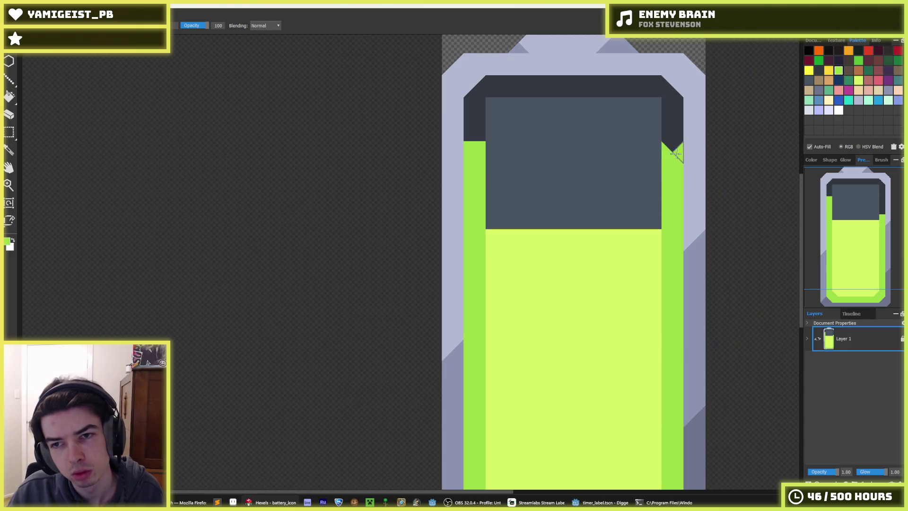
left_click(648, 234, "alt")
mouse_move(645, 217)
left_mouse_down()
mouse_move(653, 151)
mouse_move(490, 148)
mouse_move(497, 208)
left_mouse_up()
key("f")
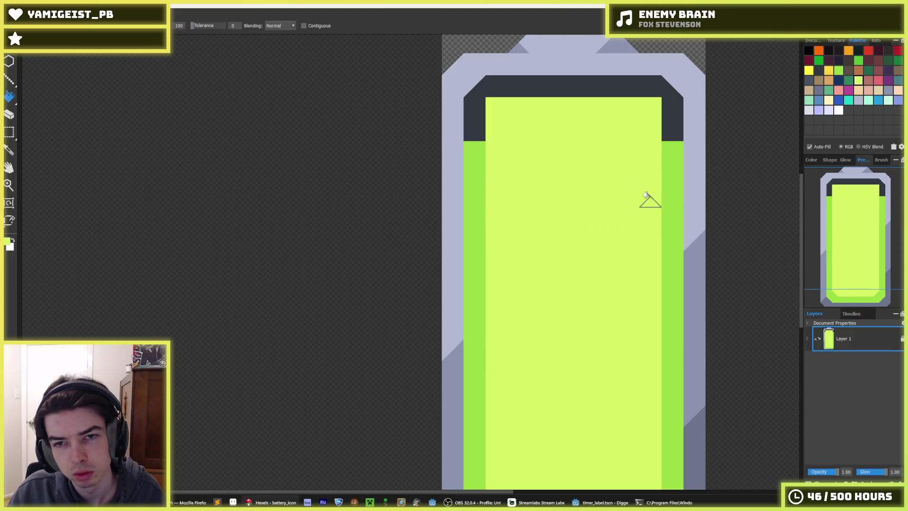
left_click(615, 189)
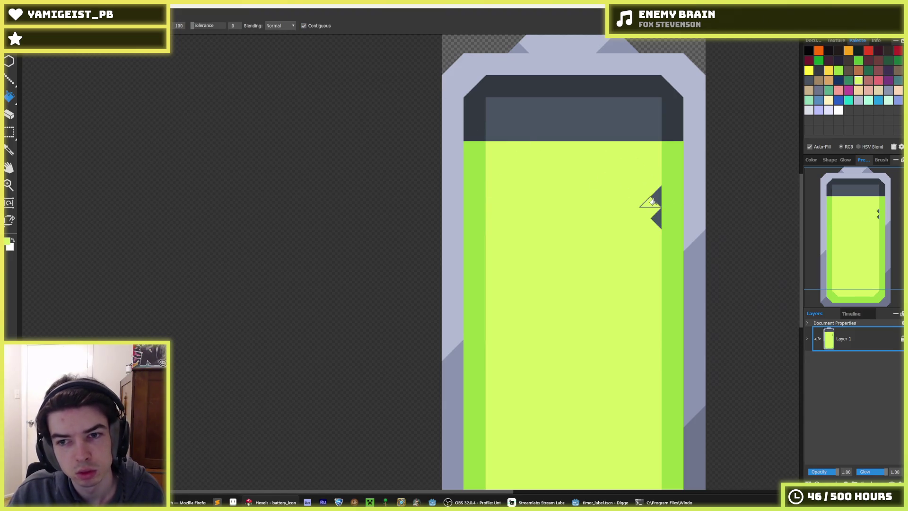
Step: Cover leftover dark triangles and shade the fill's top edge and corners dark and medium green
key("b")
left_click_drag(658, 192, 662, 227)
scroll(634, 208, "up", 1)
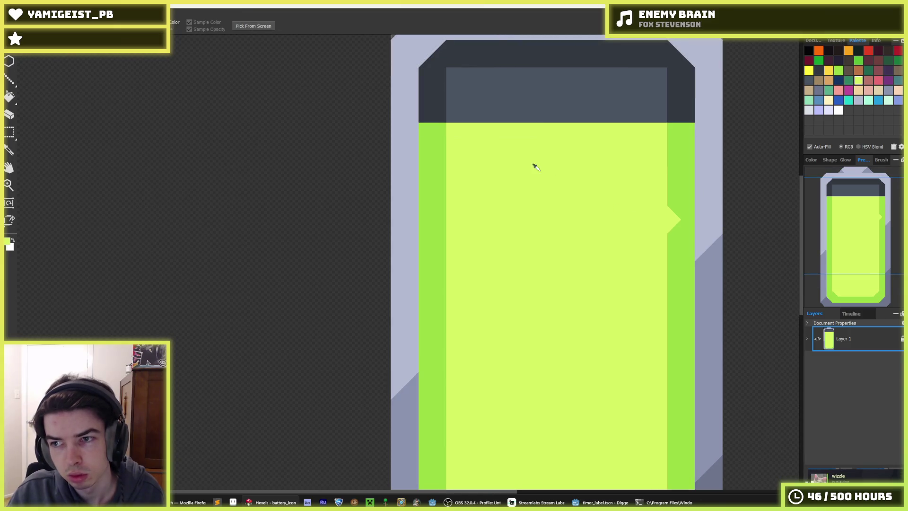
left_click(669, 211)
left_click(677, 222)
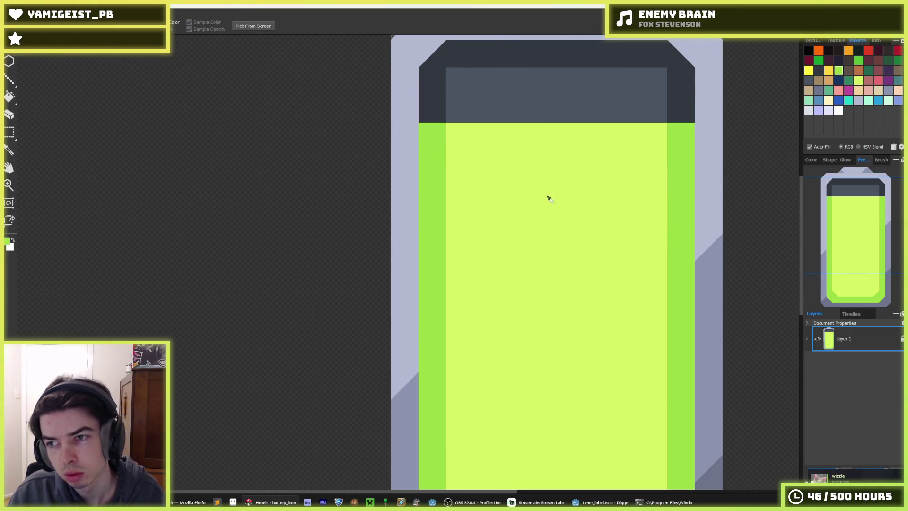
mouse_move(485, 140)
left_mouse_down()
mouse_move(544, 130)
mouse_move(523, 137)
mouse_move(662, 137)
left_mouse_up()
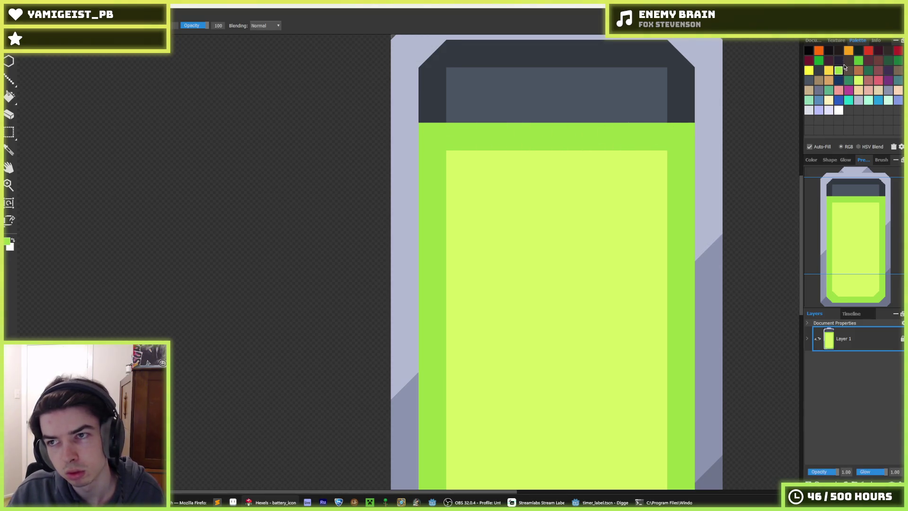
left_click(682, 137)
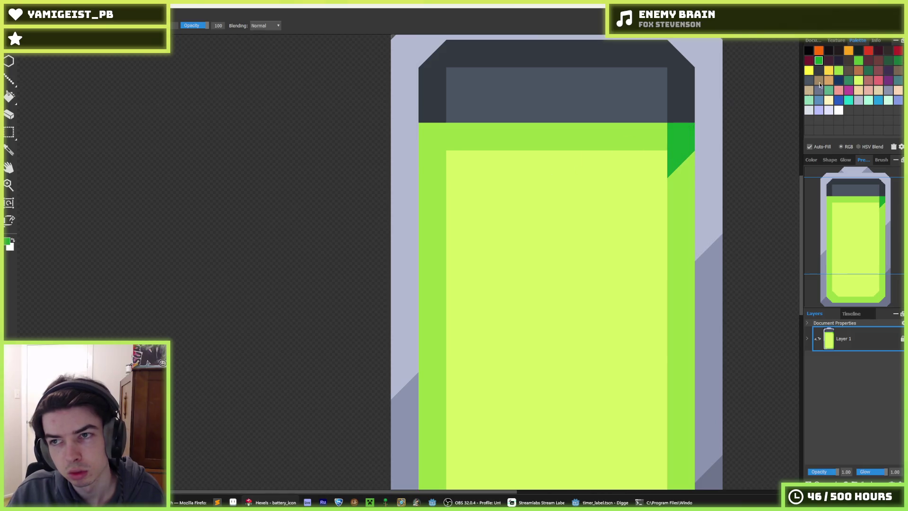
mouse_move(696, 146)
left_mouse_down()
mouse_move(677, 137)
mouse_move(676, 161)
left_mouse_up()
left_click_drag(430, 142, 429, 131)
Step: Flood the fill's side strips dark green, then undo the corner and side shading
key("g")
left_click(436, 189)
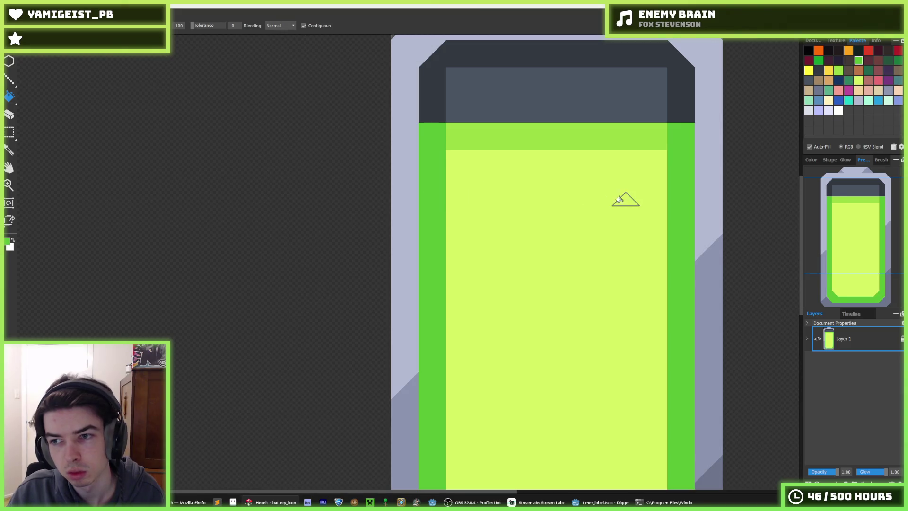
scroll(619, 208, "down", 5)
scroll(615, 213, "up", 5)
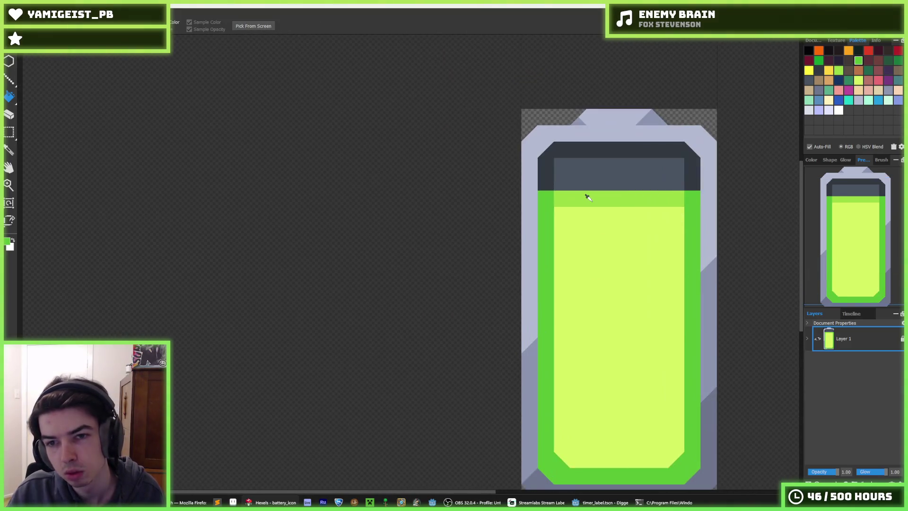
left_click(589, 197, "alt")
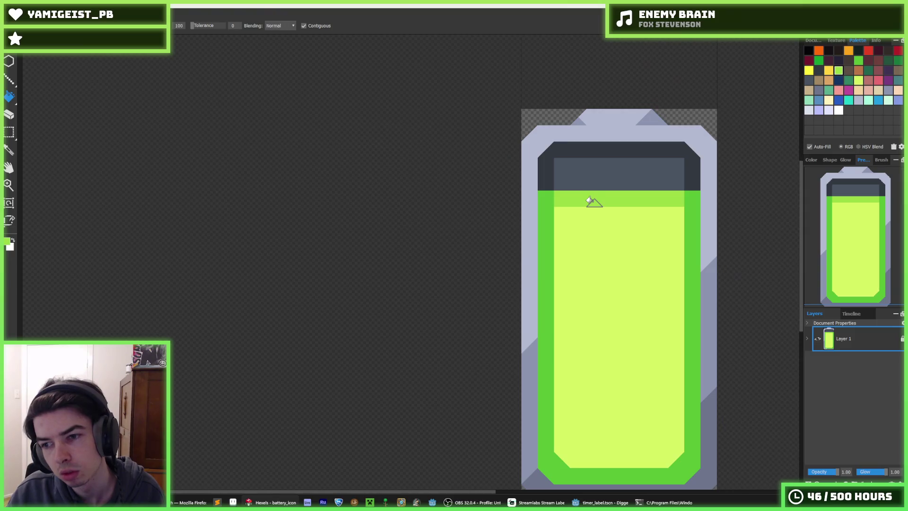
key("ctrl+z")
key("ctrl+z")
key("ctrl+z")
key("ctrl+z")
Step: Try a white brush highlight across the top of the charge fill
left_click(839, 110)
key("b")
mouse_move(596, 201)
left_mouse_down()
mouse_move(556, 199)
mouse_move(687, 199)
left_mouse_up()
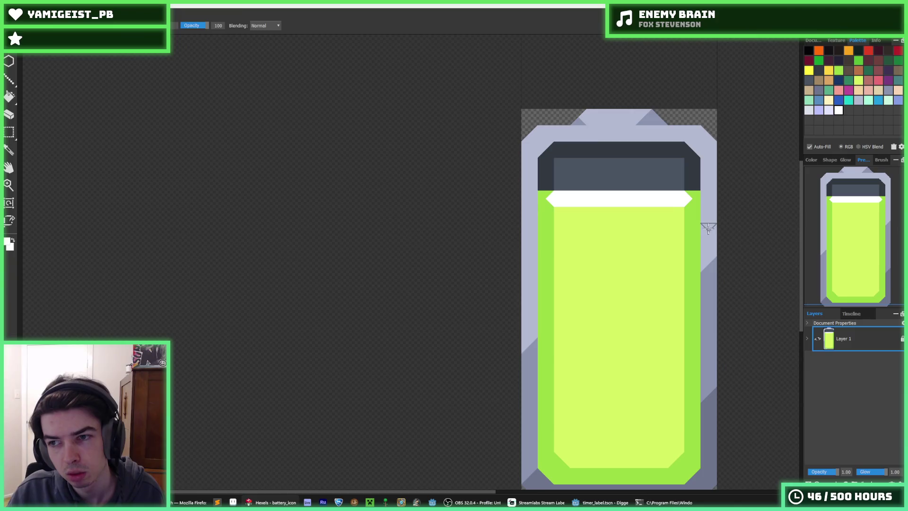
key("i")
scroll(710, 213, "down", 5)
key("b")
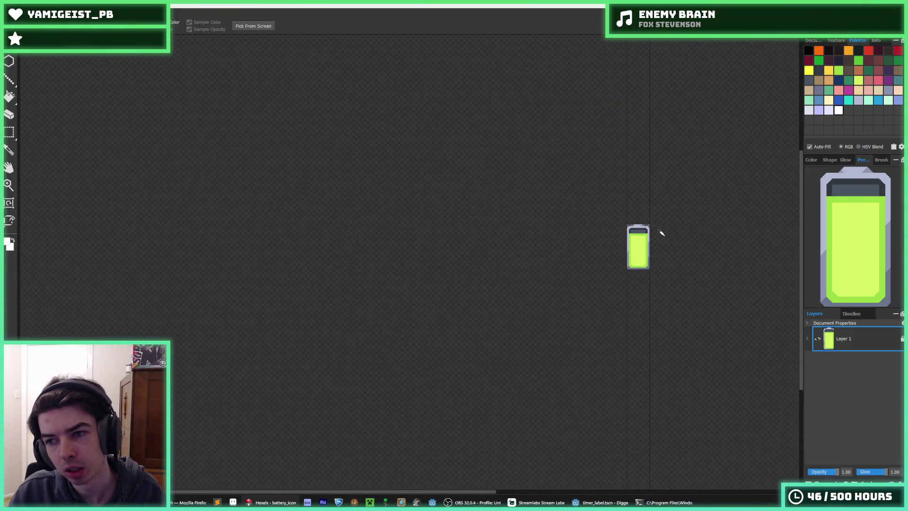
scroll(653, 252, "up", 3)
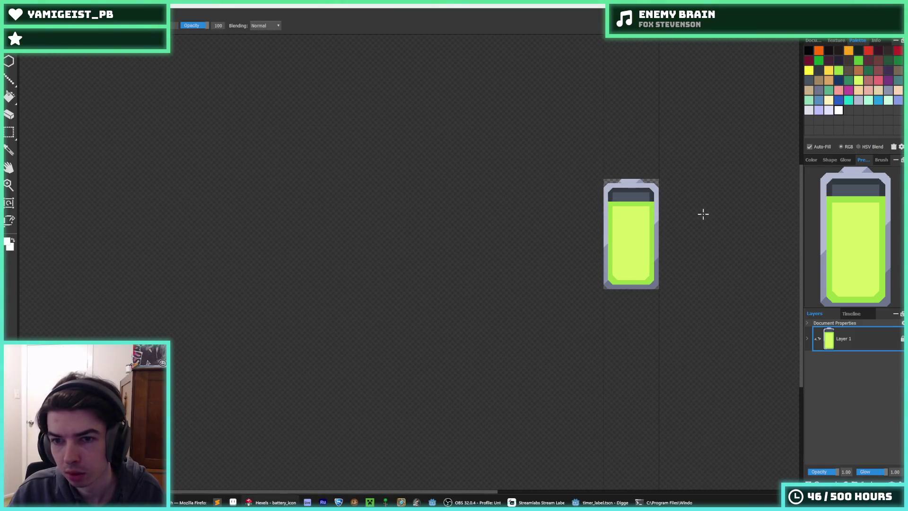
scroll(653, 208, "up", 4)
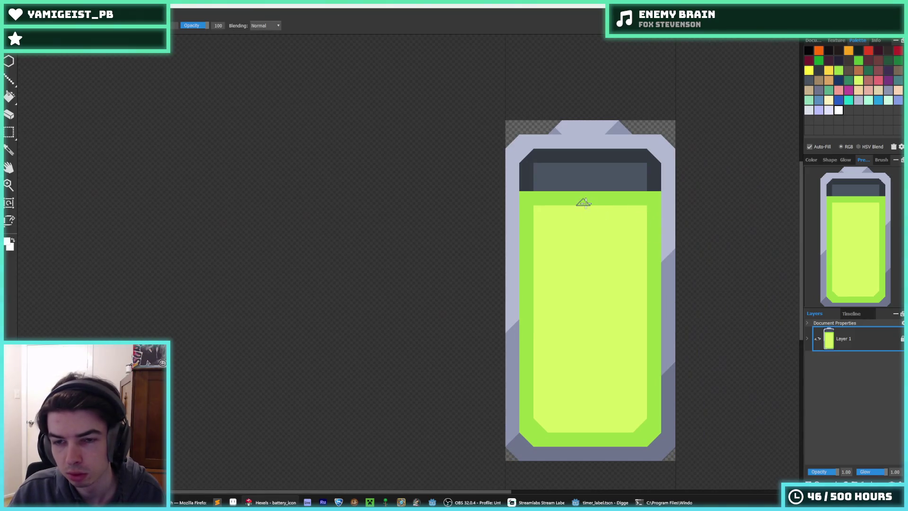
Step: Add a new Layer 2 and paste the whole battery sprite into it
key("m")
right_click(859, 345)
left_click(860, 353)
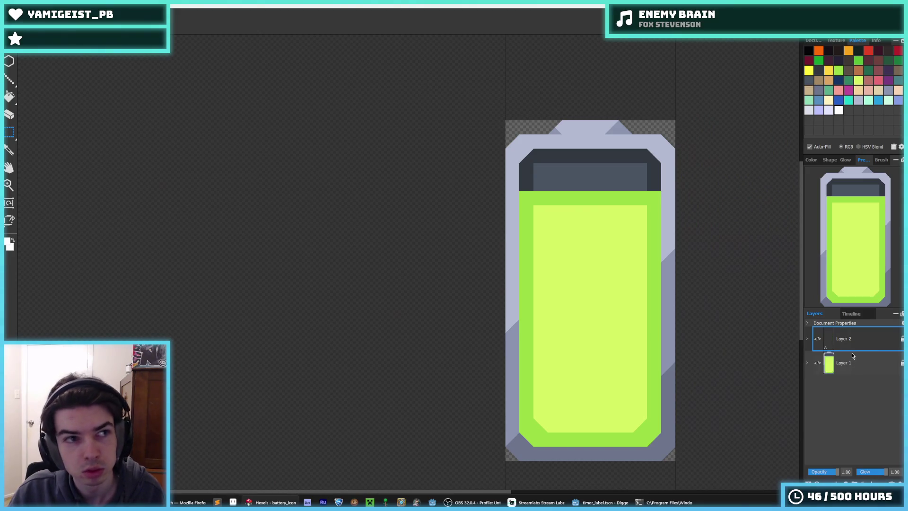
scroll(695, 255, "up", 3)
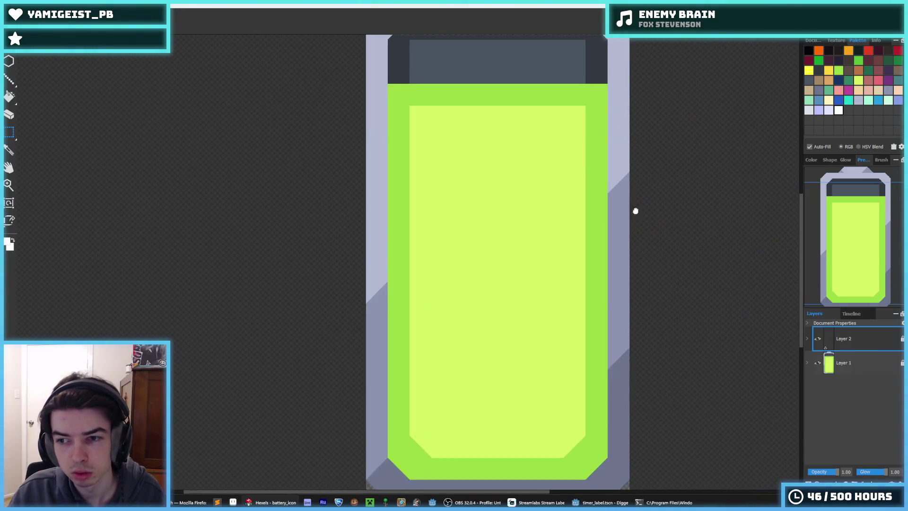
key("ctrl+a")
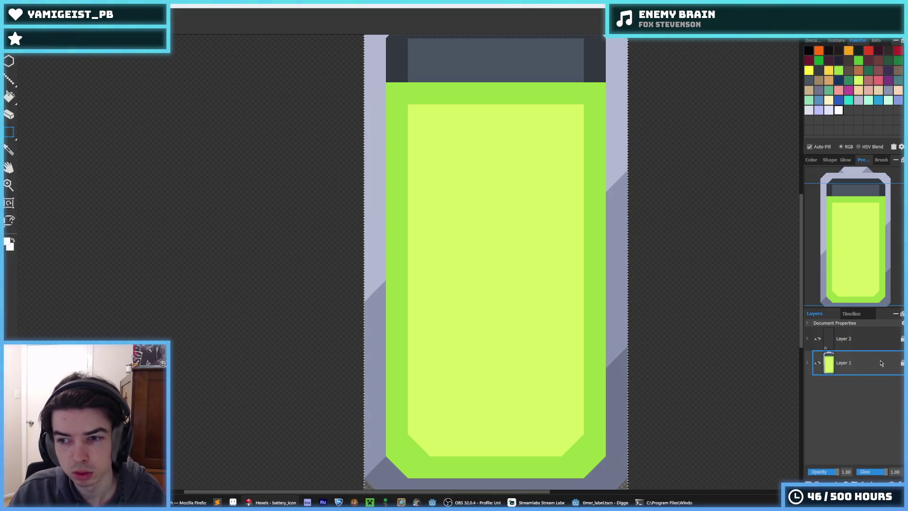
key("ctrl+v")
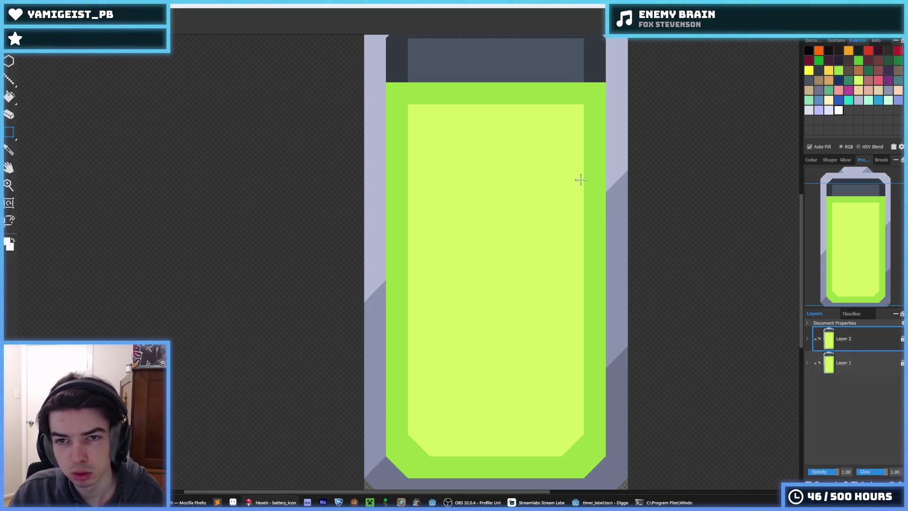
Step: With Layer 2 hidden, fill Layer 1's green border and interior dark grey and grey the band
left_click(820, 341)
left_click(846, 362)
key("f")
left_click(397, 71, "alt")
left_click(399, 91)
left_click(448, 137)
left_click(424, 71, "alt")
left_click(420, 93)
mouse_move(542, 93)
left_mouse_down()
mouse_move(576, 80)
mouse_move(558, 91)
mouse_move(438, 97)
mouse_move(458, 94)
left_mouse_up()
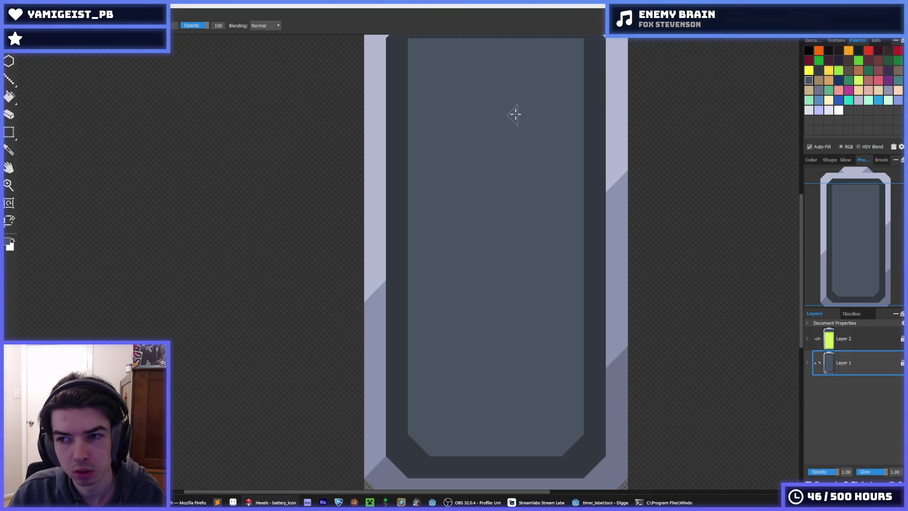
scroll(523, 152, "down", 3)
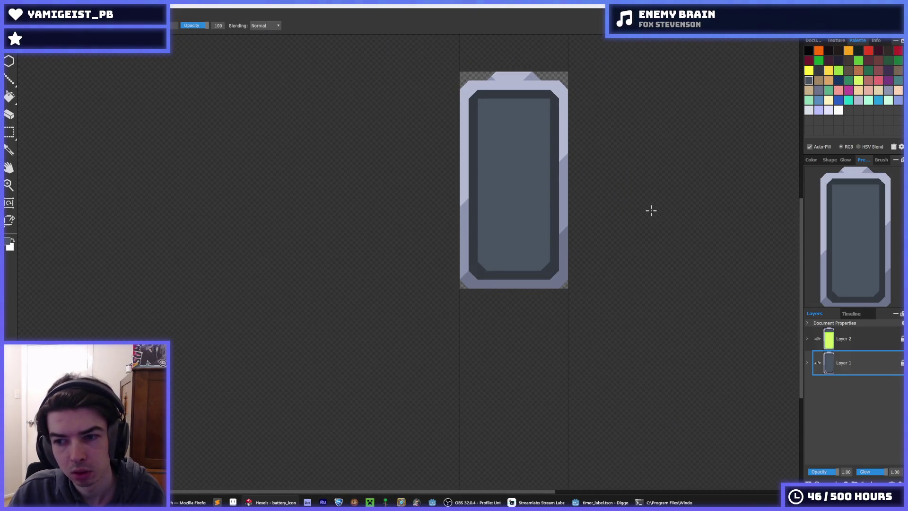
Step: Show Layer 2 and delete its light-grey outer frame using the magic wand
left_click(819, 339)
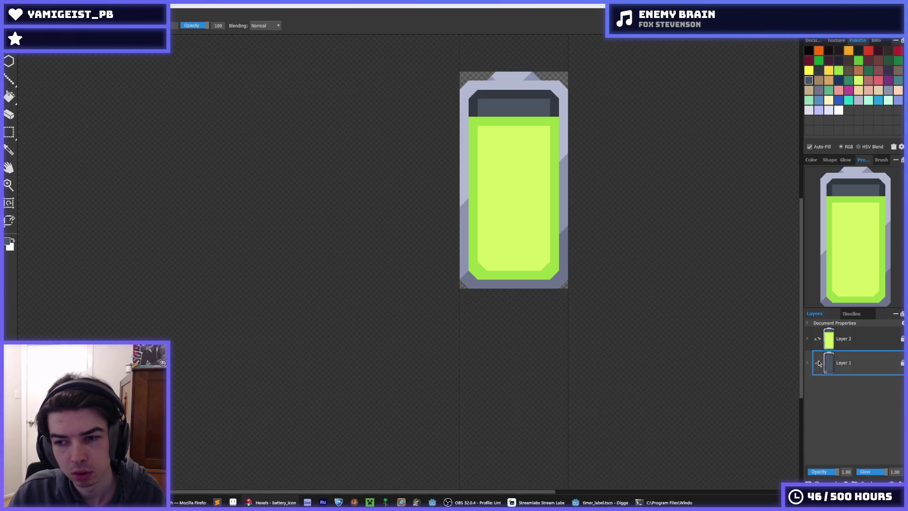
scroll(324, 73, "up", 1)
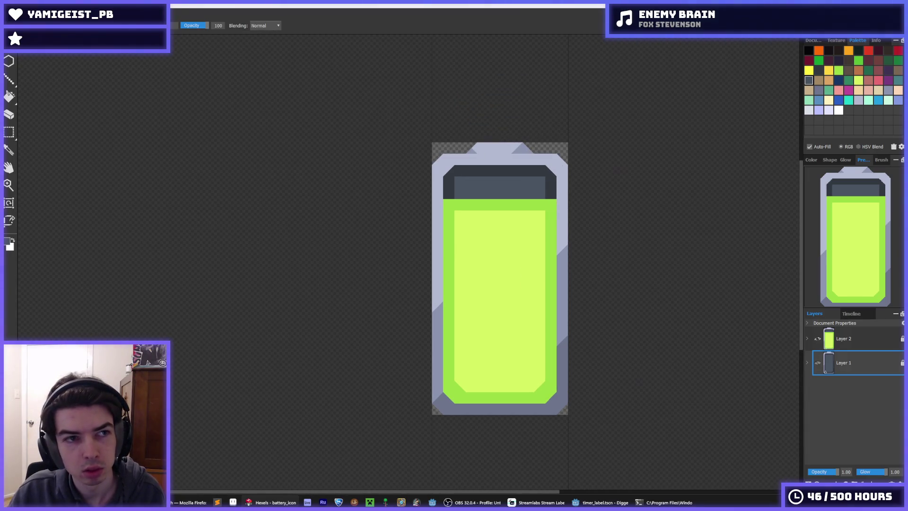
key("e")
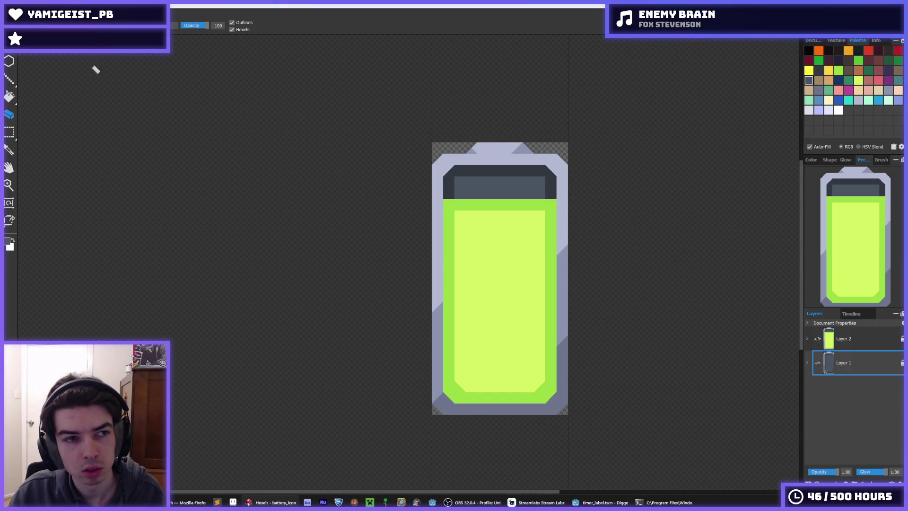
left_click(11, 128)
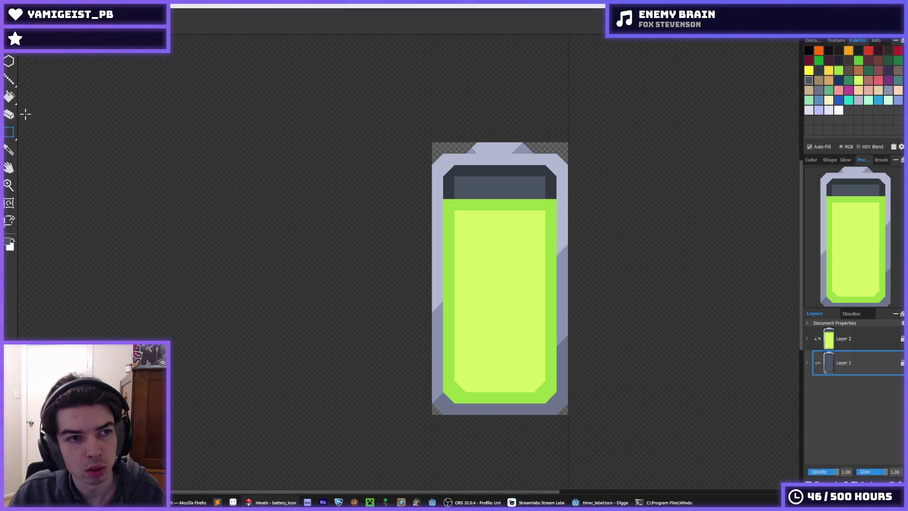
left_click_drag(13, 138, 94, 125)
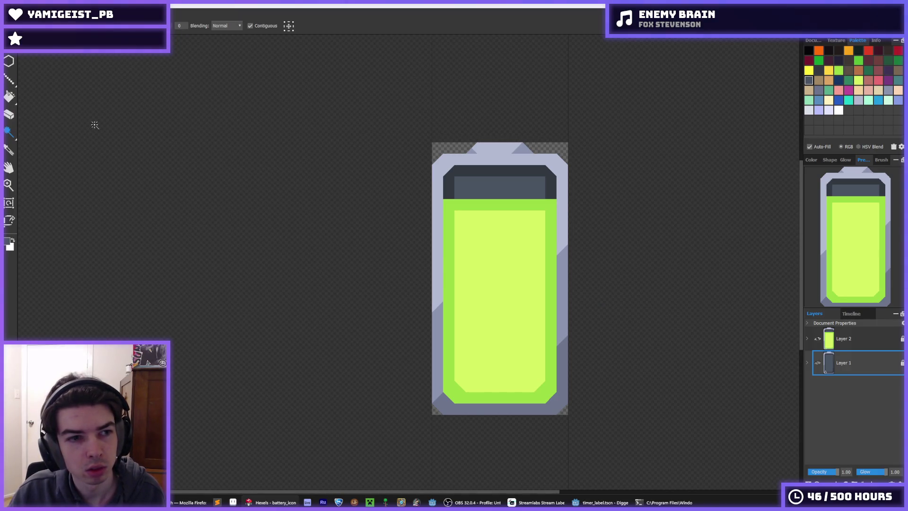
left_click(479, 153)
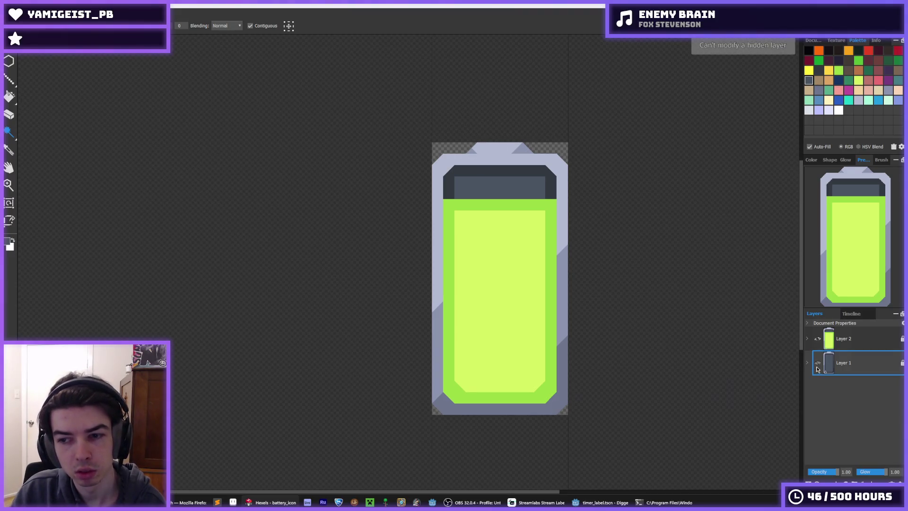
left_click(848, 344)
left_click(561, 243)
key("Delete")
Step: Delete Layer 2's remaining casing parts: side strips, corner triangles, bottom frame and cap pieces
left_click(563, 270)
key("Delete")
left_click(523, 149)
key("Delete")
left_click(473, 149)
key("Delete")
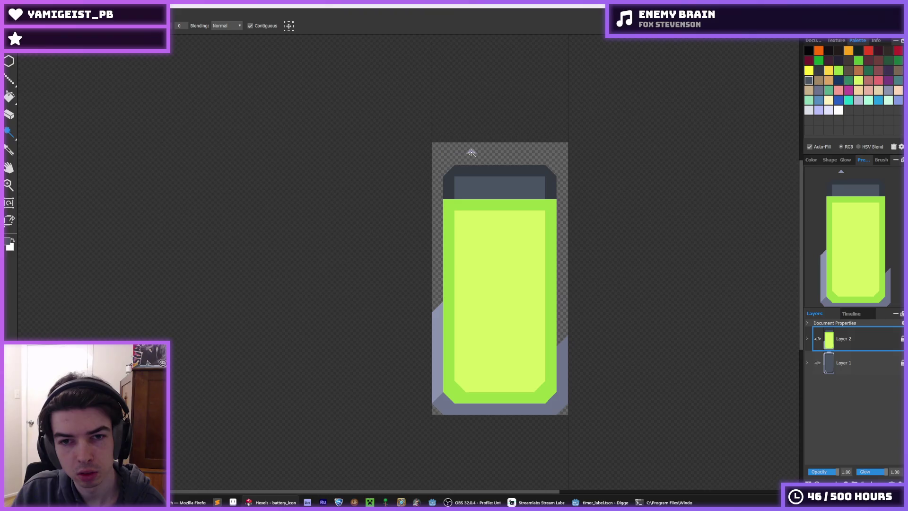
left_click(438, 327)
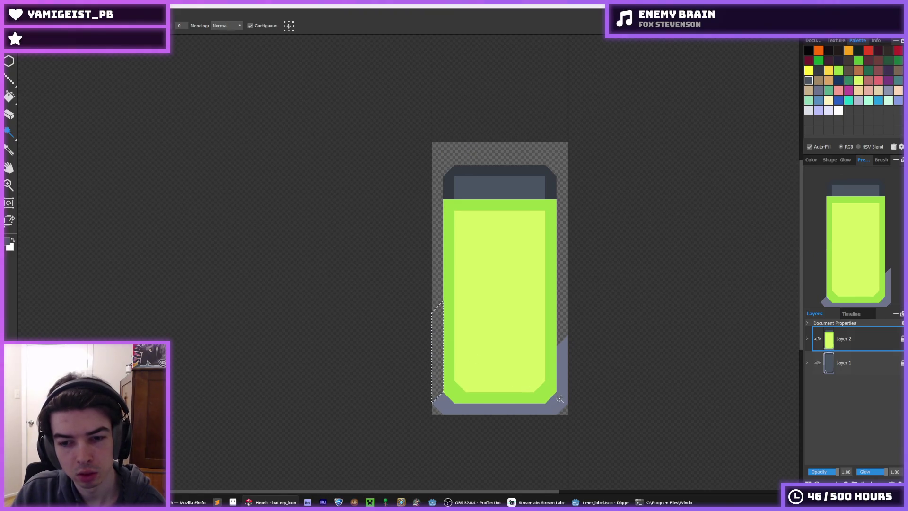
key("Delete")
left_click(562, 374)
key("Delete")
left_click(551, 185)
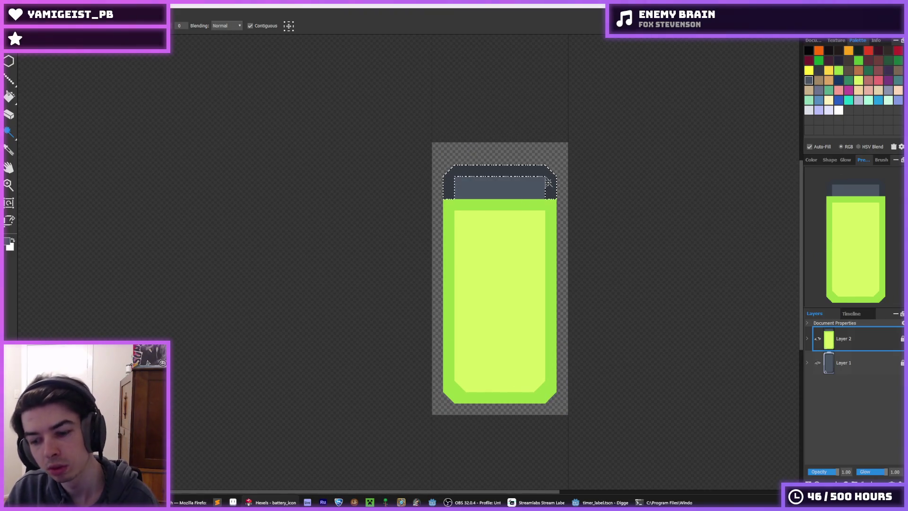
key("Delete")
left_click(500, 188)
key("Delete")
Step: Toggle layer visibility to check the casing and Layer 2 separately
left_click(817, 364)
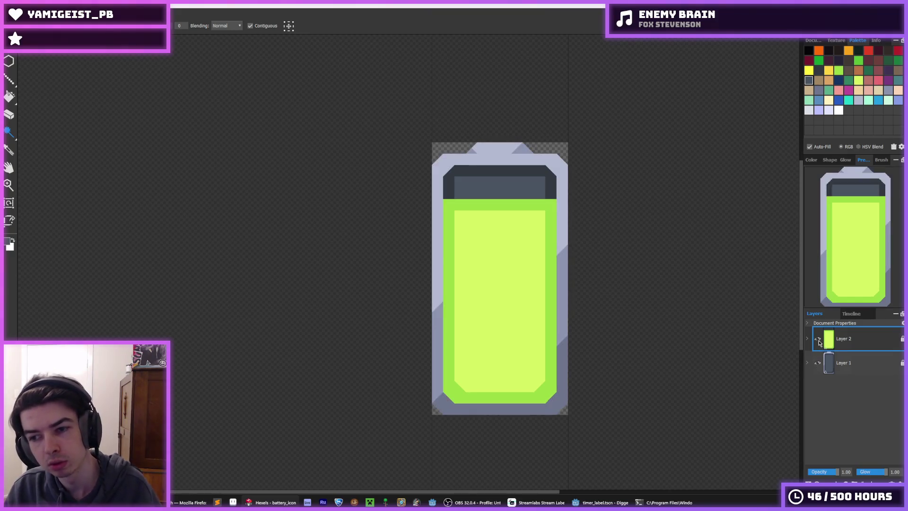
left_click(818, 340)
left_click(818, 364)
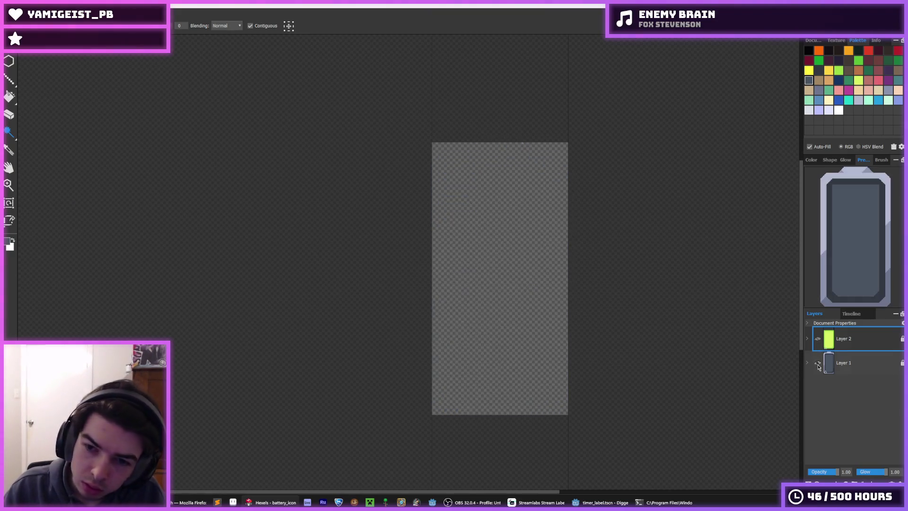
Step: Show both layers and toggle Layer 2 to compare the result
left_click(818, 364)
left_click(819, 340)
left_click(819, 340)
left_click(819, 340)
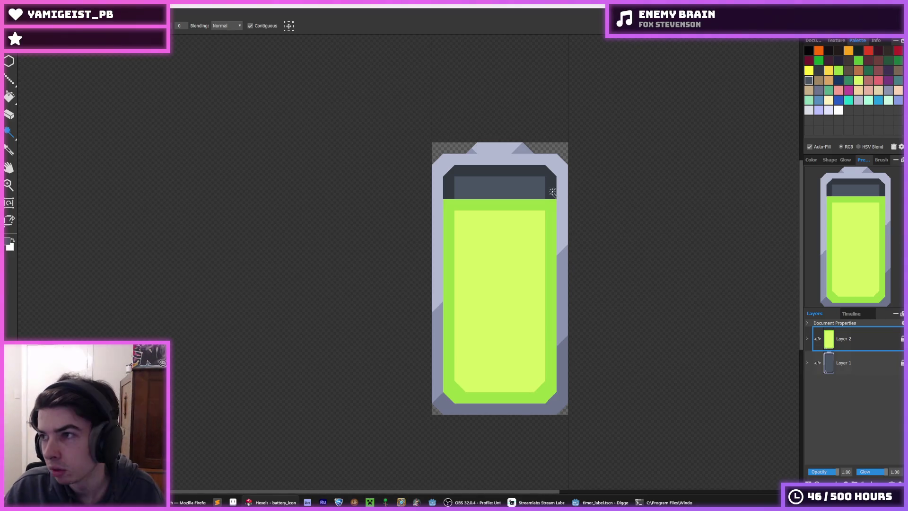
key("i")
scroll(489, 223, "up", 3)
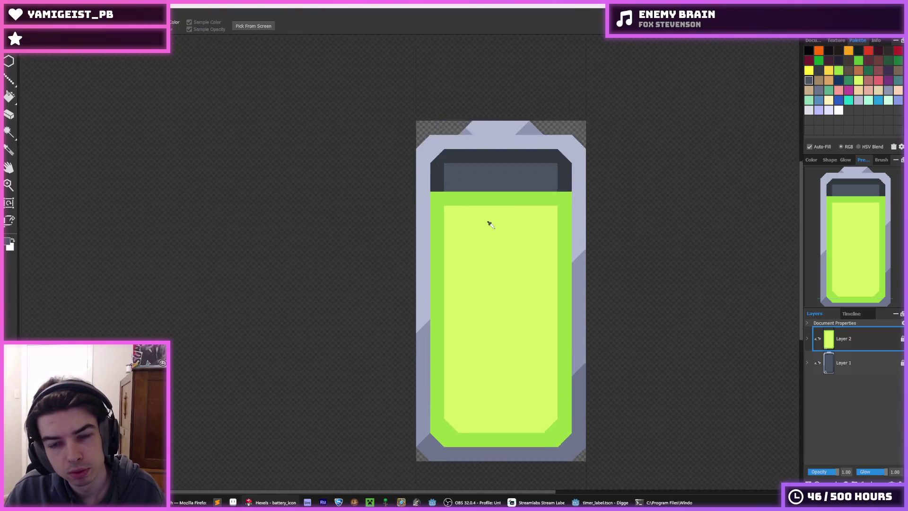
key("b")
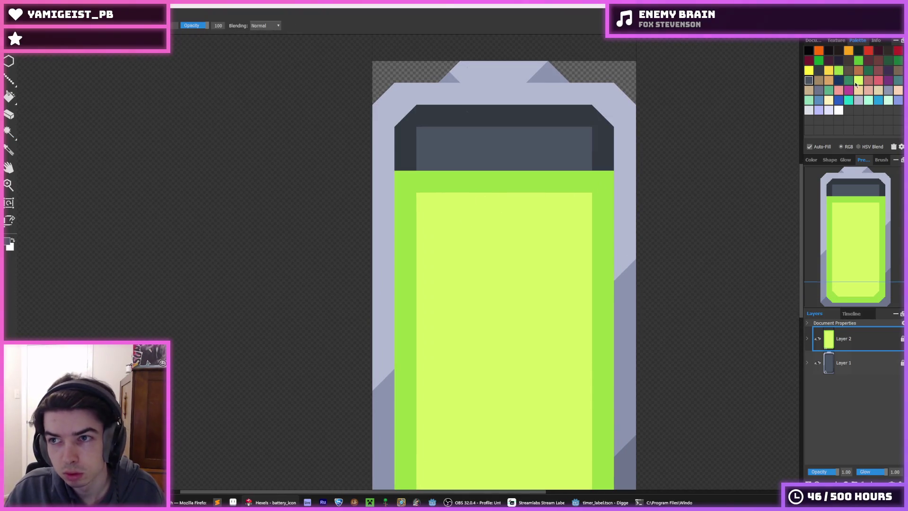
scroll(496, 318, "down", 2)
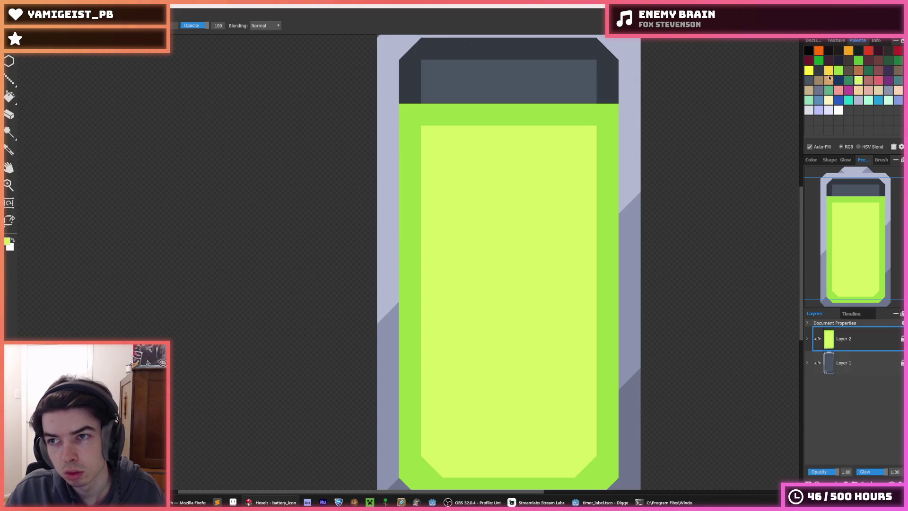
Step: Bucket-fill the charge fill's outer border and interior with darker green
key("f")
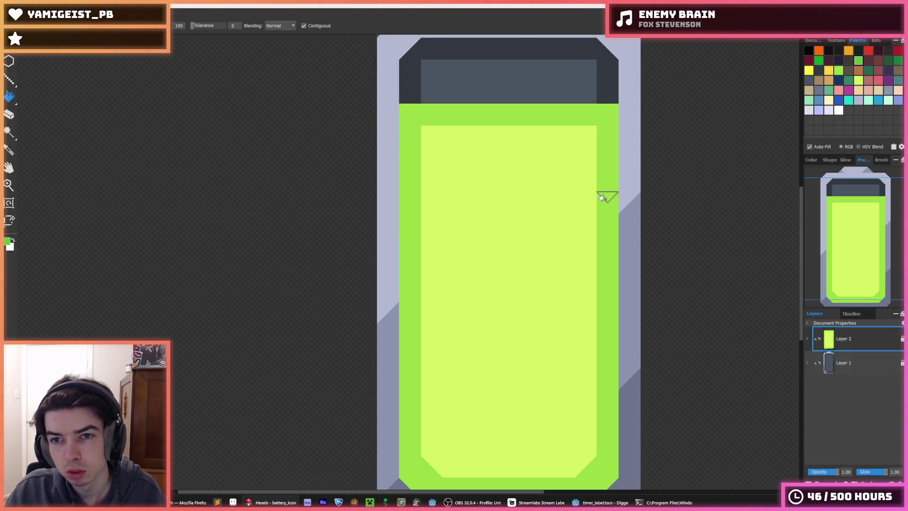
left_click(603, 198)
left_click(537, 237)
scroll(534, 235, "down", 10)
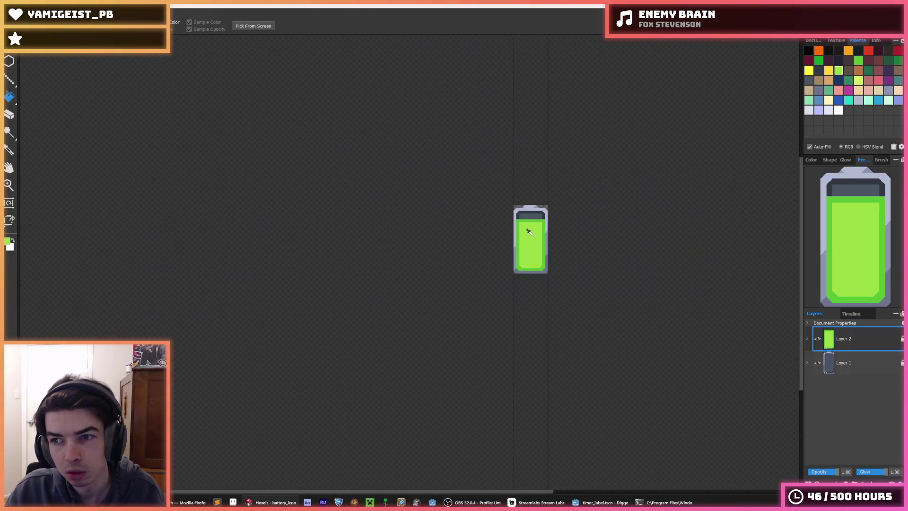
Step: On Layer 1, fill the casing's right, lower-left and bottom strips light lavender
scroll(563, 242, "down", 2)
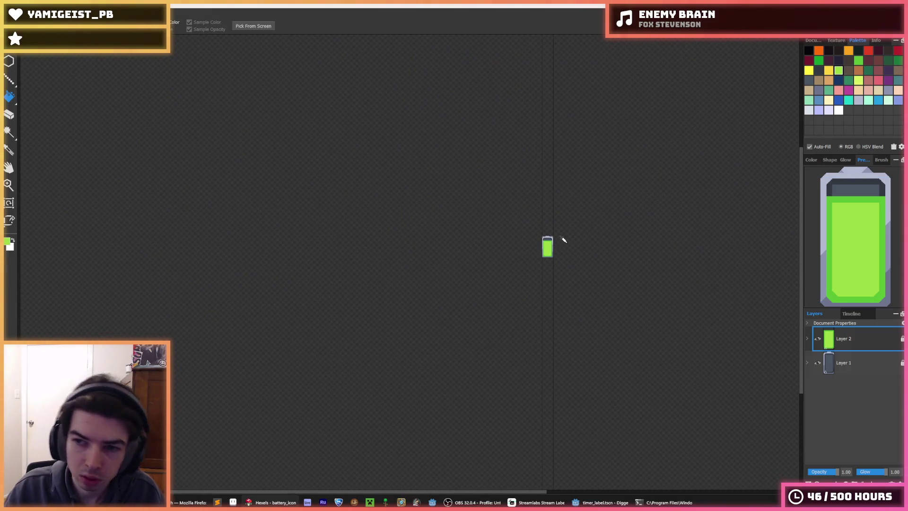
key("ctrl+0")
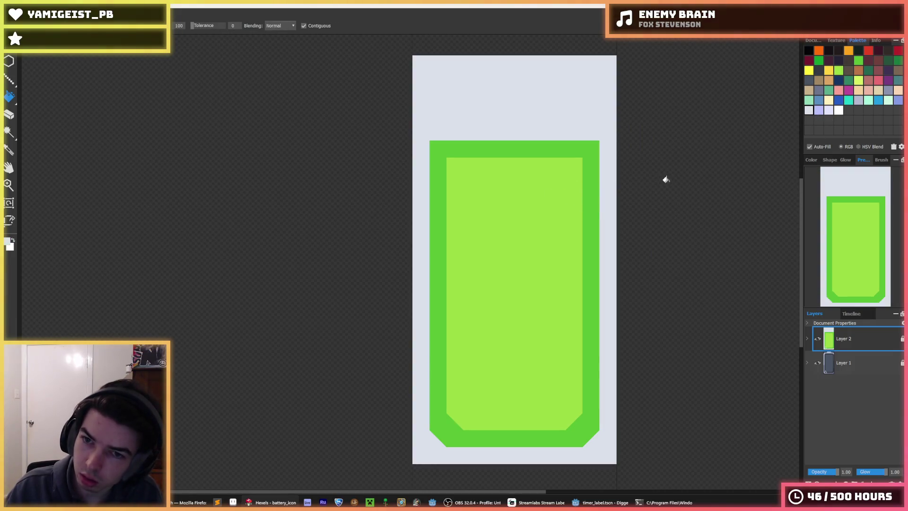
left_click(857, 368)
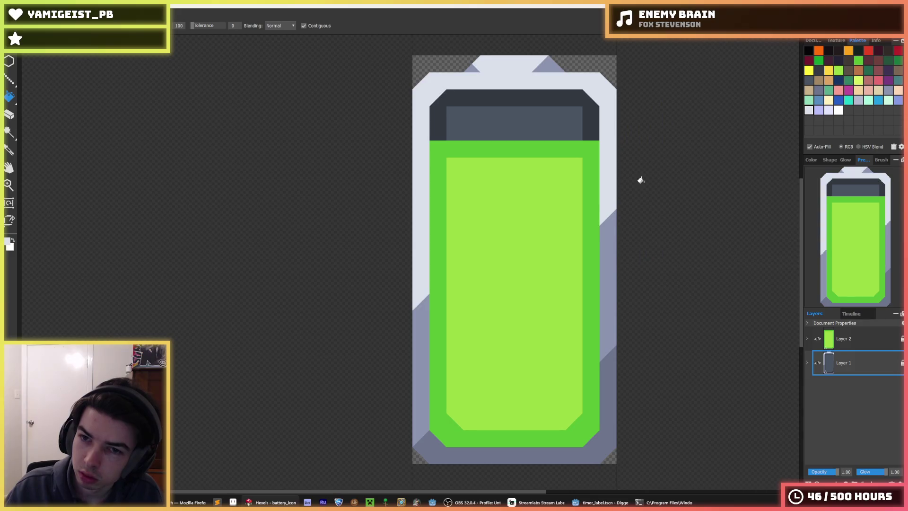
left_click(608, 251)
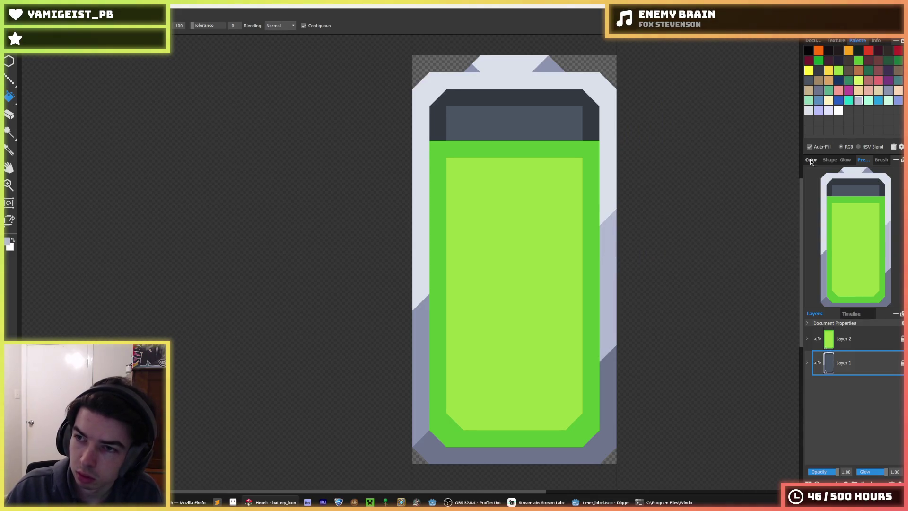
left_click(422, 331)
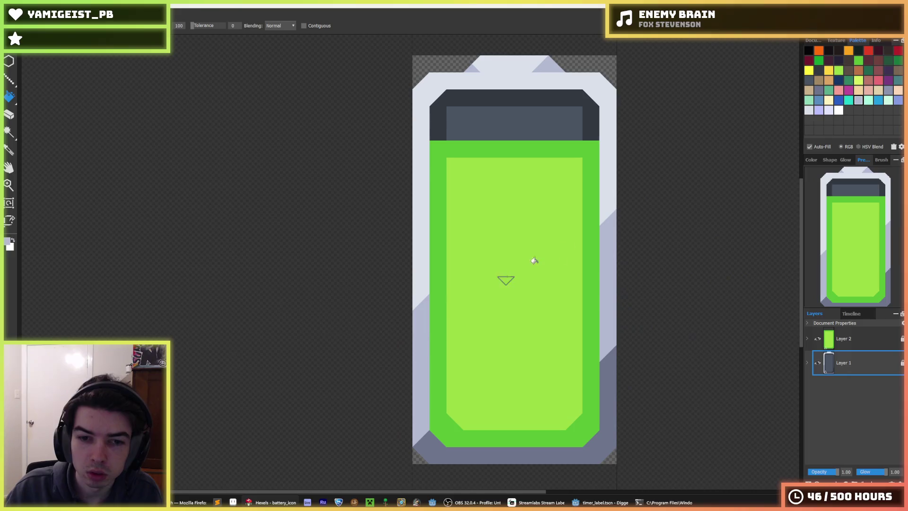
left_click(609, 396)
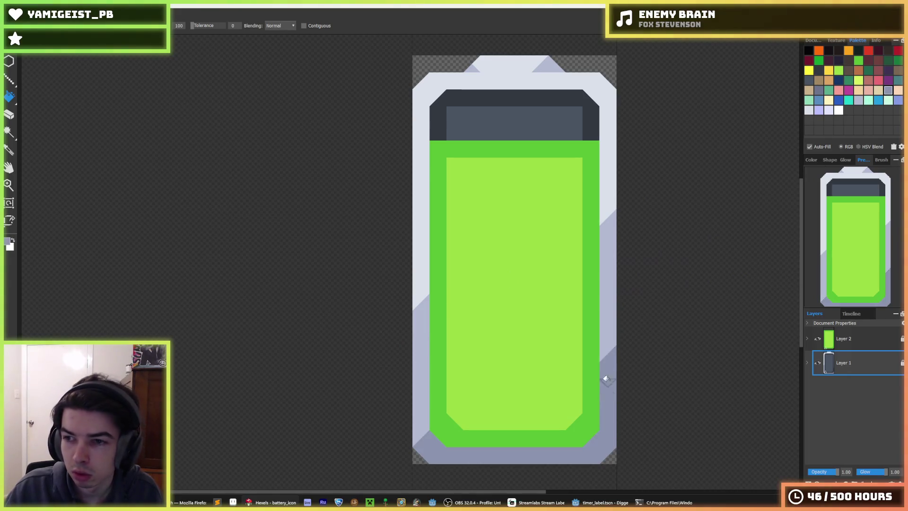
scroll(606, 378, "down", 5)
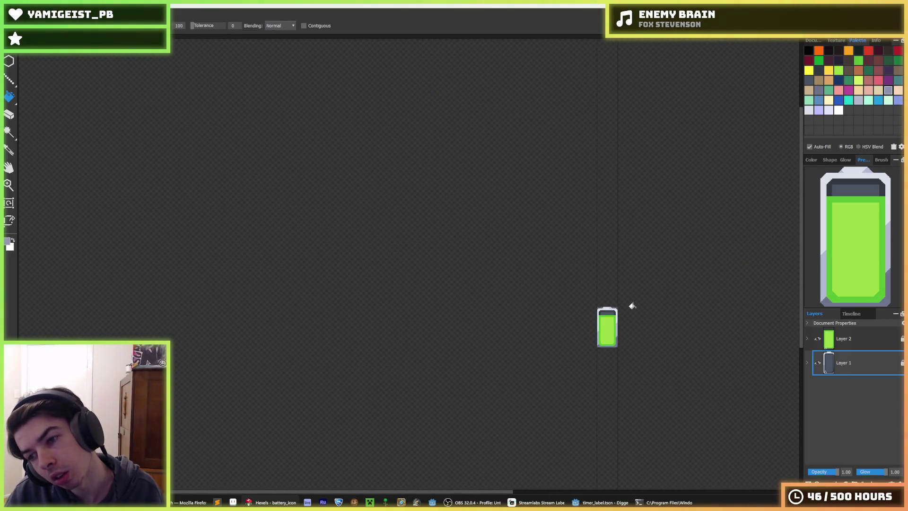
Step: Restore the lighter lime charge fill and choose white as the paint colour
key("ctrl+z")
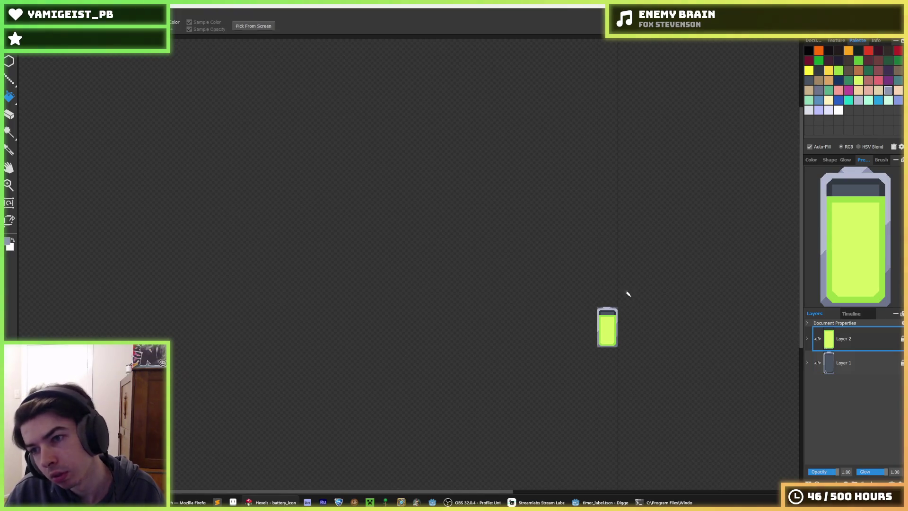
scroll(626, 297, "up", 5)
left_click(836, 112)
Step: Brush a white lightning bolt on the charge fill, briefly try cream, then recolour it white
key("b")
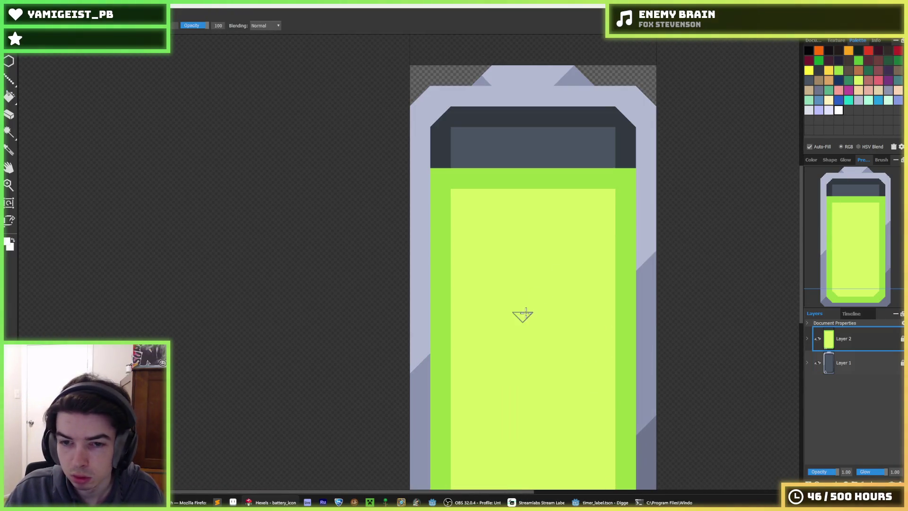
left_click_drag(494, 369, 533, 318)
left_click_drag(495, 341, 552, 289)
left_click(552, 289)
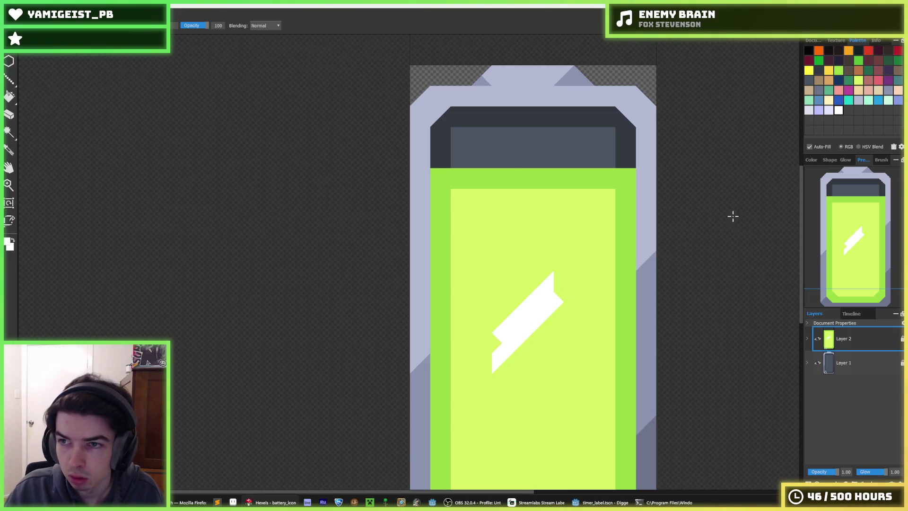
left_click(829, 100)
key("f")
left_click(542, 294)
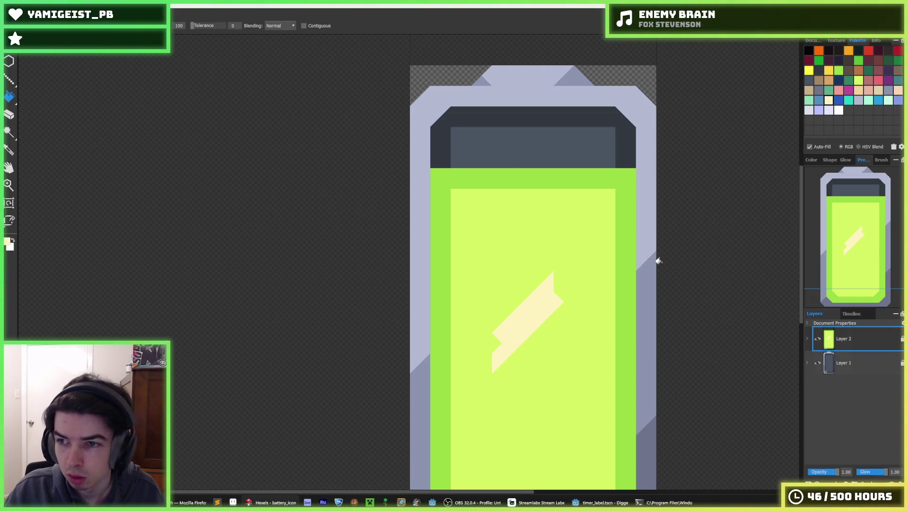
scroll(612, 284, "down", 6)
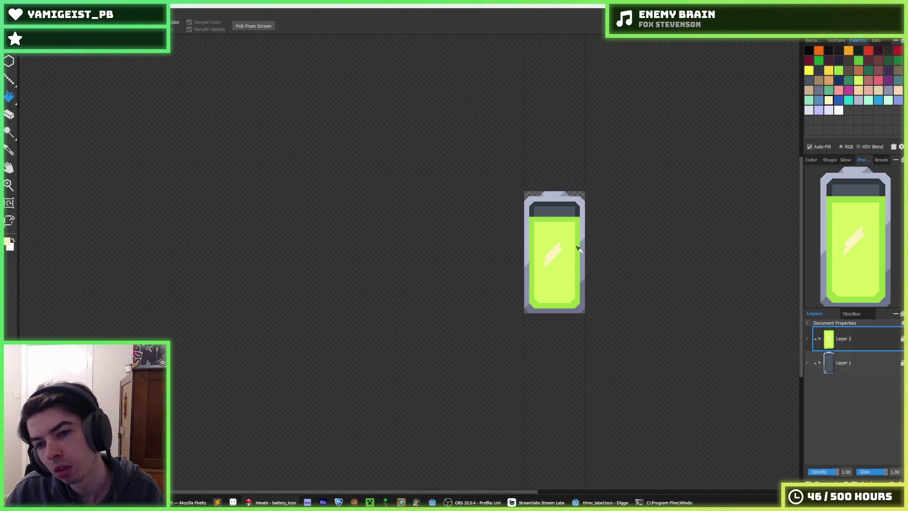
scroll(563, 267, "up", 6)
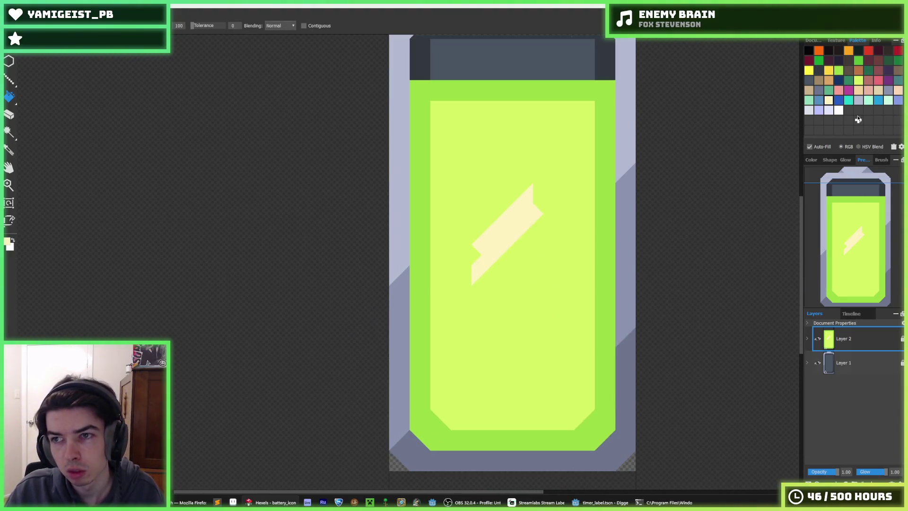
left_click(505, 233)
Step: Reshape the bolt's upper piece into a bar, trimming its top with lime and adding a lower piece
key("b")
left_click_drag(519, 203, 537, 208)
mouse_move(482, 259)
left_mouse_down()
mouse_move(503, 259)
mouse_move(482, 277)
left_mouse_up()
left_click(544, 191, "alt")
mouse_move(544, 191)
left_mouse_down()
mouse_move(537, 205)
mouse_move(517, 207)
mouse_move(544, 209)
left_mouse_up()
left_click(515, 209, "alt")
mouse_move(486, 253)
left_mouse_down()
mouse_move(523, 266)
mouse_move(523, 248)
mouse_move(523, 269)
mouse_move(488, 315)
mouse_move(483, 310)
mouse_move(488, 318)
left_mouse_up()
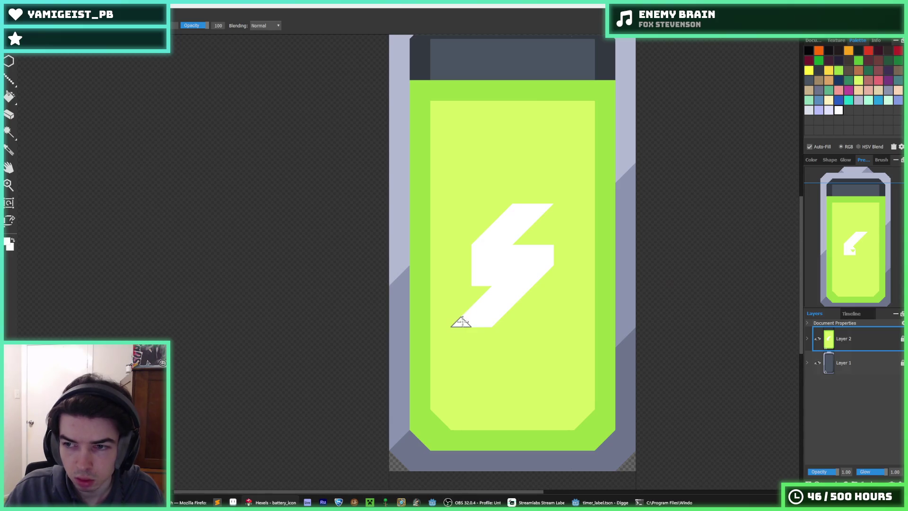
Step: Extend the bolt's upper stroke down-left and trim its tips with lime
mouse_move(480, 259)
left_mouse_down()
mouse_move(468, 275)
mouse_move(432, 284)
left_mouse_up()
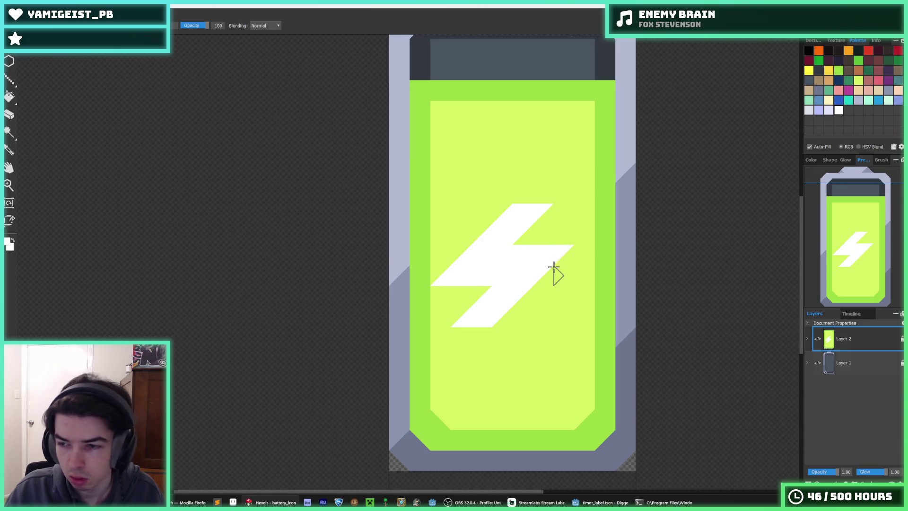
key("i")
key("b")
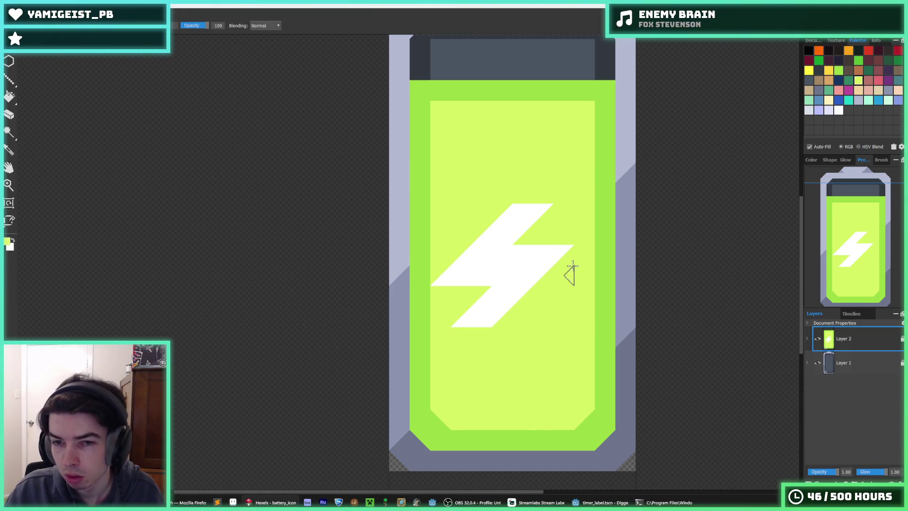
mouse_move(464, 274)
left_mouse_down()
mouse_move(483, 282)
mouse_move(458, 265)
mouse_move(472, 280)
mouse_move(564, 260)
left_mouse_up()
key("i")
key("b")
mouse_move(464, 316)
left_mouse_down()
mouse_move(511, 314)
mouse_move(503, 310)
left_mouse_up()
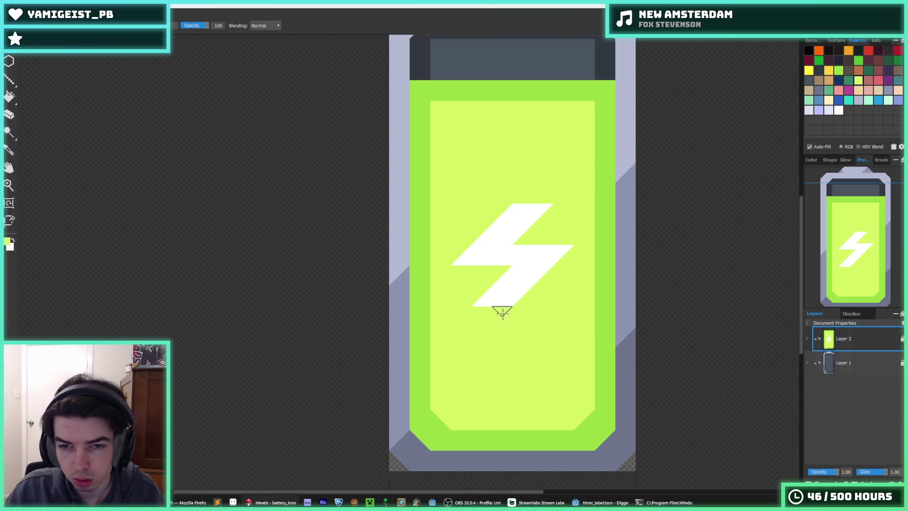
key("i")
scroll(567, 284, "down", 3)
scroll(588, 278, "down", 2)
scroll(553, 280, "up", 5)
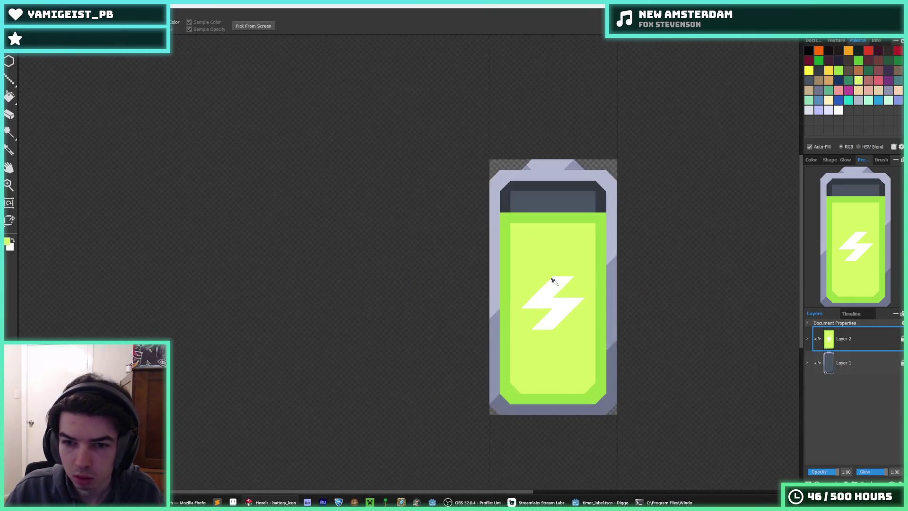
Step: Trim the bolt's left and right tips with lime, then widen the tips and extend its top in white
key("b")
left_click_drag(466, 323, 491, 327)
mouse_move(601, 317)
left_mouse_down()
mouse_move(600, 302)
mouse_move(601, 316)
left_mouse_up()
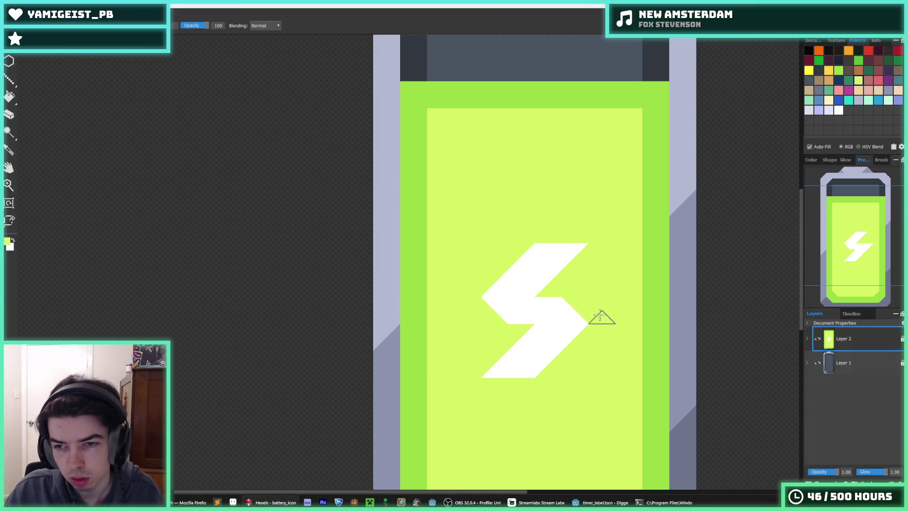
left_click(575, 293)
mouse_move(506, 312)
left_mouse_down()
mouse_move(454, 308)
mouse_move(467, 319)
left_mouse_up()
key("i")
left_click(489, 308)
key("b")
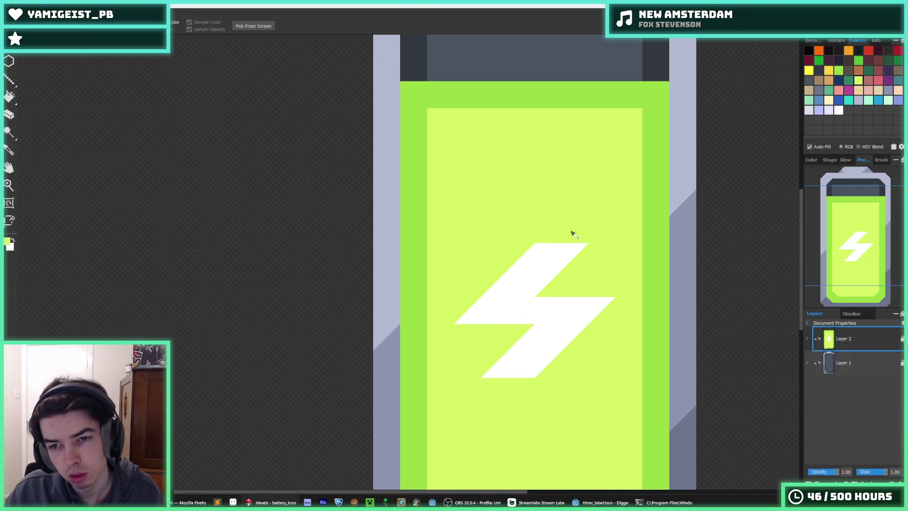
left_click_drag(567, 241, 535, 254)
Step: Cut a yellow-green triangle from the bolt's left arm and fill two bolt joints with white
key("i")
left_click(495, 324)
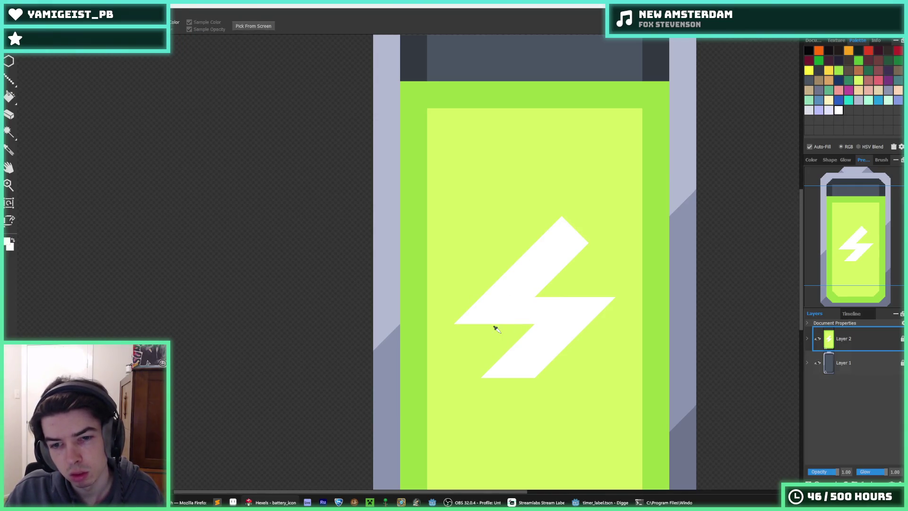
key("b")
left_click(463, 301)
left_click(468, 318)
key("i")
left_click(521, 319)
key("b")
left_click(521, 314)
left_click(549, 302)
Step: Trim the bolt's lower-right tip with yellow-green and extend its lower arm to a white point
key("i")
left_click(583, 283)
key("b")
left_click(600, 313)
key("i")
left_click(544, 349)
key("b")
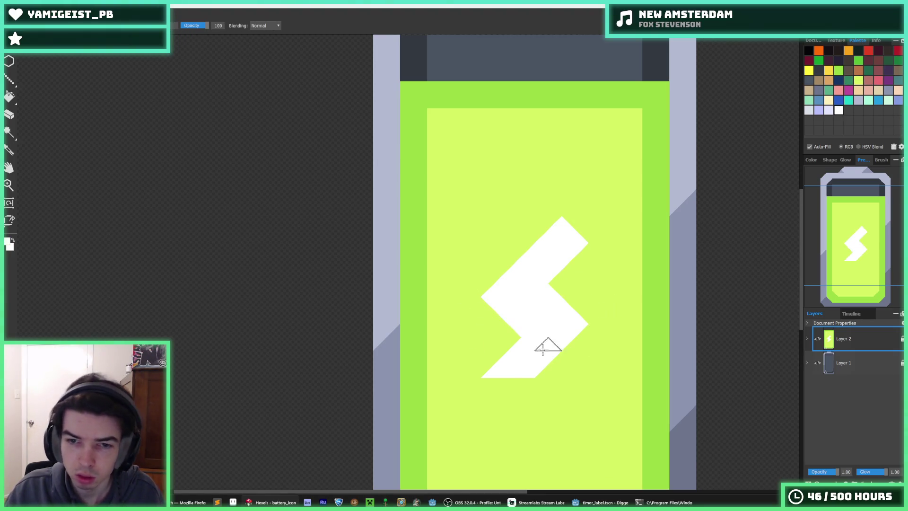
left_click(494, 383)
left_click(506, 393)
left_click(521, 380)
Step: Flatten the bolt's top and bottom tips with yellow-green
key("i")
key("b")
left_click(547, 235)
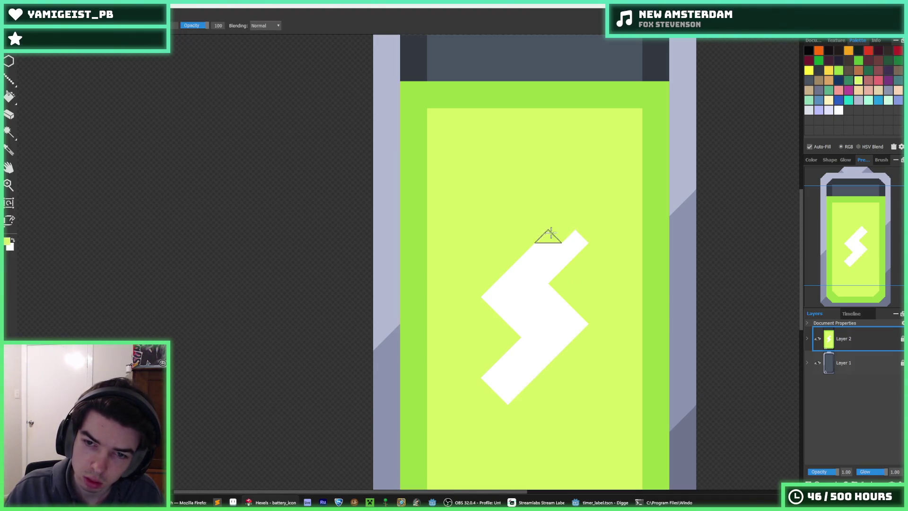
left_click(526, 382)
key("i")
scroll(591, 359, "down", 8)
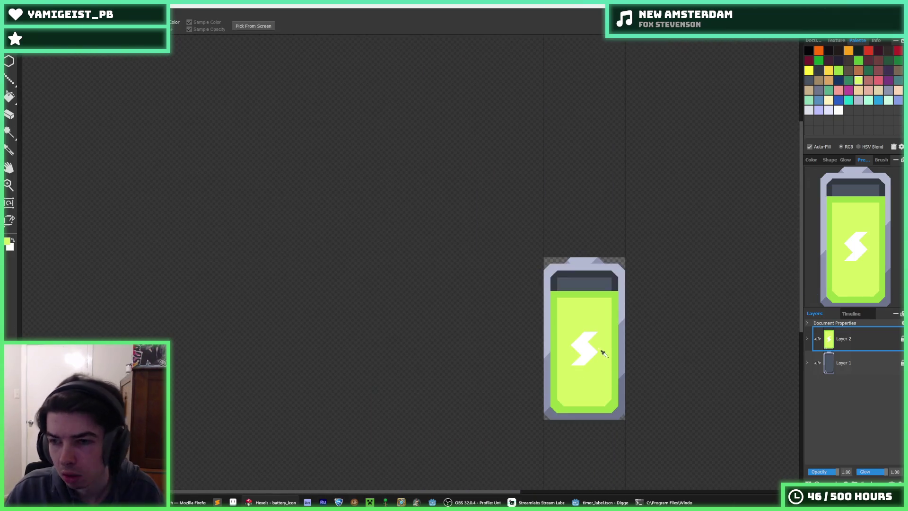
scroll(639, 317, "up", 10)
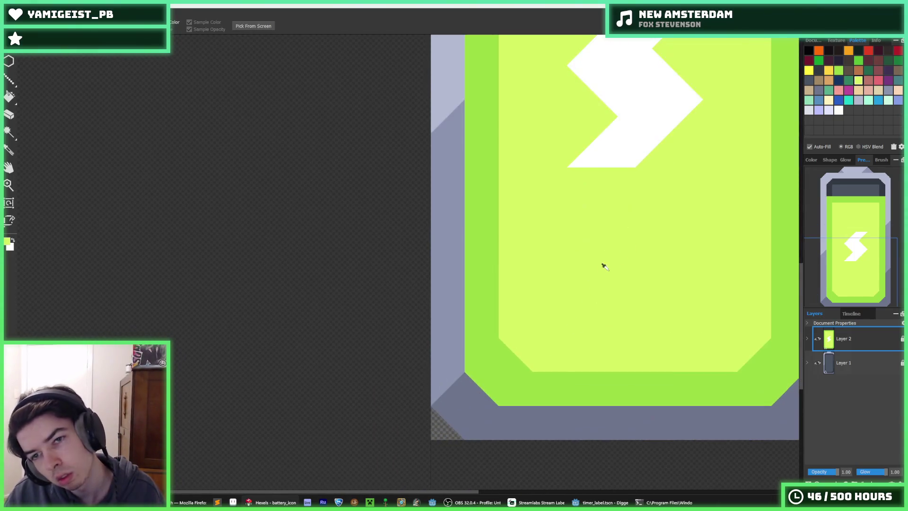
key("b")
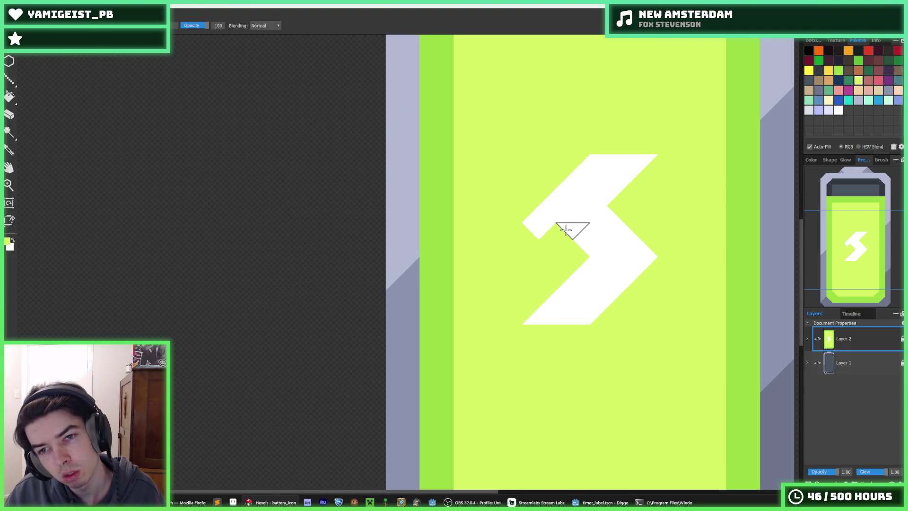
Step: Rework the bolt's left notch, trim the upper arm diagonally, and fill the middle notch white
left_click_drag(541, 236, 575, 260)
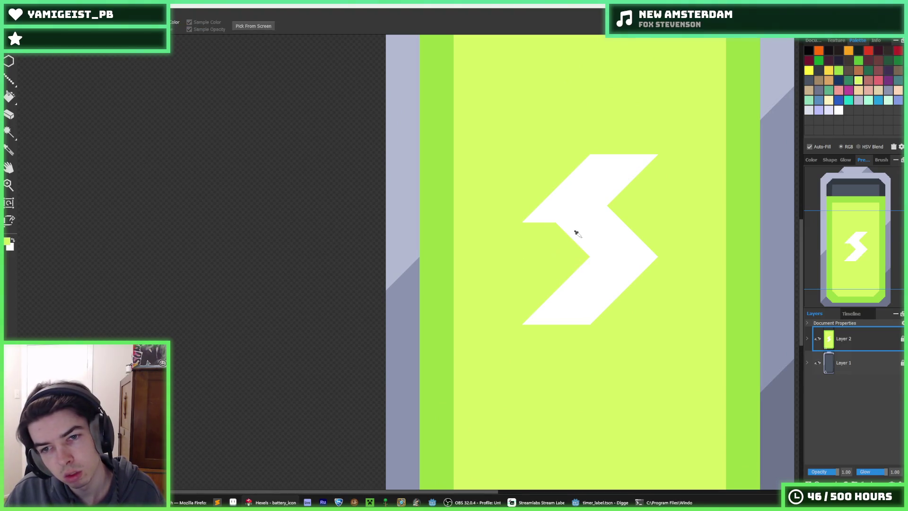
left_click(588, 209, "alt")
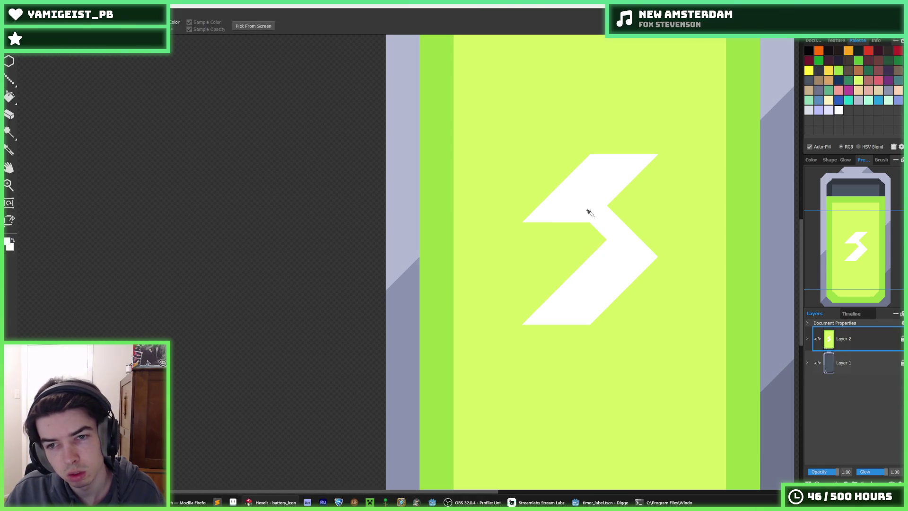
left_click_drag(605, 213, 660, 231)
left_click(573, 247, "alt")
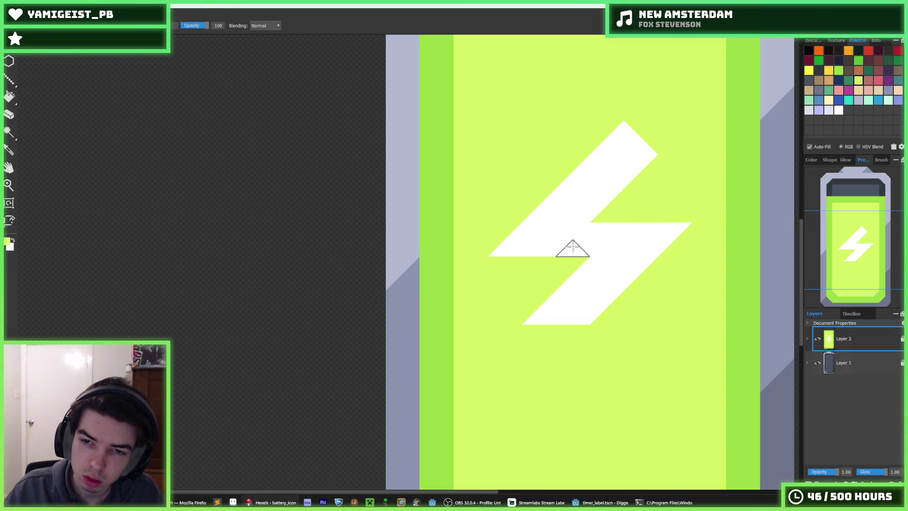
mouse_move(571, 261)
left_mouse_down()
mouse_move(513, 203)
mouse_move(497, 246)
left_mouse_up()
left_click(587, 240, "alt")
left_click_drag(587, 240, 617, 240)
mouse_move(630, 210)
left_mouse_down()
mouse_move(663, 240)
mouse_move(658, 258)
left_mouse_up()
Step: Undo the last three bolt edits to restore the classic slanted lightning shape
key("alt")
left_click(636, 175, "alt")
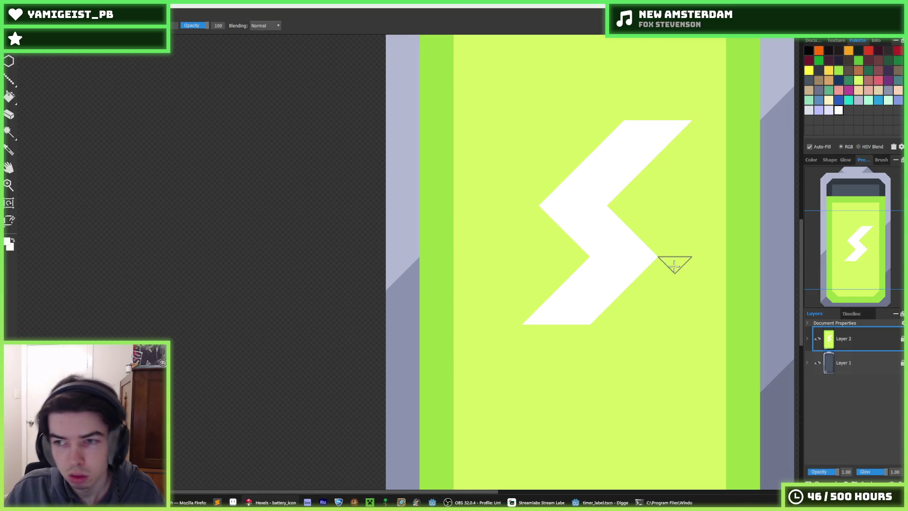
scroll(675, 265, "down", 2)
scroll(655, 208, "up", 3)
key("ctrl+z")
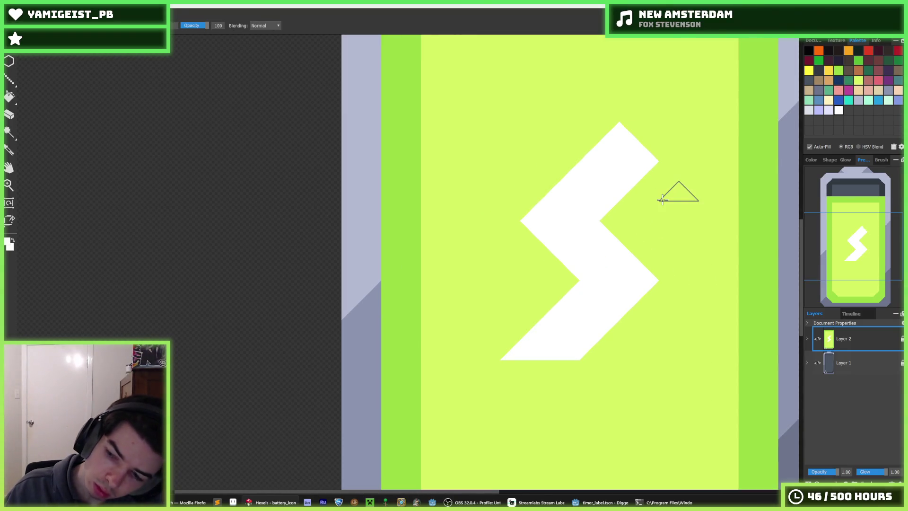
key("ctrl+z")
key("ctrl+z")
key("ctrl+z")
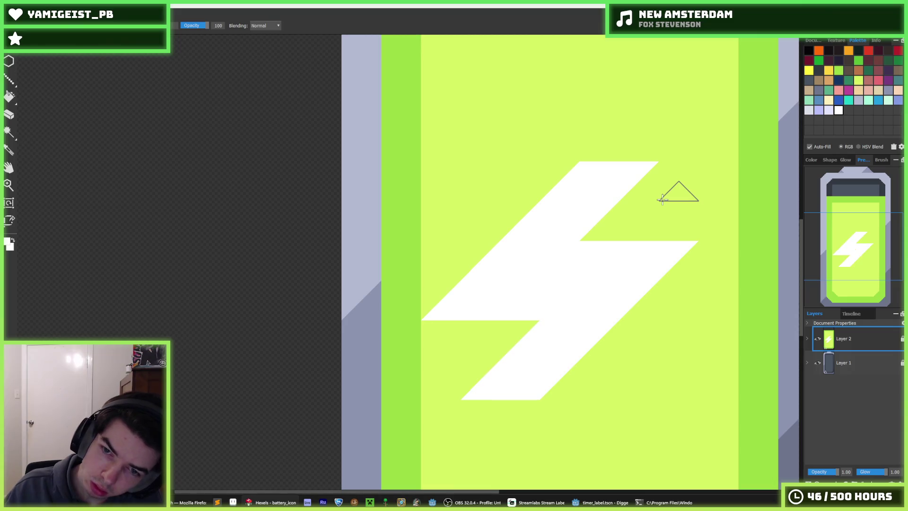
key("ctrl+z")
key("ctrl+z")
scroll(678, 269, "down", 4)
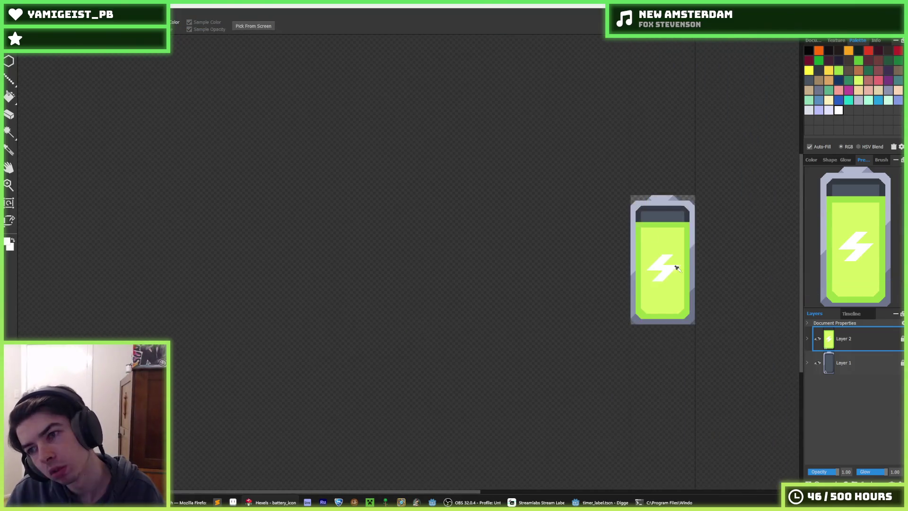
Step: Paint white along the bolt's upper edge to thicken it
scroll(703, 247, "down", 1)
scroll(621, 253, "up", 5)
left_click(621, 252)
left_click_drag(595, 207, 598, 264)
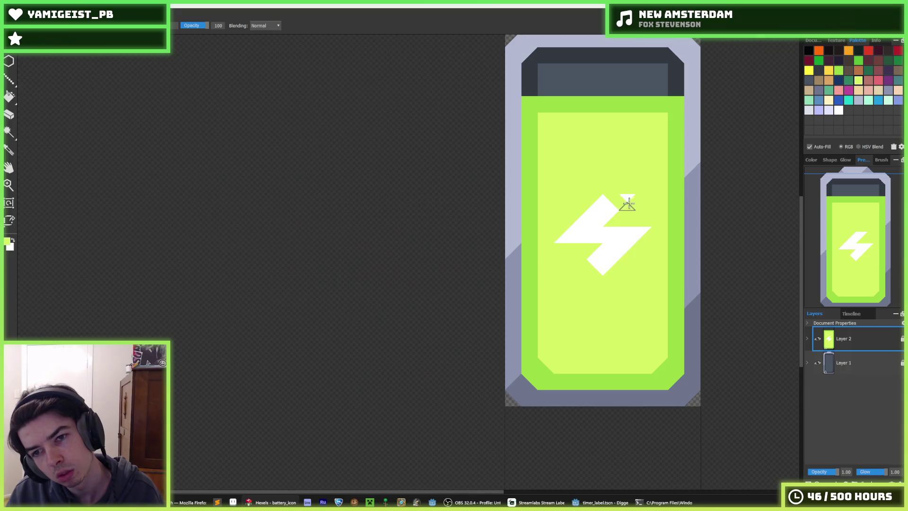
key("alt")
scroll(665, 205, "down", 5)
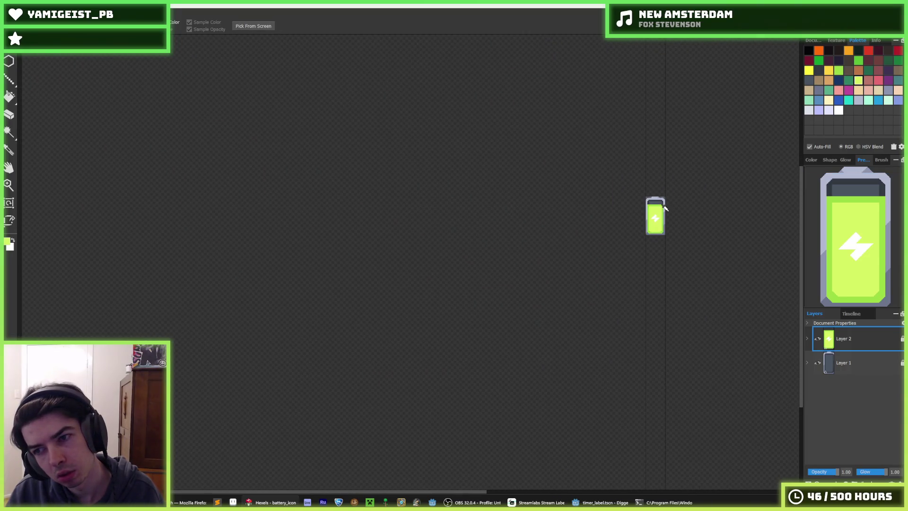
key("alt")
scroll(654, 215, "up", 5)
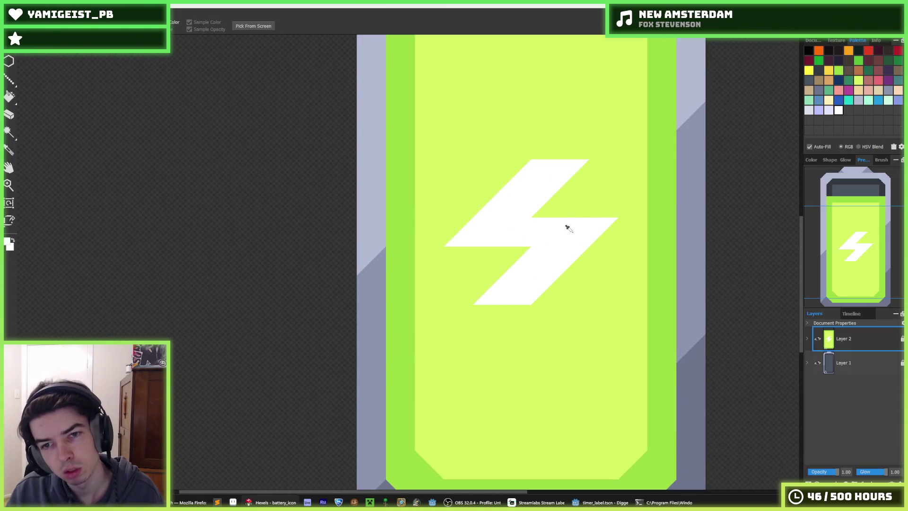
left_click_drag(530, 201, 604, 204)
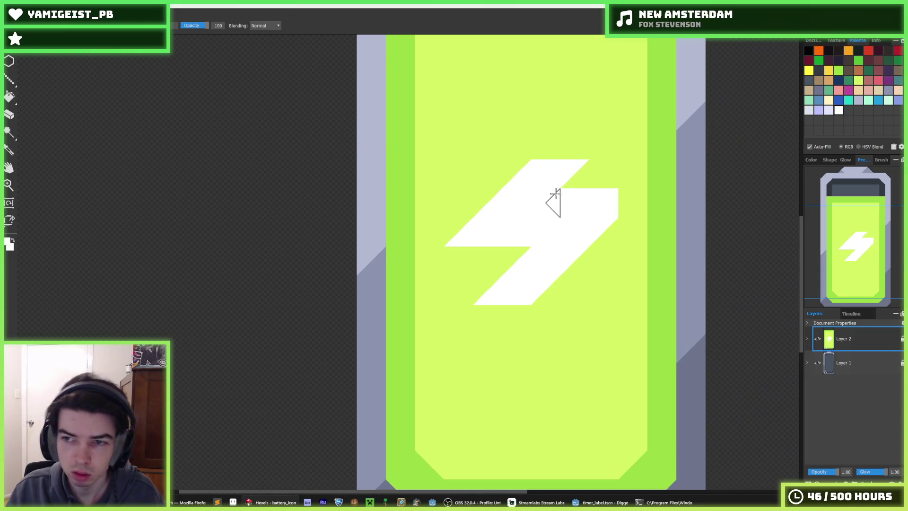
Step: Cover the bolt's left tip in lime, add white above its top edge, and make the top-right tip lime
key("alt")
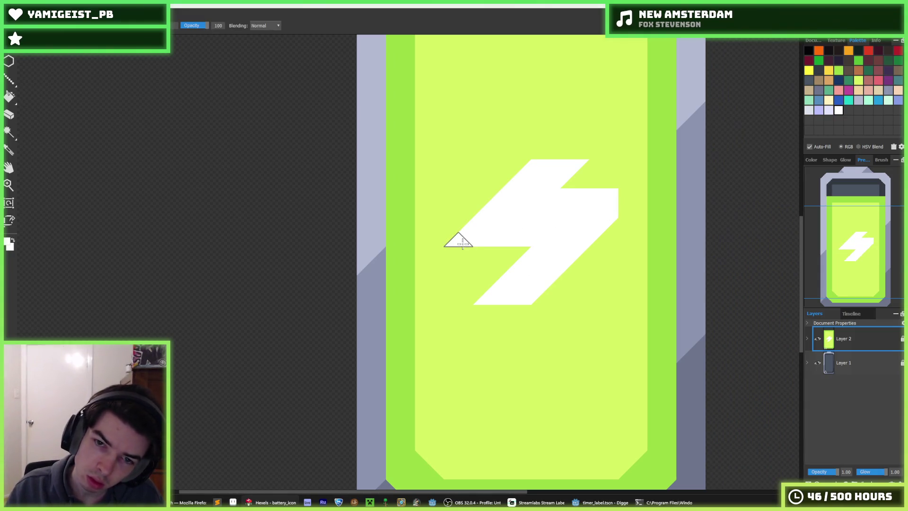
left_click(450, 205, "alt")
left_click_drag(457, 239, 464, 229)
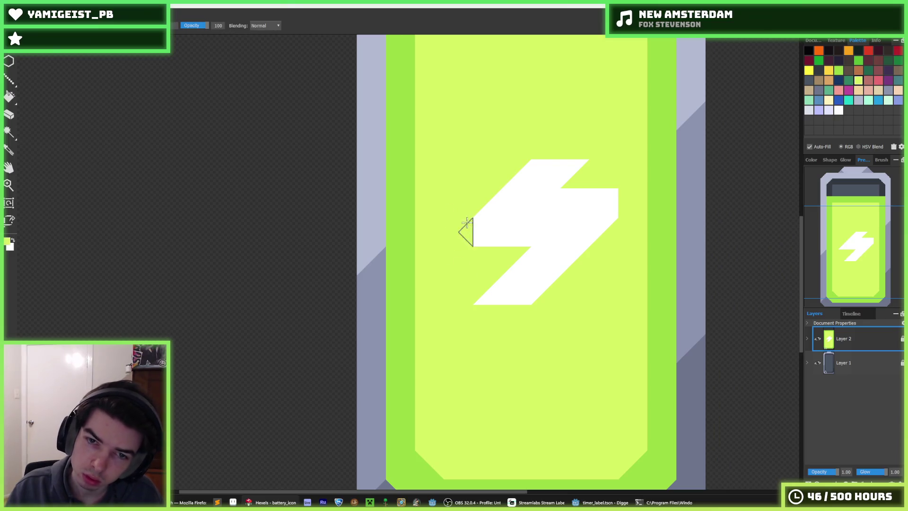
left_click(545, 180, "alt")
mouse_move(574, 148)
left_mouse_down()
mouse_move(562, 142)
mouse_move(615, 151)
mouse_move(608, 146)
left_mouse_up()
left_click(615, 152, "alt")
scroll(608, 208, "down", 5)
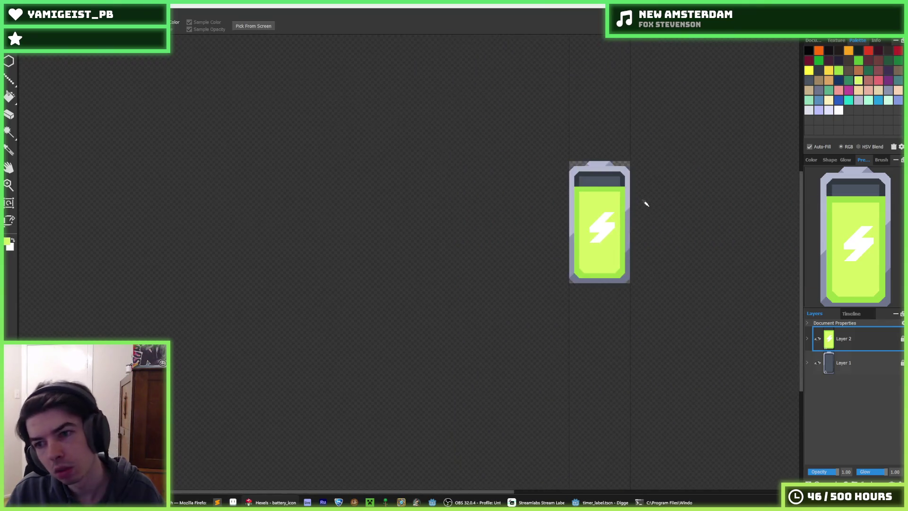
scroll(646, 204, "down", 3)
scroll(646, 202, "up", 8)
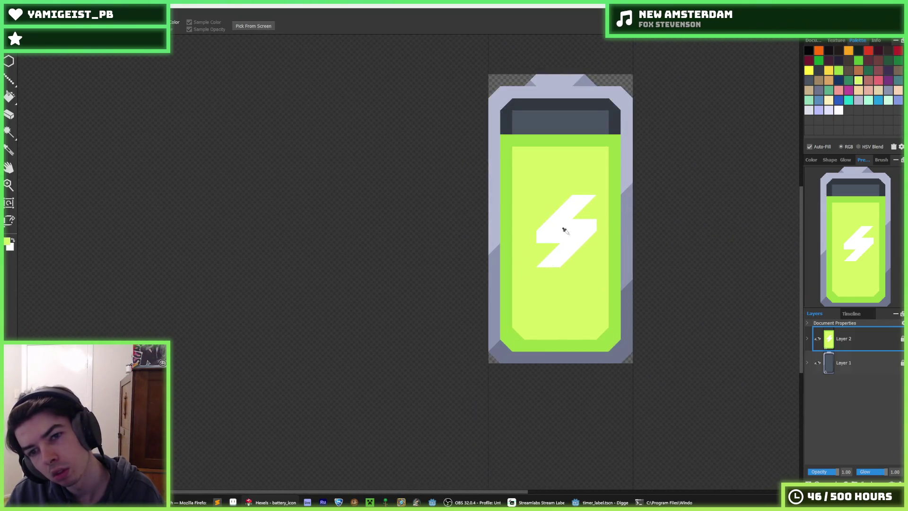
Step: Undo the recent bolt edits, including the extended middle bar
left_click(534, 236, "alt")
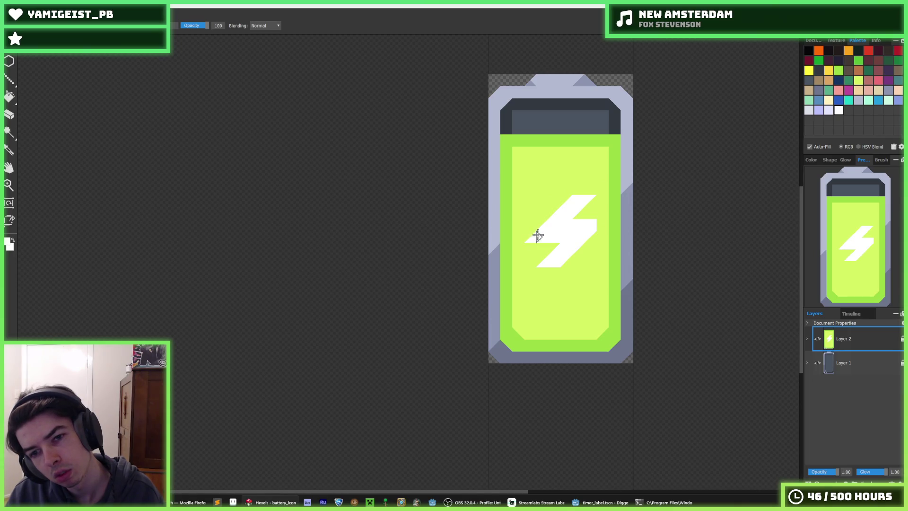
scroll(616, 256, "down", 8)
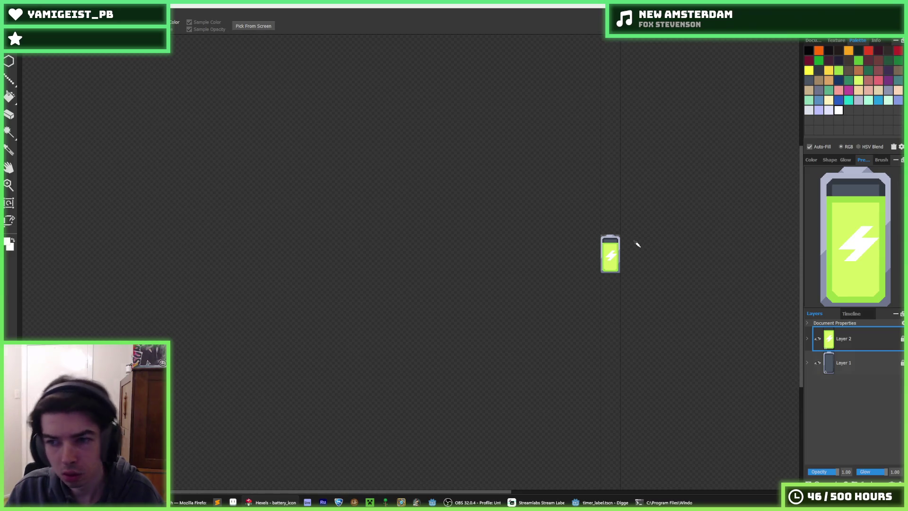
key("alt")
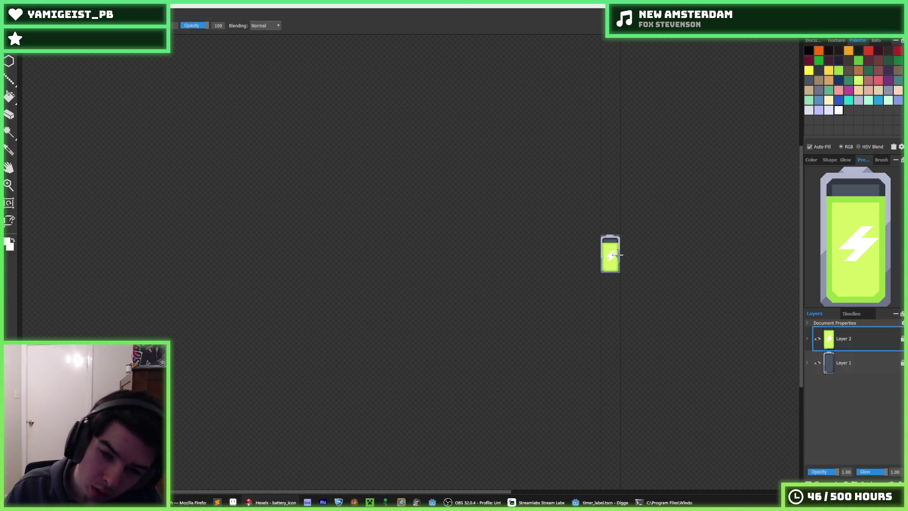
scroll(617, 254, "up", 10)
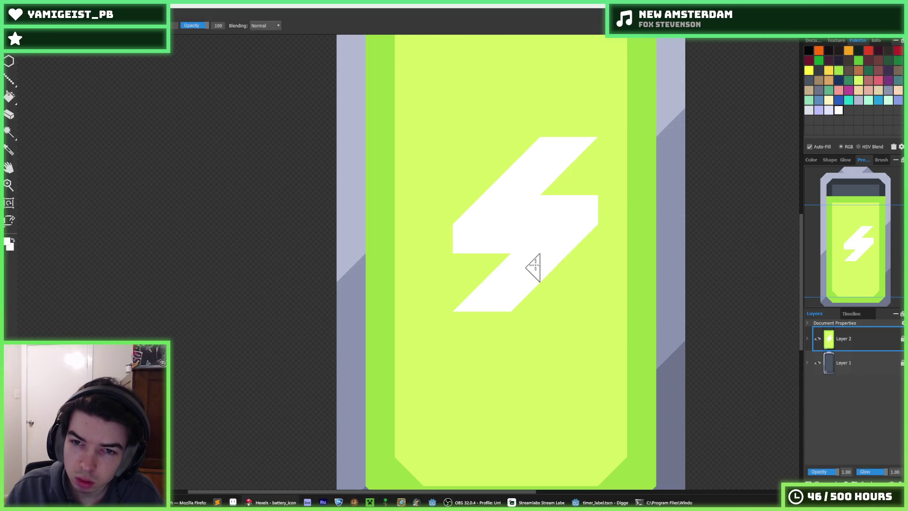
key("ctrl+z")
key("ctrl+z")
key("ctrl+z")
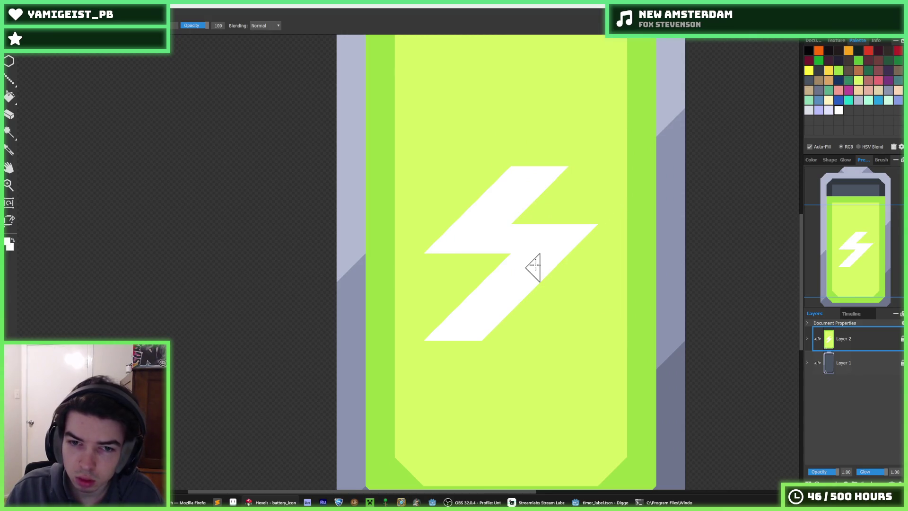
key("ctrl+z")
key("ctrl+z")
key("ctrl+z")
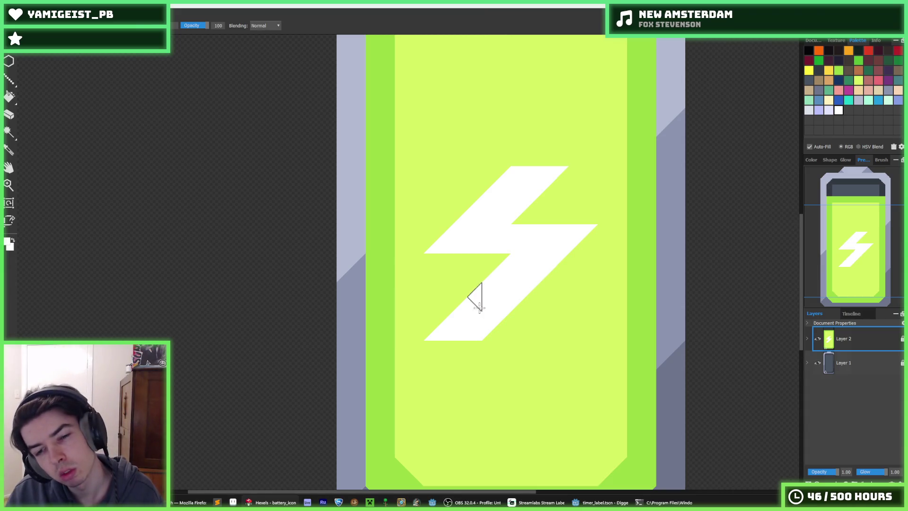
key("ctrl+z")
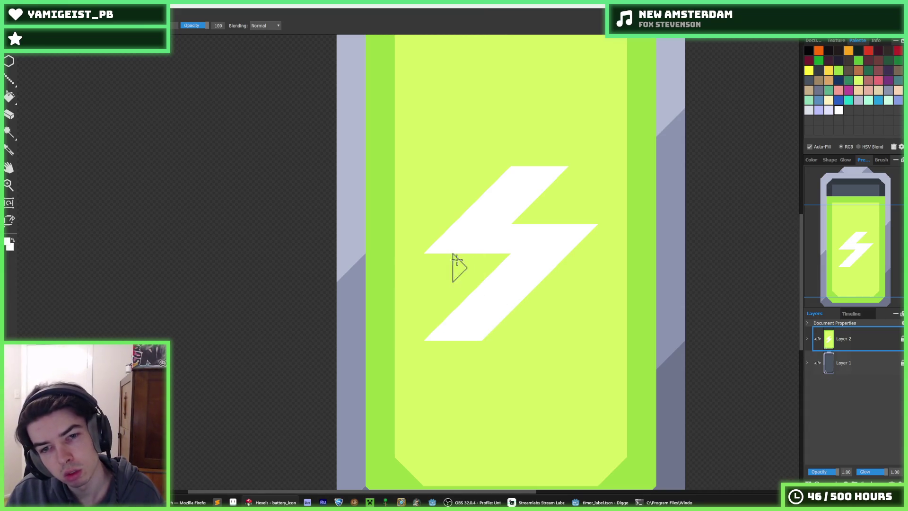
Step: Extend the bolt's top up and right in white, then square its top-right corner with yellow-green
key("i")
left_click(528, 207)
key("b")
left_click_drag(544, 146, 580, 150)
left_click(585, 146)
key("i")
left_click(603, 171)
key("b")
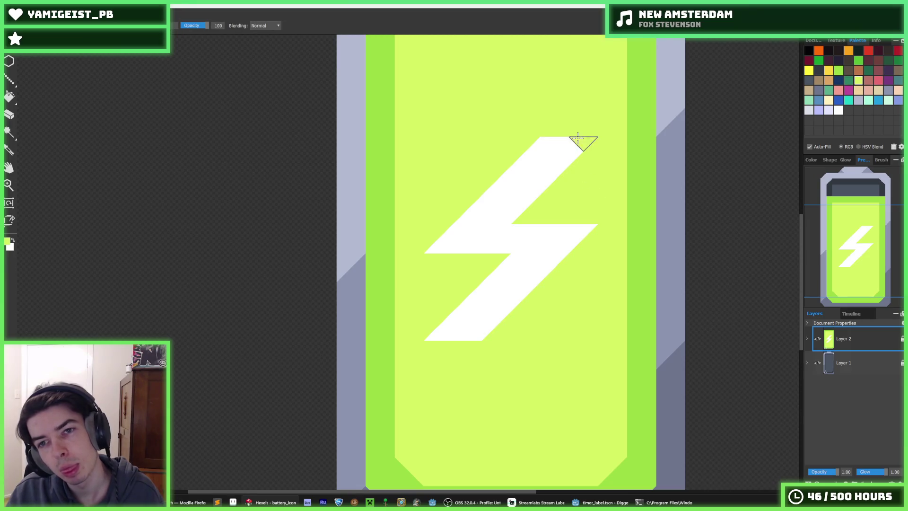
left_click_drag(584, 142, 576, 149)
Step: Trim the bolt's lower-left and middle tips with yellow-green and fill its right and lower-middle notches white
mouse_move(473, 326)
left_mouse_down()
mouse_move(466, 335)
mouse_move(466, 318)
mouse_move(466, 345)
mouse_move(445, 325)
left_mouse_up()
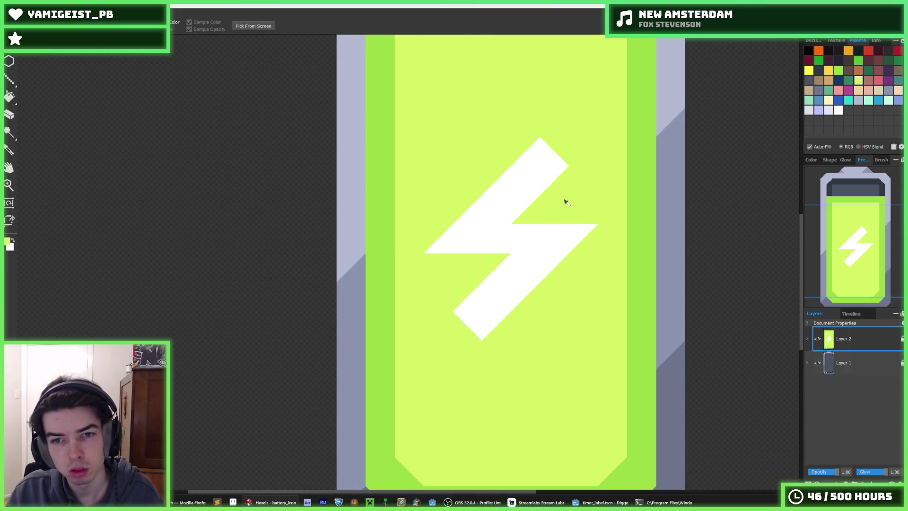
left_click_drag(591, 240, 582, 239)
left_click_drag(468, 259, 436, 258)
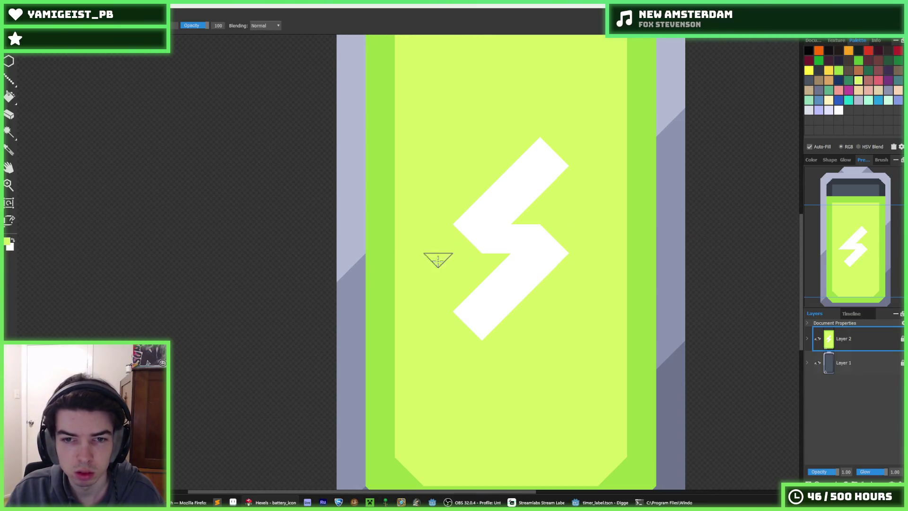
left_click(492, 231, "alt")
left_click_drag(517, 237, 534, 239)
left_click(497, 260)
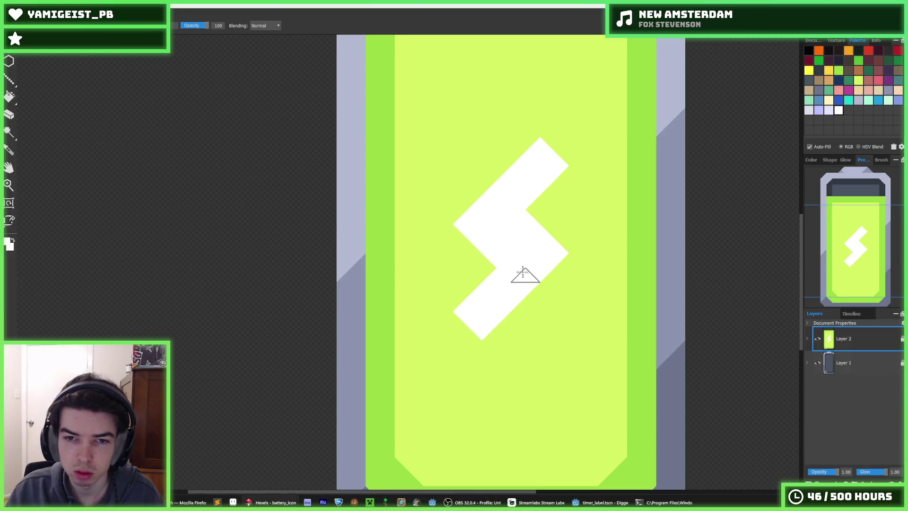
Step: Thicken the bolt's upper-left notch and top tip, and extend its lower-right edge and bottom tip in white
key("alt")
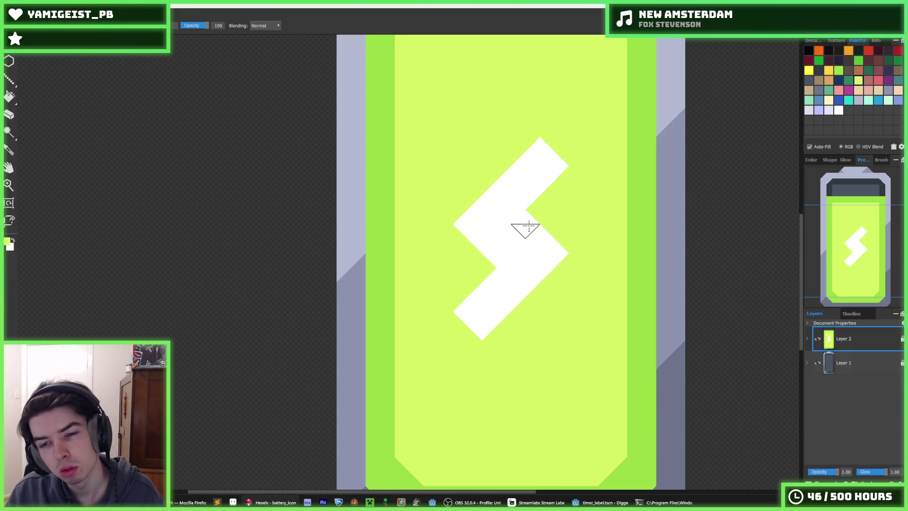
left_click_drag(525, 221, 560, 265)
key("ctrl+z")
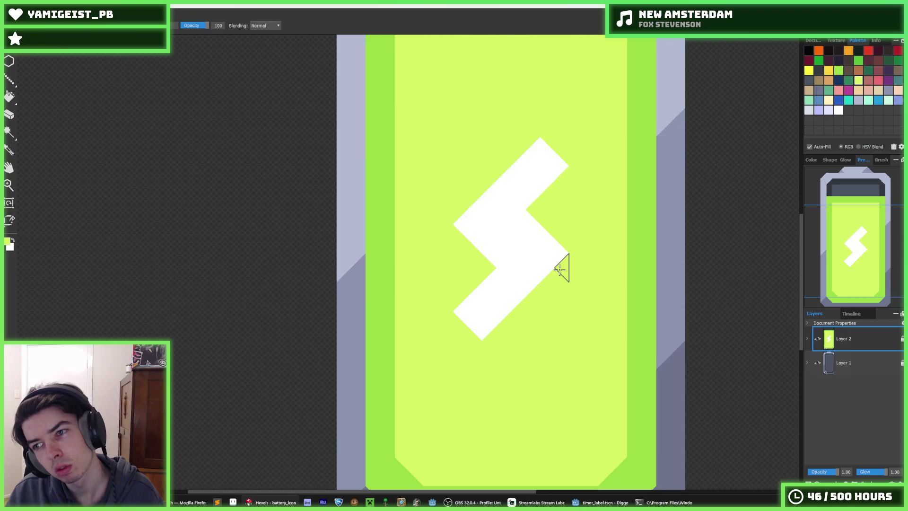
left_click(480, 214, "alt")
mouse_move(447, 209)
left_mouse_down()
mouse_move(526, 142)
mouse_move(526, 230)
left_mouse_up()
mouse_move(503, 334)
left_mouse_down()
mouse_move(552, 257)
mouse_move(495, 331)
mouse_move(553, 283)
left_mouse_up()
scroll(575, 267, "down", 5)
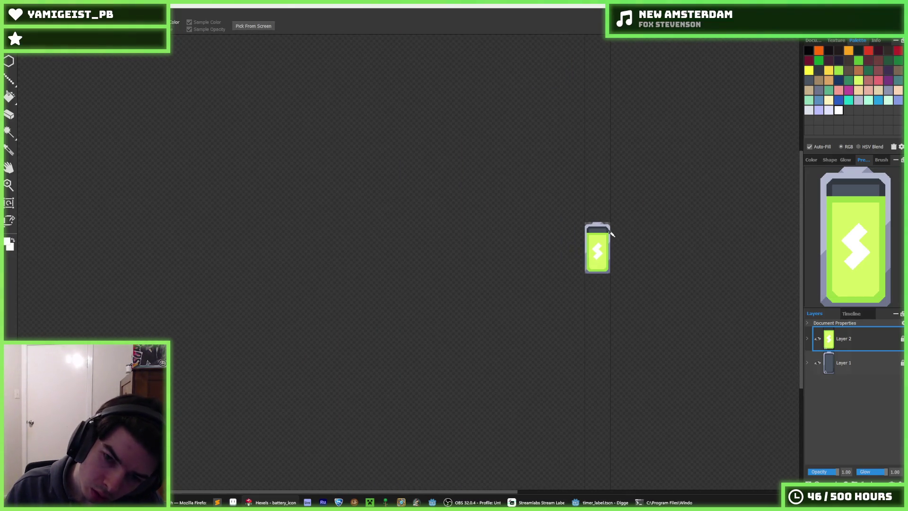
Step: Undo four bolt strokes, then redo one to restore the full bolt
scroll(609, 236, "up", 5)
key("ctrl+z")
key("ctrl+z")
key("ctrl+z")
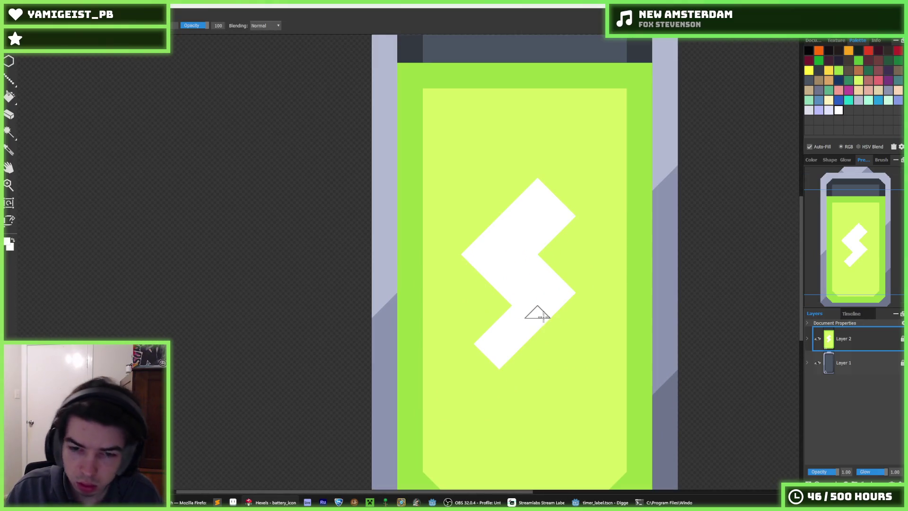
key("ctrl+z")
key("ctrl+z")
key("ctrl+z")
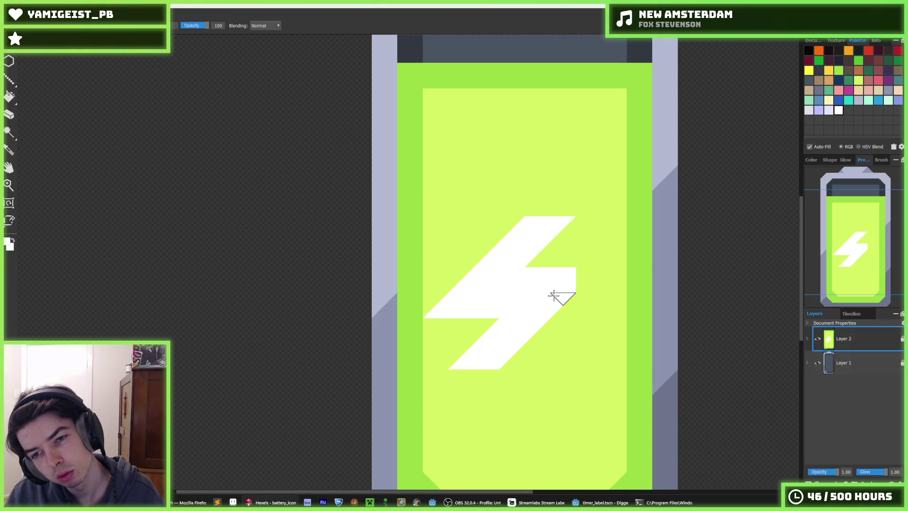
key("ctrl+z")
key("ctrl+z")
key("ctrl+z")
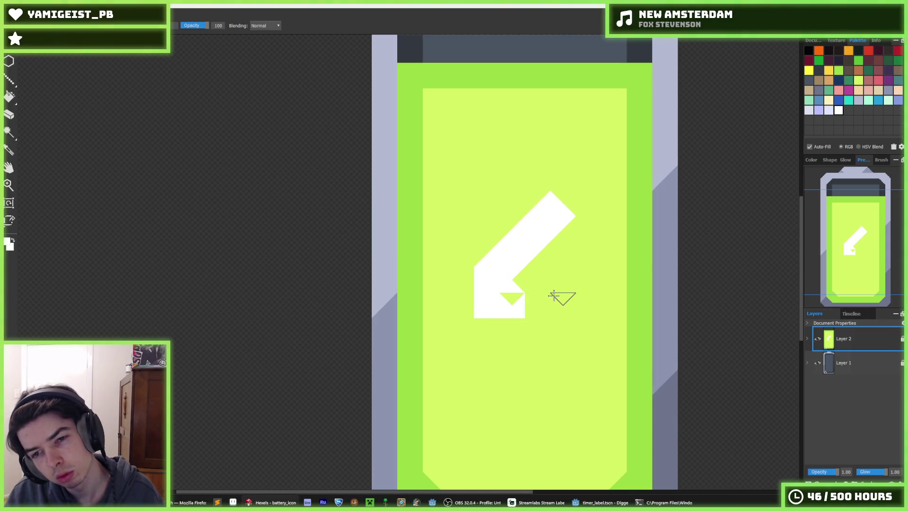
key("ctrl+z")
key("ctrl+z")
key("ctrl+z")
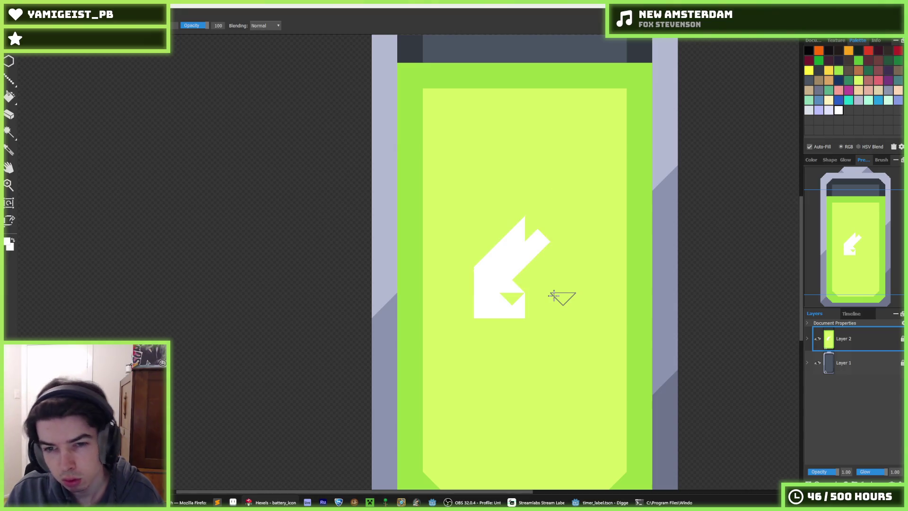
key("ctrl+y")
key("ctrl+y")
key("ctrl+y")
key("ctrl+y")
key("ctrl+y")
key("ctrl+y")
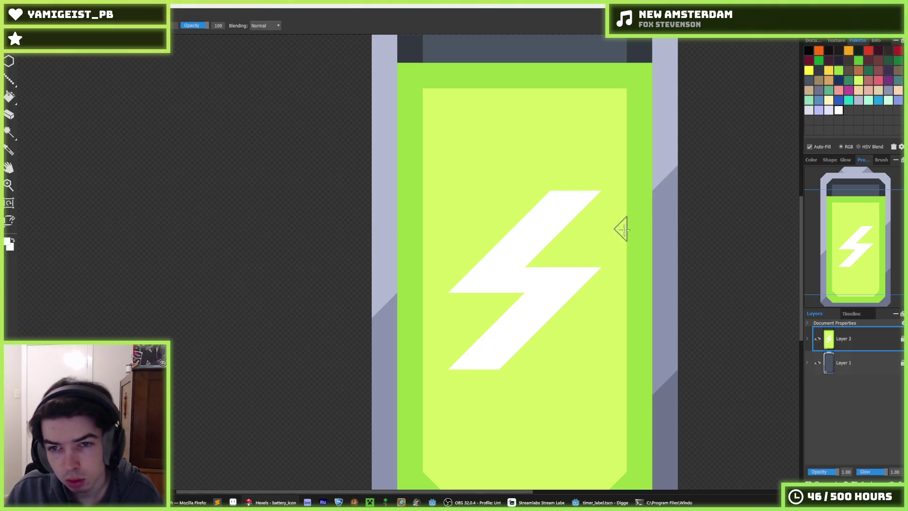
Step: Paint charge-fill green over the bolt's upper-right bar, lower-left end and left middle tip
left_click(588, 235, "alt")
left_click_drag(562, 183, 585, 188)
mouse_move(487, 340)
left_mouse_down()
mouse_move(472, 355)
mouse_move(491, 355)
mouse_move(477, 383)
left_mouse_up()
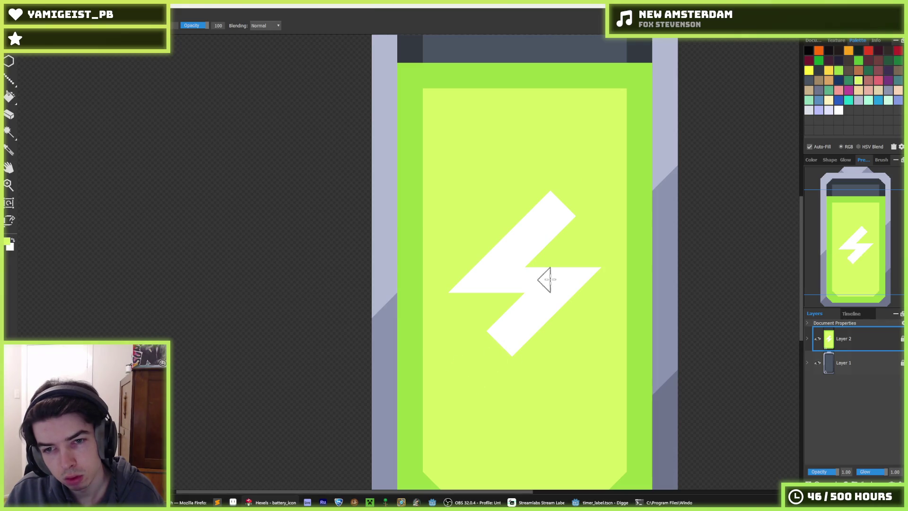
key("ctrl+z")
left_click_drag(468, 356, 471, 368)
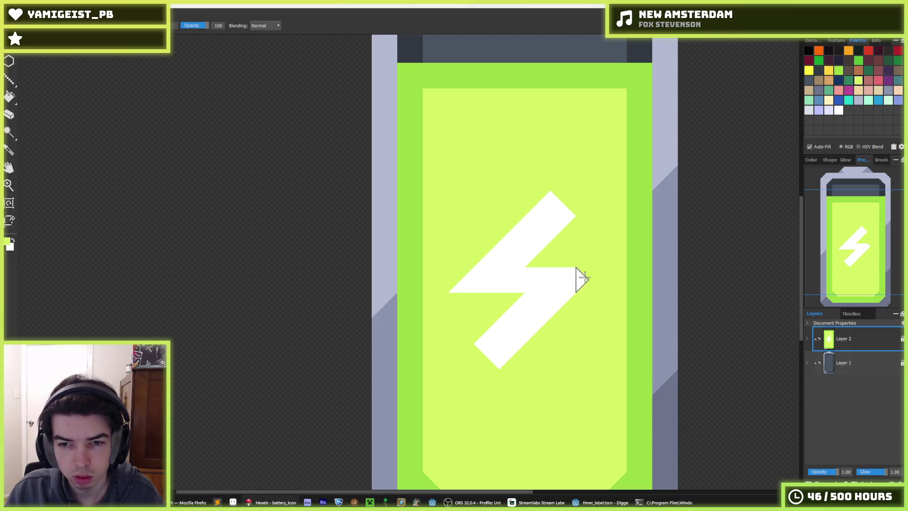
key("alt")
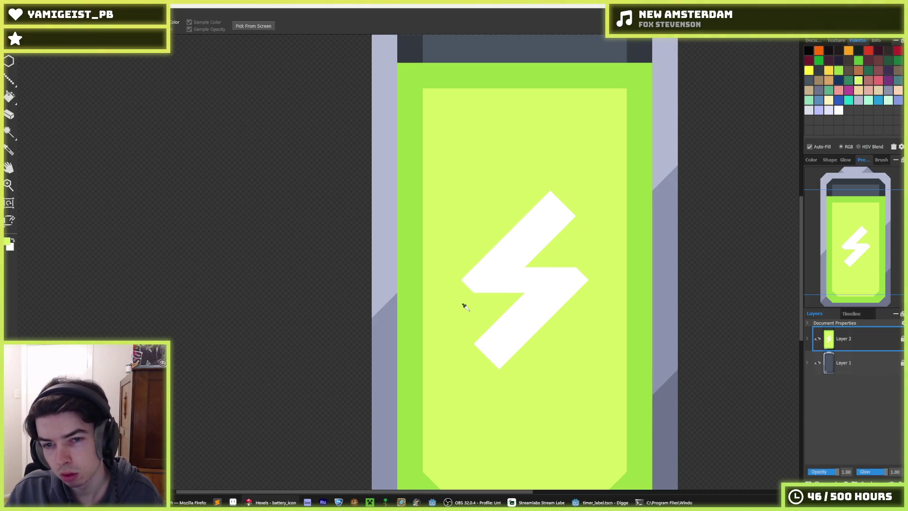
left_click(468, 279)
left_click(537, 273, "alt")
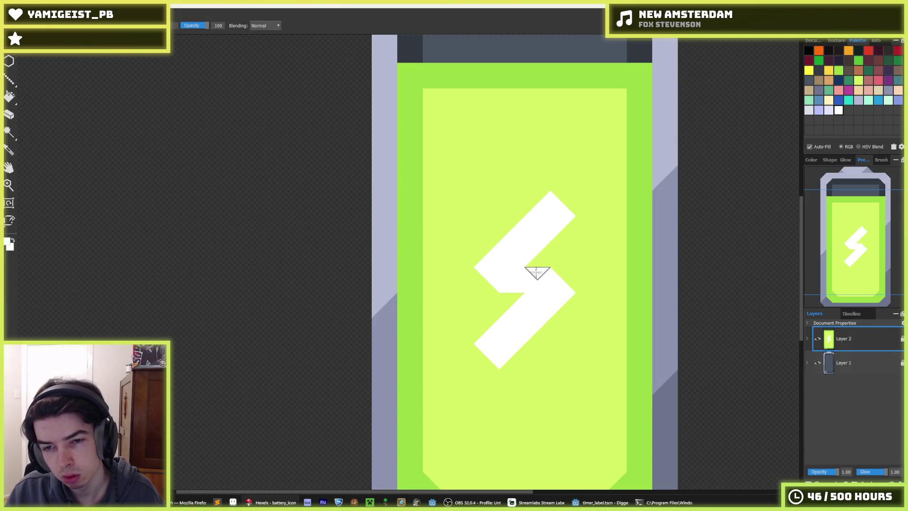
key("alt")
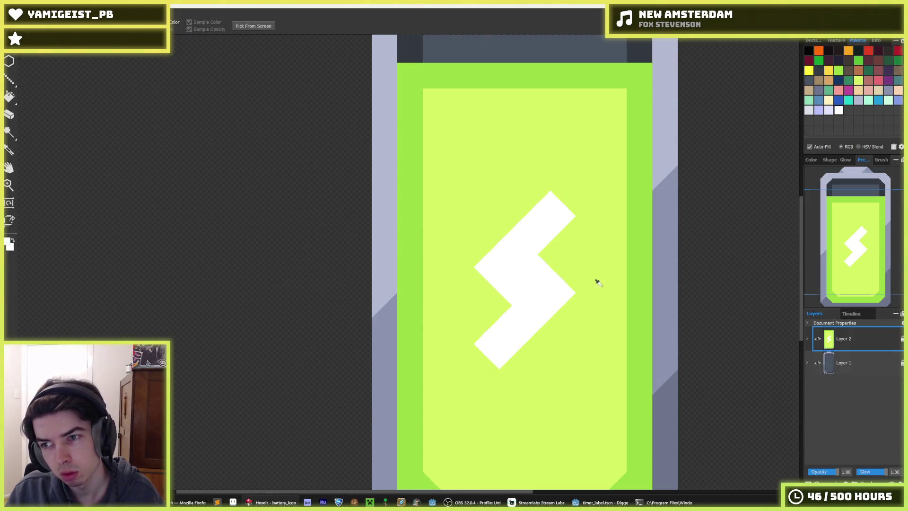
Step: Flatten the bolt's pointed top and bottom tips by painting over them in lime green
scroll(599, 283, "down", 5)
scroll(617, 261, "up", 3)
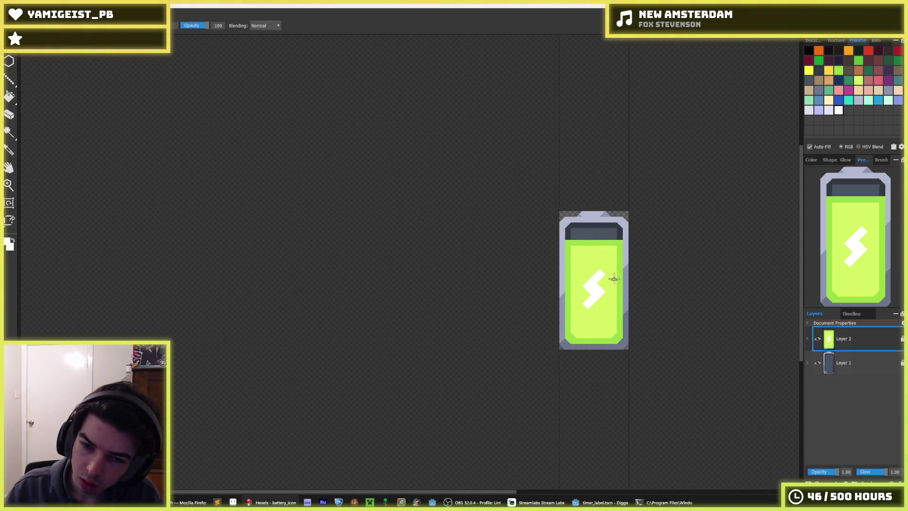
scroll(614, 278, "up", 5)
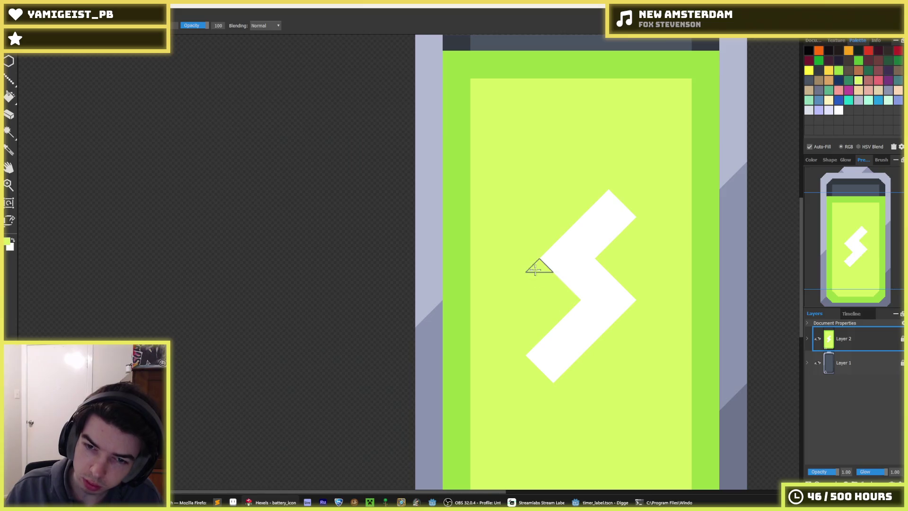
scroll(619, 274, "down", 5)
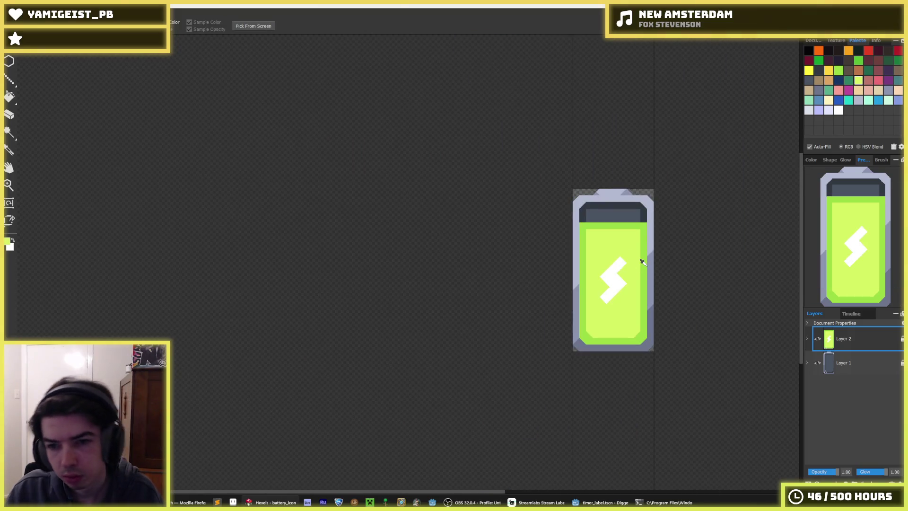
scroll(643, 262, "up", 5)
left_click(533, 274, "alt")
left_click(549, 231, "alt")
left_click_drag(535, 227, 520, 240)
mouse_move(515, 377)
left_mouse_down()
mouse_move(464, 388)
mouse_move(483, 388)
left_mouse_up()
Step: Widen the bolt's lower-left edge and fill its upper-right notch in white
scroll(539, 353, "down", 8)
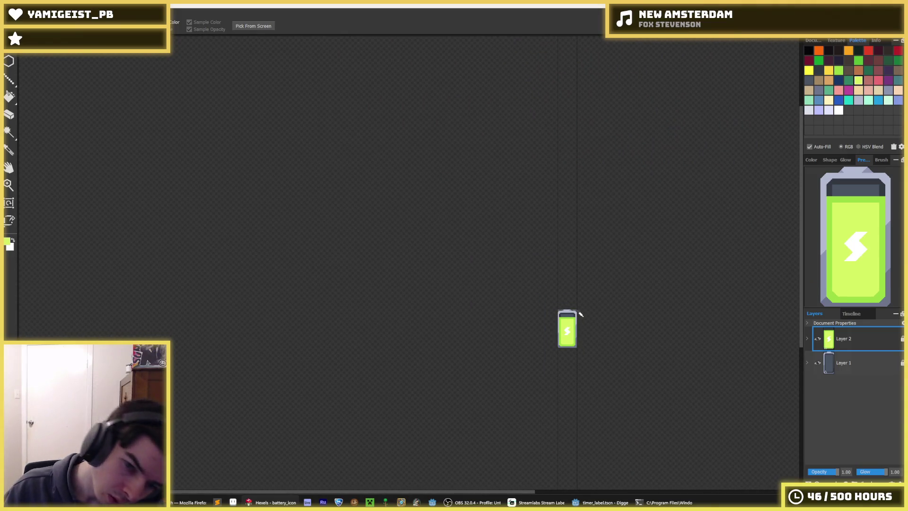
scroll(568, 321, "up", 8)
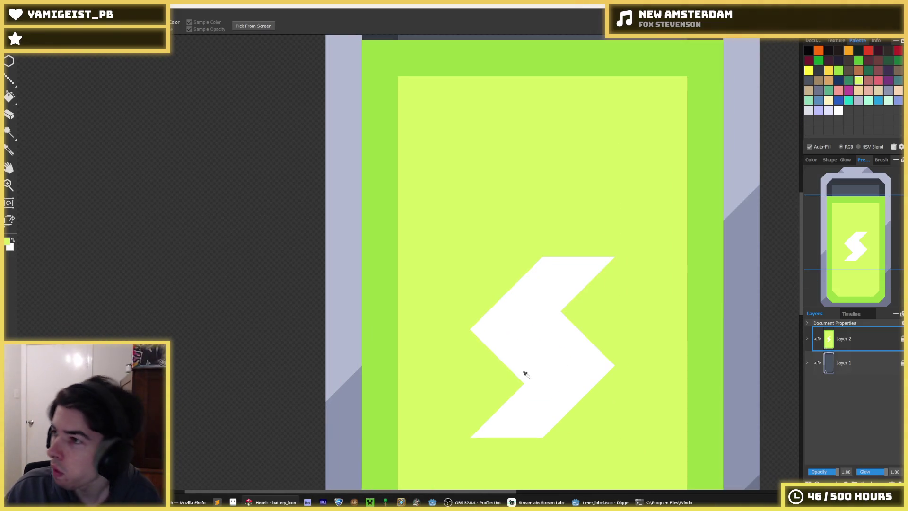
left_click(526, 375)
key("b")
mouse_move(544, 380)
left_mouse_down()
mouse_move(513, 381)
mouse_move(467, 436)
left_mouse_up()
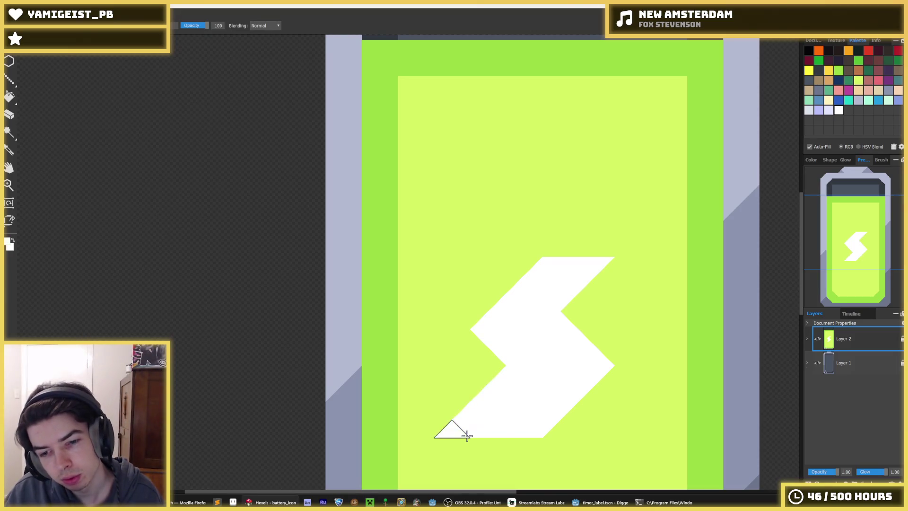
mouse_move(560, 299)
left_mouse_down()
mouse_move(631, 261)
mouse_move(509, 345)
mouse_move(477, 345)
mouse_move(636, 338)
left_mouse_up()
Step: Paint the middle notch, upper-left edge and top section of the bolt back to lime
key("i")
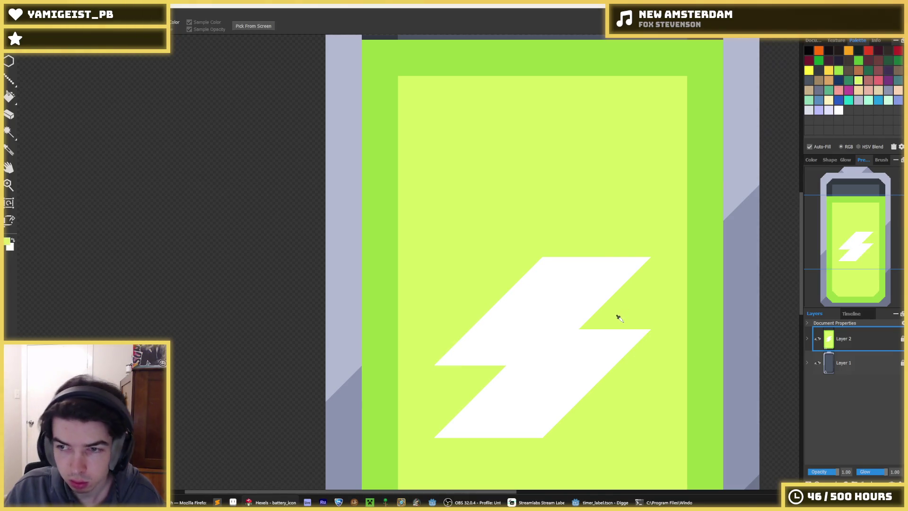
key("alt")
left_click_drag(584, 345, 548, 348)
key("alt")
mouse_move(557, 278)
left_mouse_down()
mouse_move(523, 284)
mouse_move(461, 349)
left_mouse_up()
mouse_move(578, 273)
left_mouse_down()
mouse_move(580, 264)
mouse_move(632, 260)
mouse_move(591, 296)
left_mouse_up()
Step: Repaint the bolt's upper-left edge in white
key("alt")
left_click(578, 302, "alt")
mouse_move(533, 308)
left_mouse_down()
mouse_move(521, 300)
mouse_move(442, 362)
left_mouse_up()
key("alt")
scroll(615, 306, "down", 5)
Step: Trim the bolt's right notch and top-right corner to lime, undoing the stray lime strokes
scroll(618, 308, "up", 4)
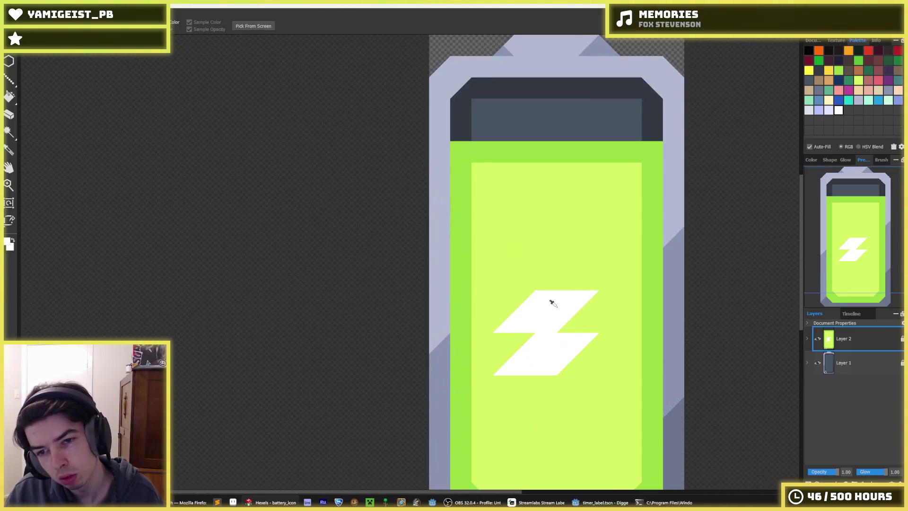
left_click(552, 277, "alt")
left_click_drag(544, 285, 523, 334)
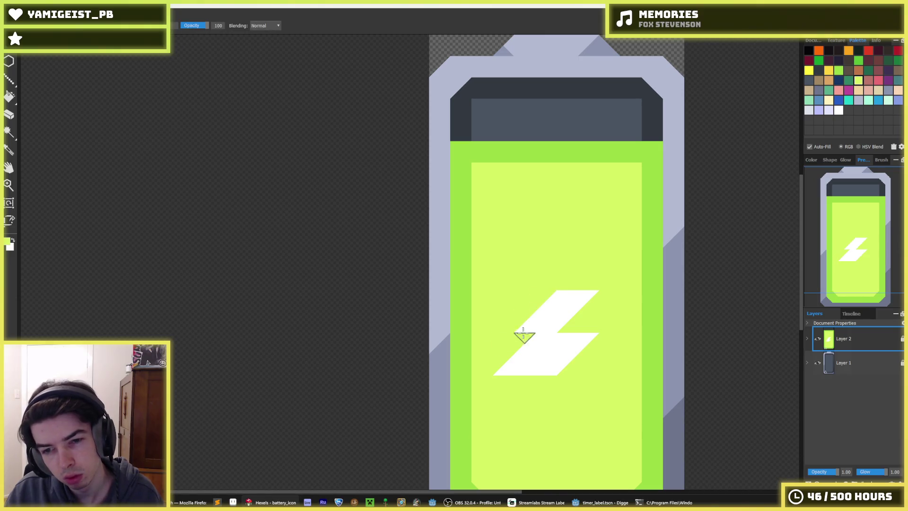
left_click_drag(586, 336, 547, 379)
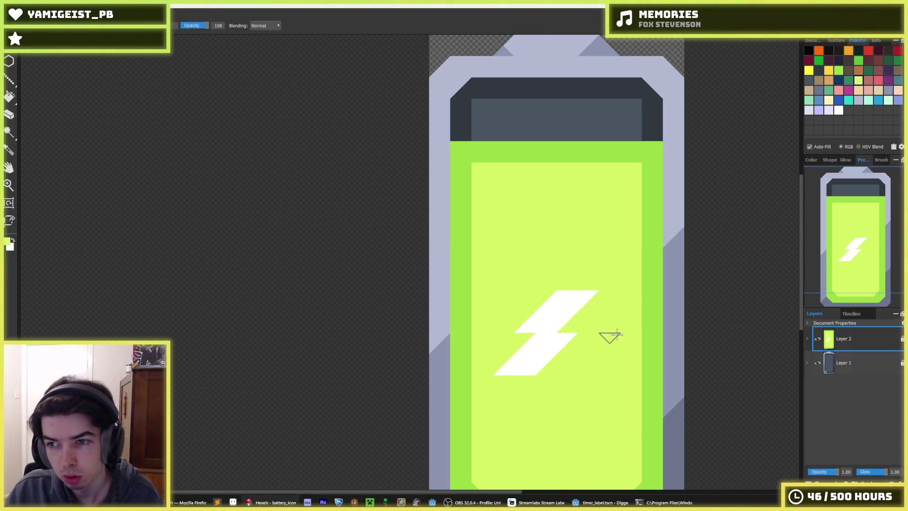
key("ctrl+z")
key("ctrl+z")
left_click_drag(544, 325, 511, 366)
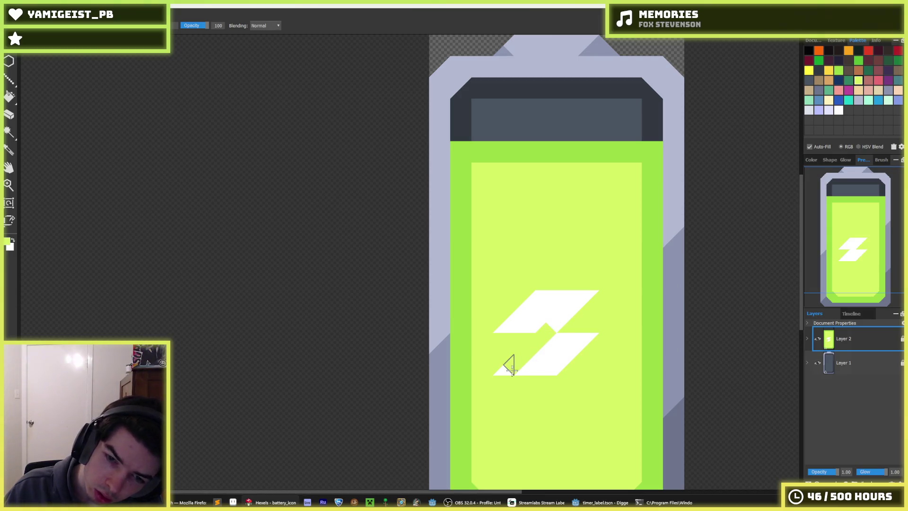
key("ctrl+z")
key("ctrl+z")
key("ctrl+z")
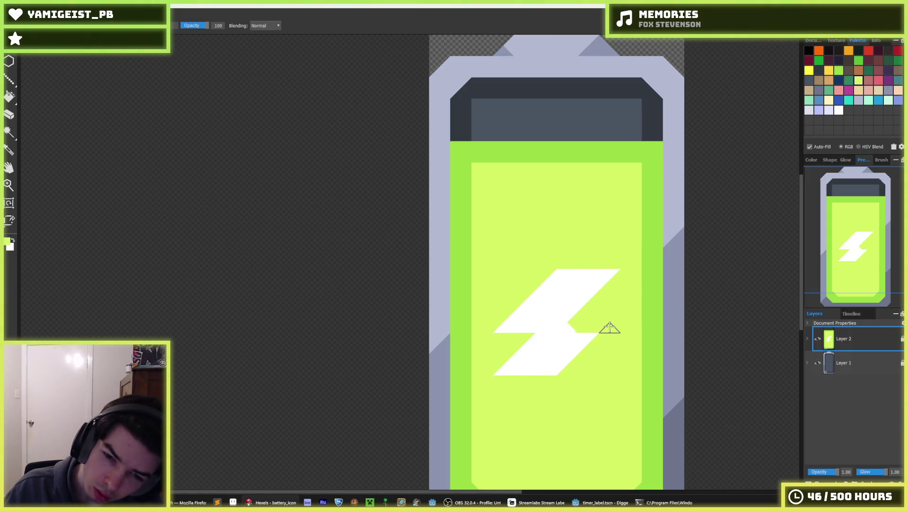
left_click(610, 326)
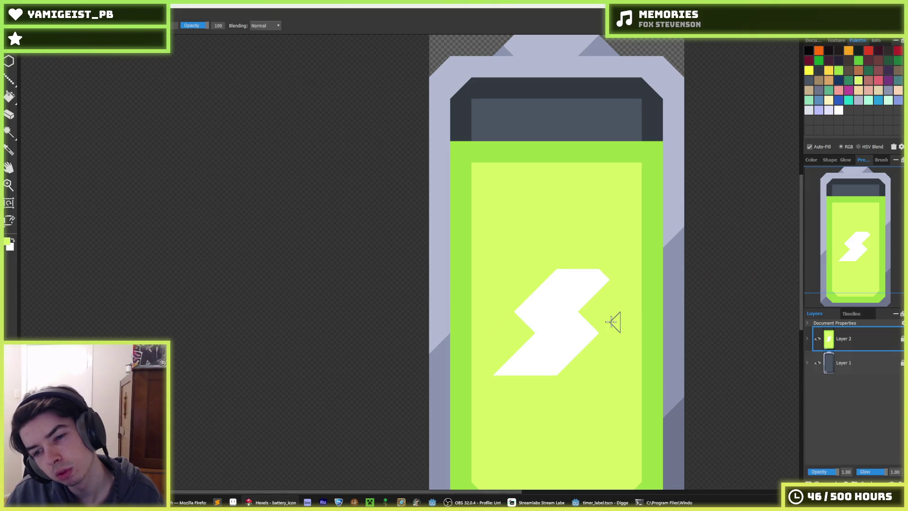
left_click(611, 321)
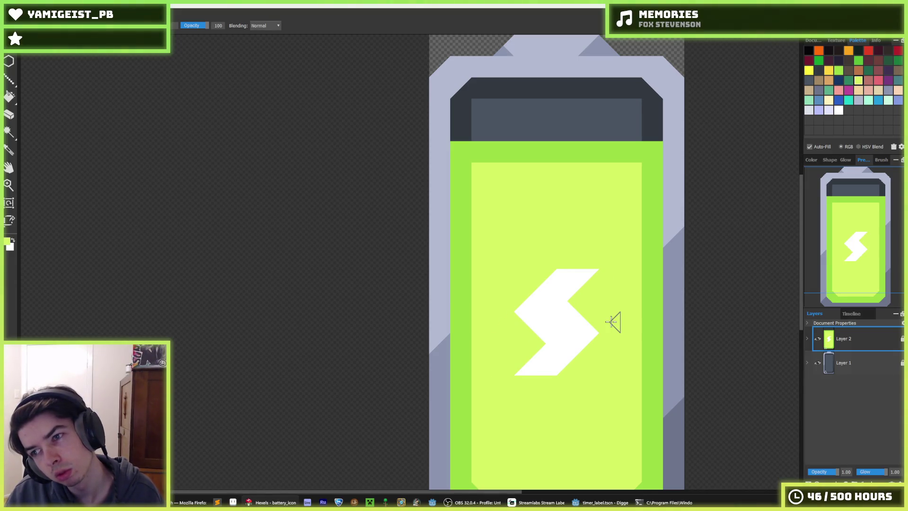
Step: Widen the bolt's upper-left edge, right edge and bottom-left corner in white
scroll(566, 307, "up", 2)
mouse_move(527, 239)
left_mouse_down()
mouse_move(444, 293)
mouse_move(622, 203)
mouse_move(669, 194)
left_mouse_up()
left_click_drag(592, 320, 592, 208)
mouse_move(609, 274)
left_mouse_down()
mouse_move(539, 349)
mouse_move(527, 335)
mouse_move(438, 365)
left_mouse_up()
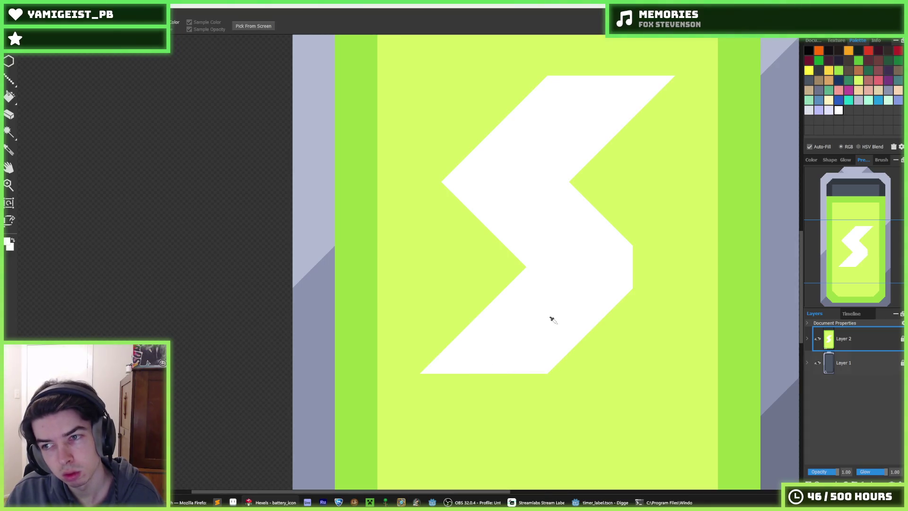
key("i")
scroll(673, 279, "down", 8)
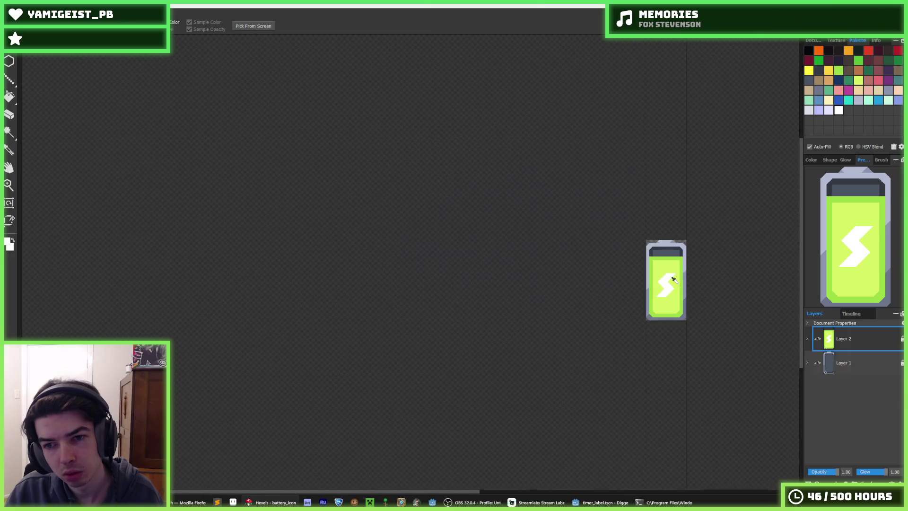
Step: Select the bolt's upper half with a rectangular marquee and nudge it closer to the lower bar
scroll(684, 268, "up", 8)
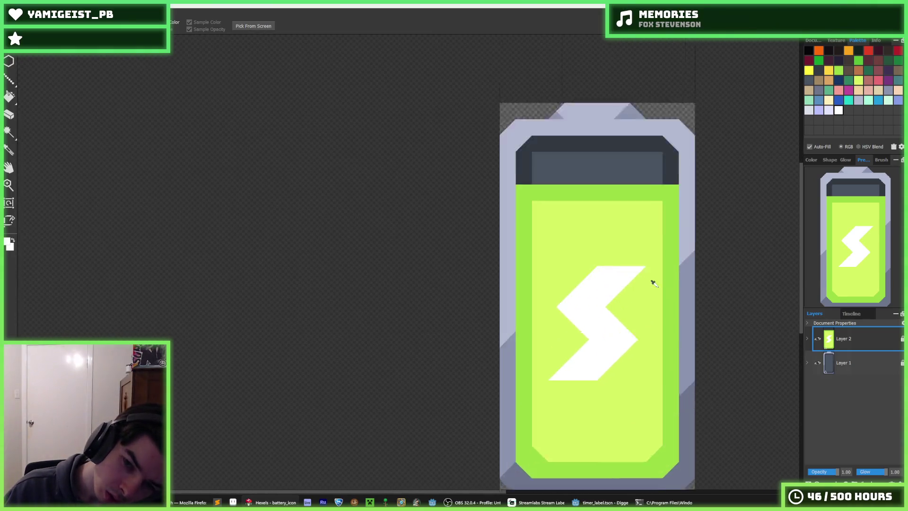
key("w")
left_click_drag(634, 225, 538, 301)
key("ctrl+d")
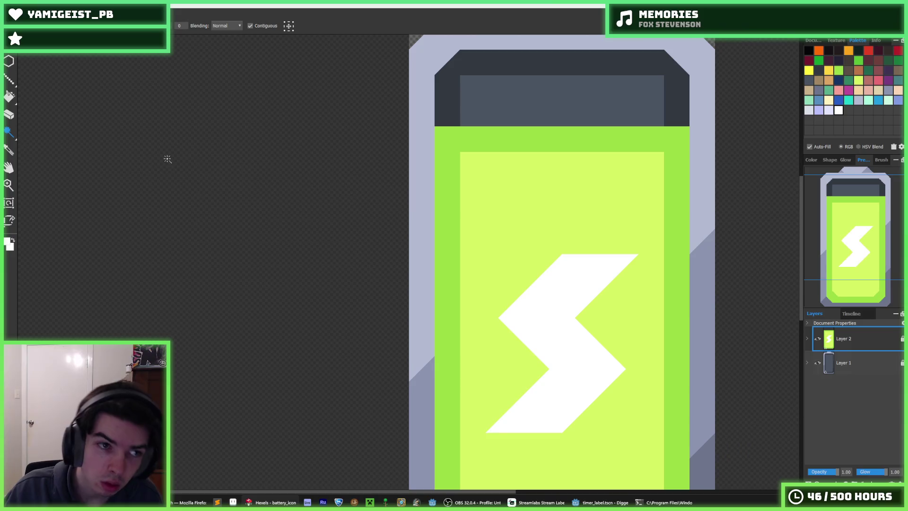
left_click(9, 132)
left_click(6, 135)
mouse_move(630, 227)
left_mouse_down()
mouse_move(504, 304)
mouse_move(503, 328)
mouse_move(495, 323)
left_mouse_up()
key("Down")
key("Down")
key("Down")
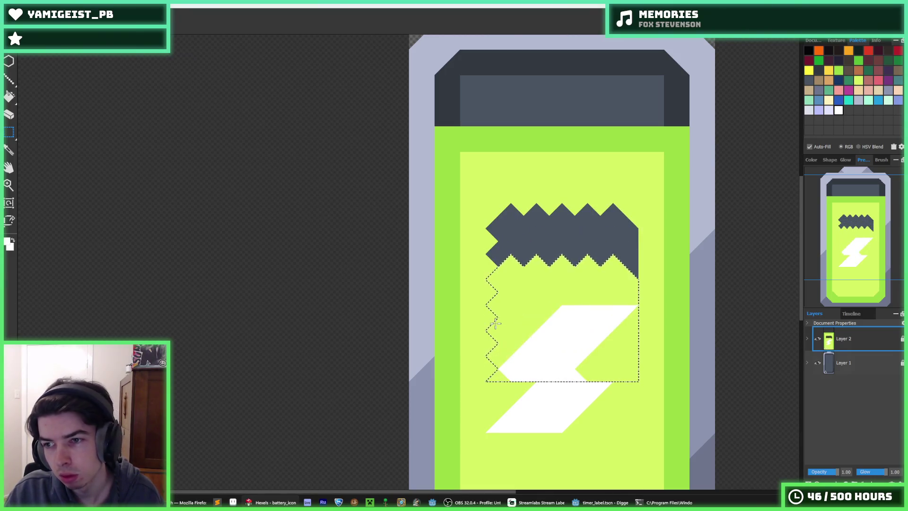
key("Up")
key("Up")
key("ctrl+d")
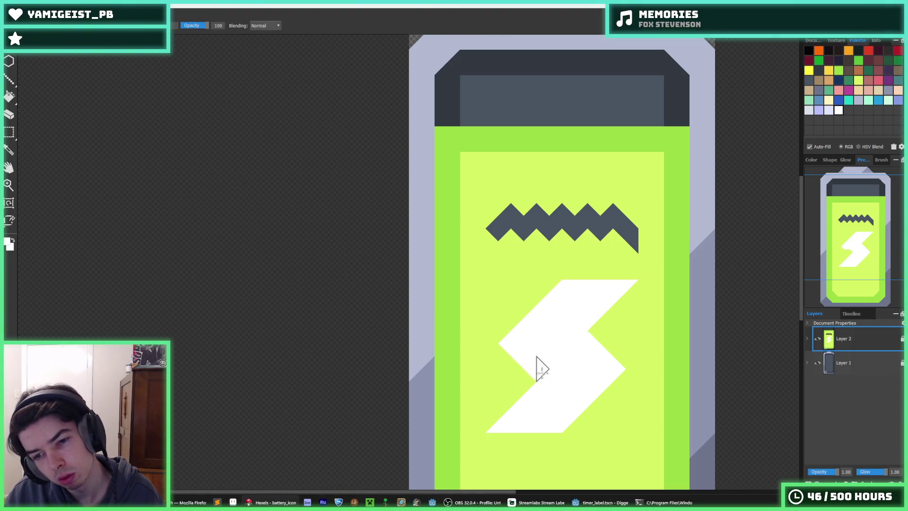
Step: Bucket-fill the exposed dark gap above the bolt with light green
key("f")
left_click(588, 214)
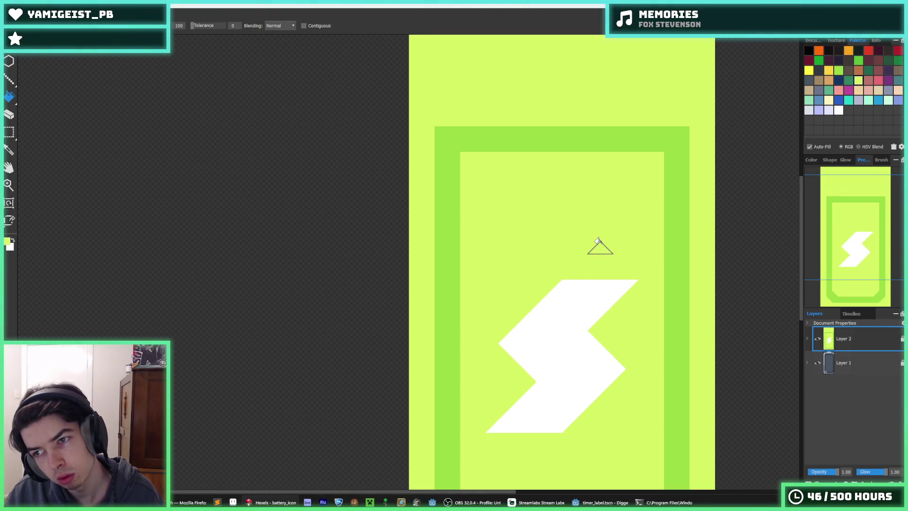
key("ctrl+z")
left_click(558, 222)
key("ctrl+z")
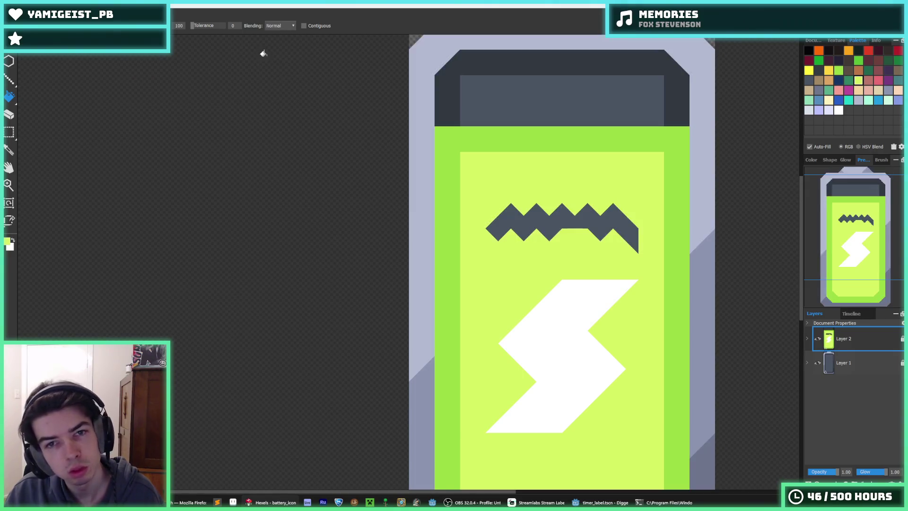
left_click(554, 215)
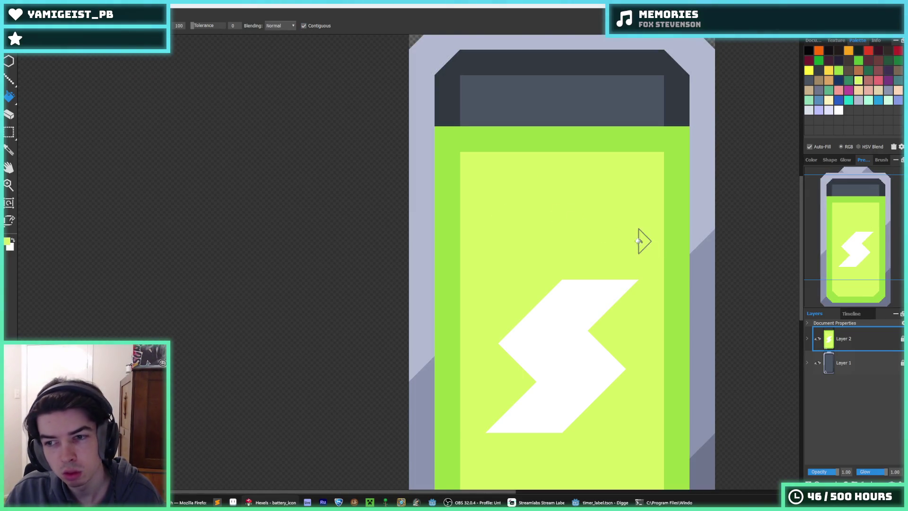
key("alt")
scroll(661, 314, "down", 3)
scroll(659, 323, "down", 2)
scroll(649, 337, "up", 5)
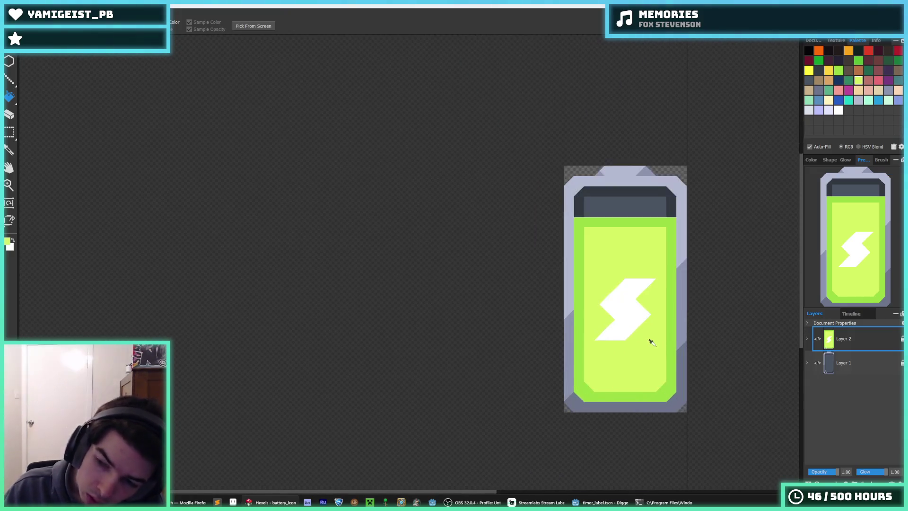
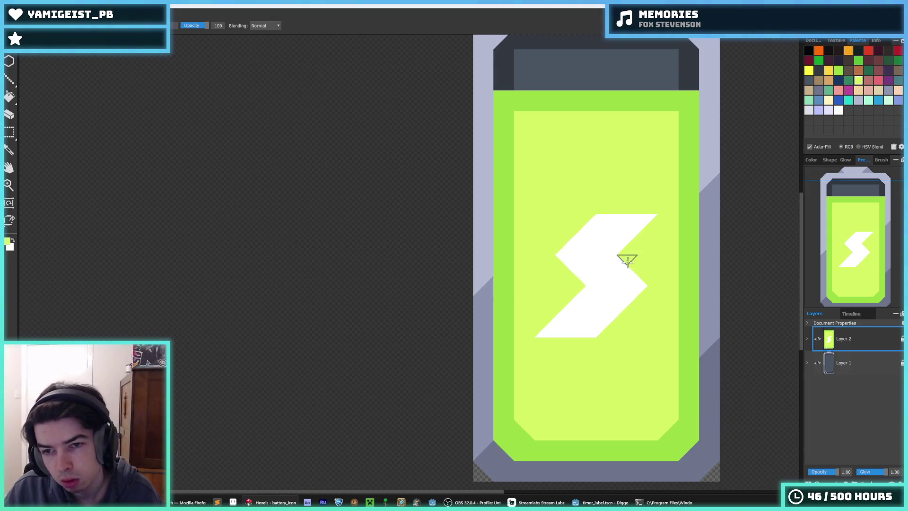
Step: Paint green over the bolt's right, upper-left, lower-right and top edges, undoing a stray mark
left_click_drag(628, 260, 644, 293)
mouse_move(614, 245)
left_mouse_down()
mouse_move(586, 231)
mouse_move(566, 255)
left_mouse_up()
mouse_move(627, 292)
left_mouse_down()
mouse_move(578, 347)
mouse_move(545, 333)
left_mouse_up()
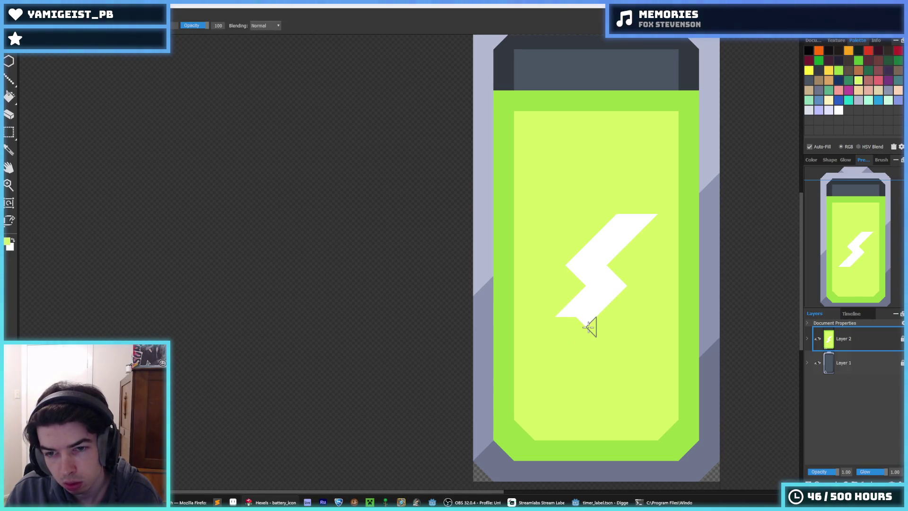
left_click_drag(613, 223, 640, 222)
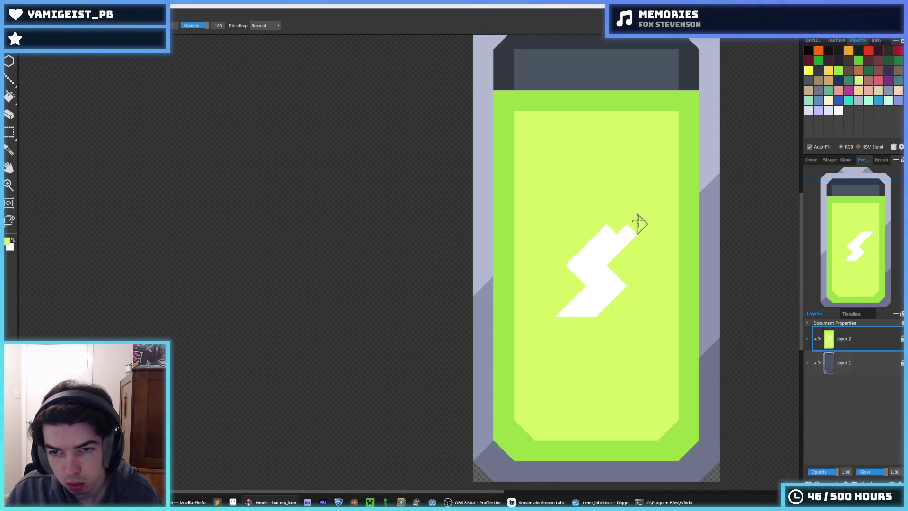
key("i")
scroll(677, 253, "down", 5)
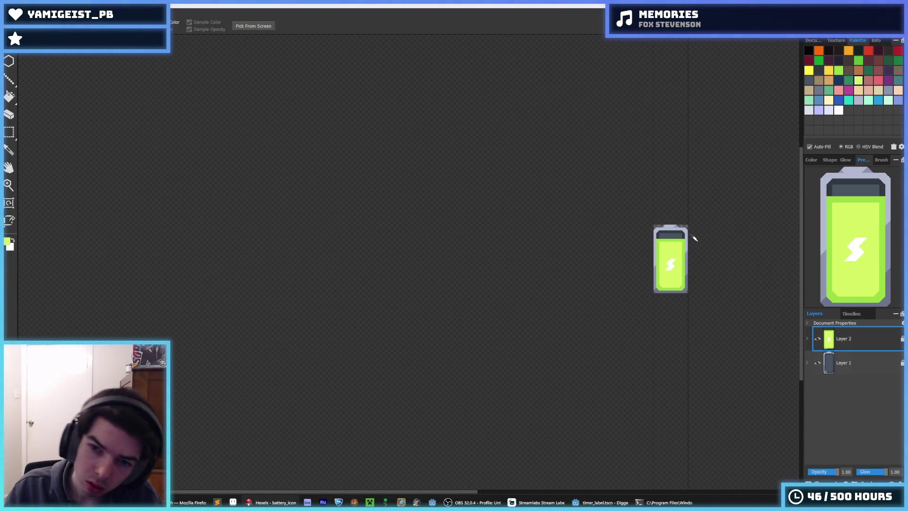
scroll(681, 237, "up", 2)
key("b")
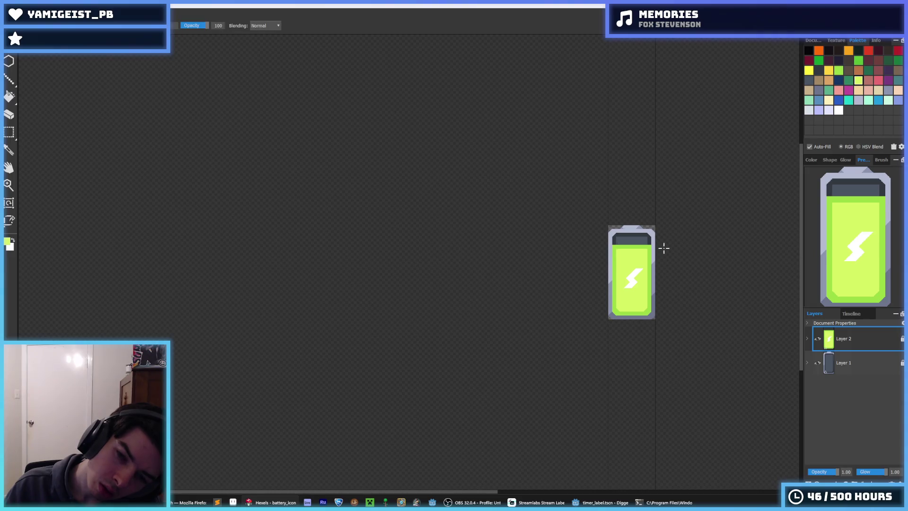
key("ctrl+z")
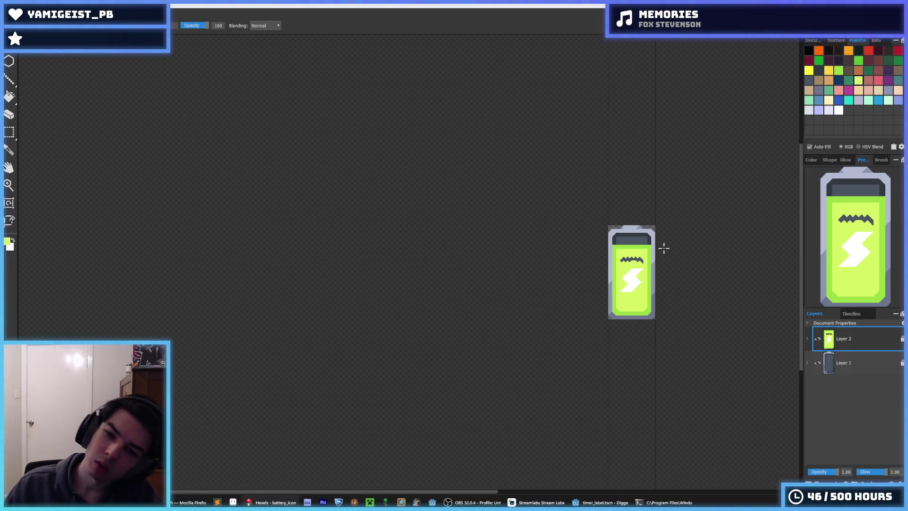
key("ctrl+z")
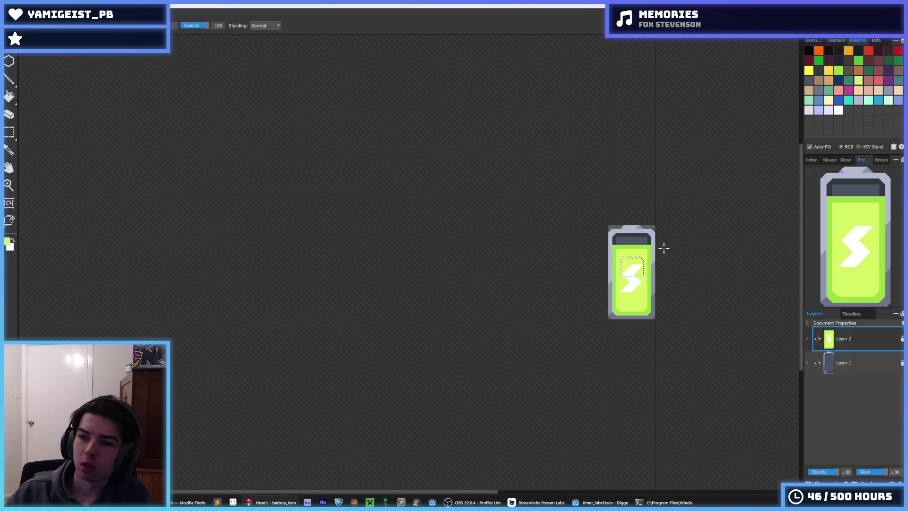
key("ctrl+d")
Step: Eyedrop white and green to reshape the bolt's right notch and middle section
key("i")
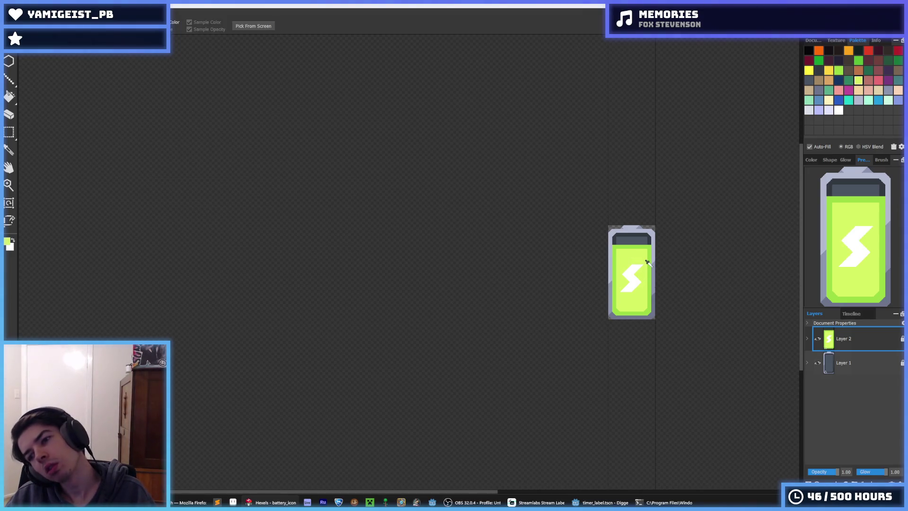
left_click(625, 266)
scroll(601, 278, "up", 5)
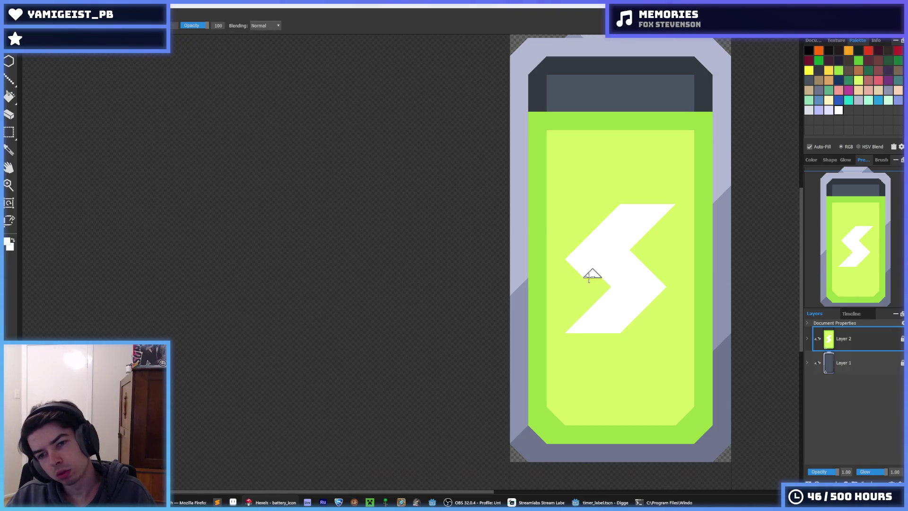
mouse_move(653, 268)
left_mouse_down()
mouse_move(631, 255)
mouse_move(665, 262)
mouse_move(610, 268)
left_mouse_up()
left_click(672, 251, "alt")
left_click(647, 273, "alt")
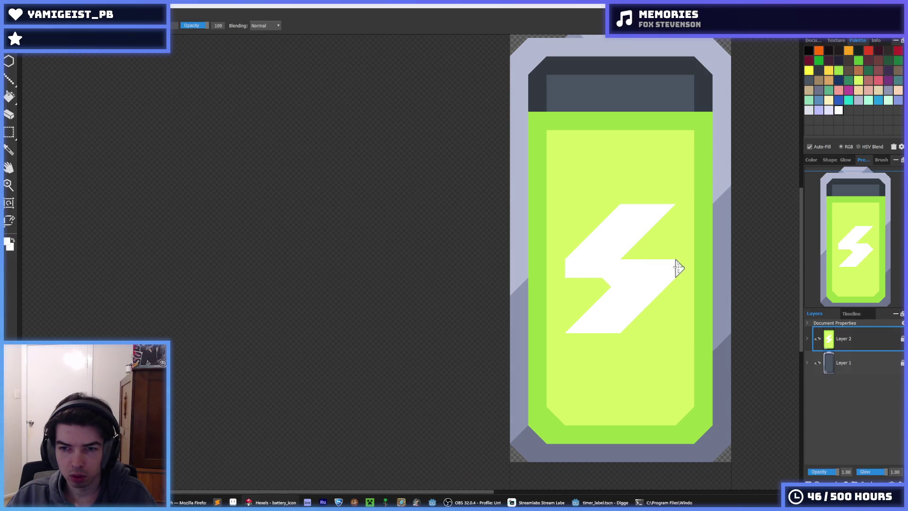
key("alt")
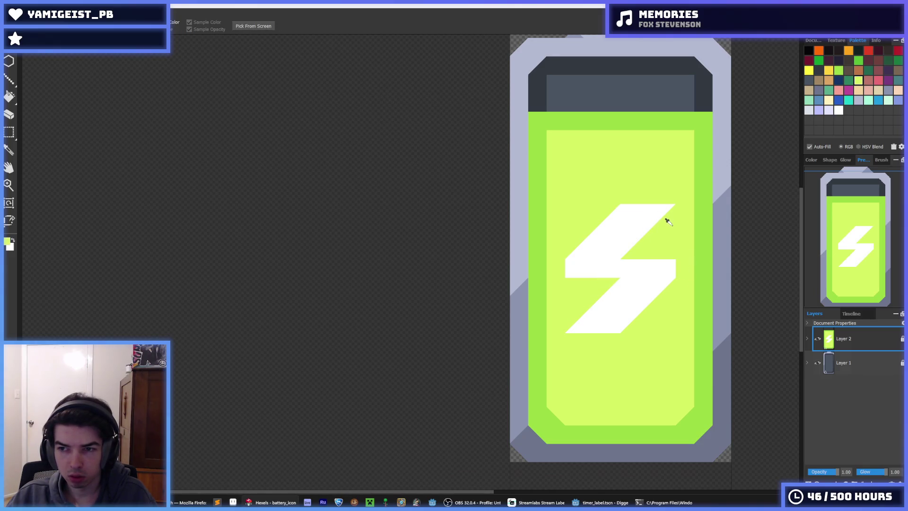
left_click(570, 278)
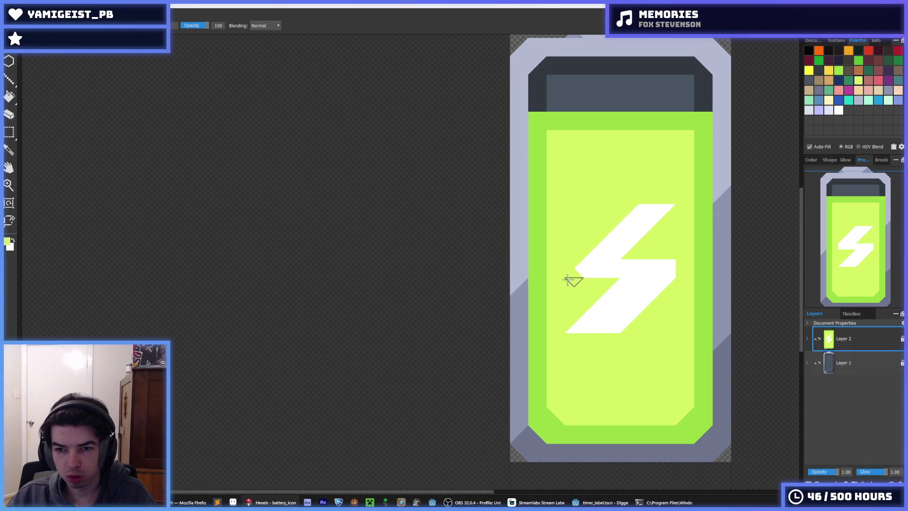
mouse_move(661, 269)
left_mouse_down()
mouse_move(671, 284)
mouse_move(651, 302)
mouse_move(611, 330)
mouse_move(574, 334)
left_mouse_up()
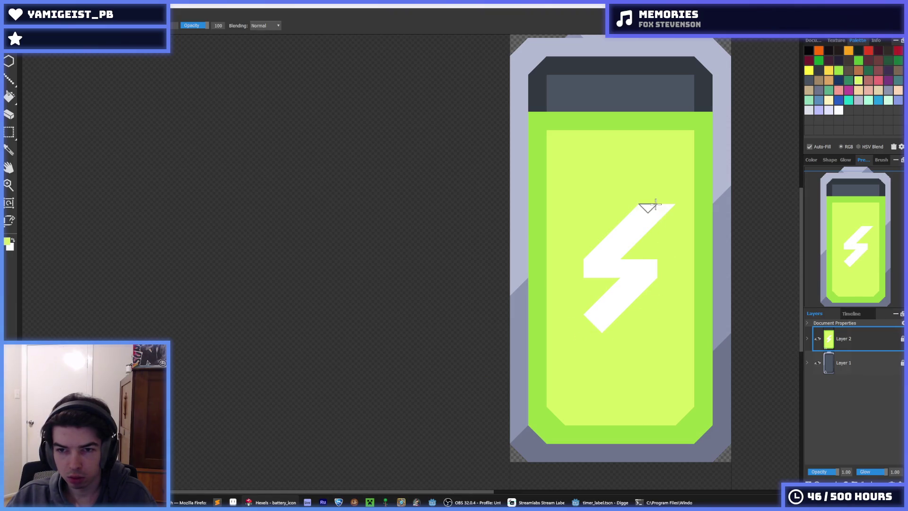
scroll(674, 232, "down", 10)
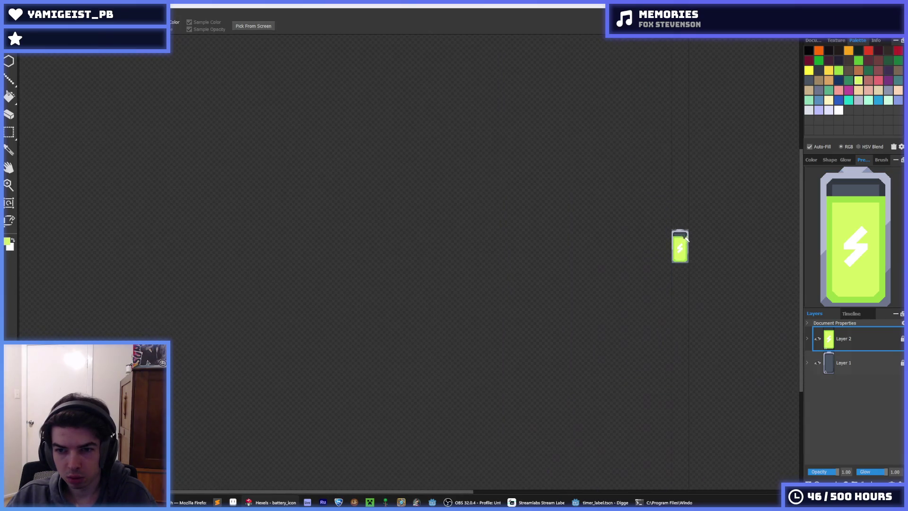
Step: Sample white and light lime green, then flood-fill the bolt's lower half
scroll(641, 235, "up", 5)
scroll(621, 335, "down", 2)
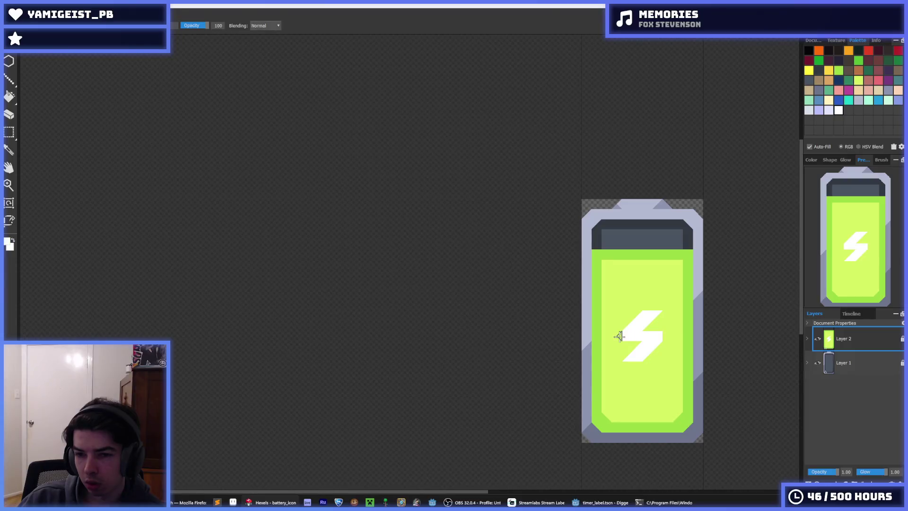
scroll(613, 327, "up", 5)
left_click(613, 328)
key("b")
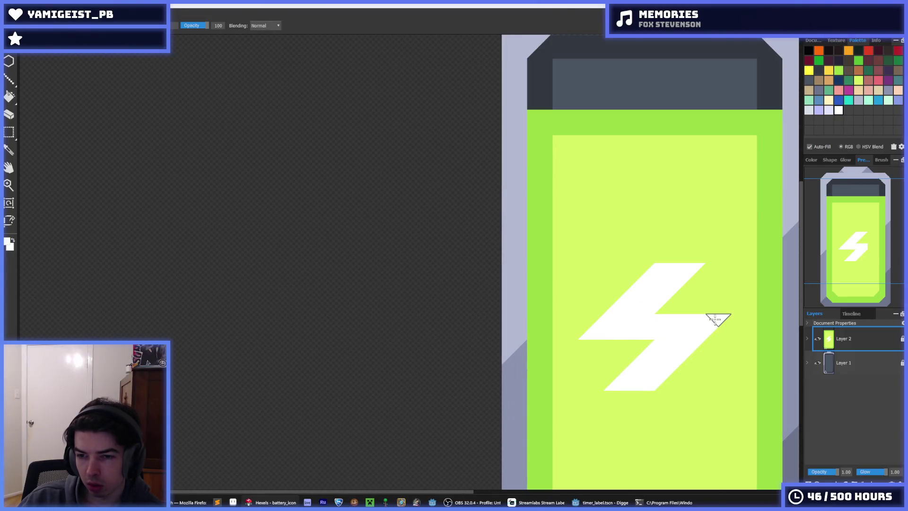
scroll(718, 320, "down", 10)
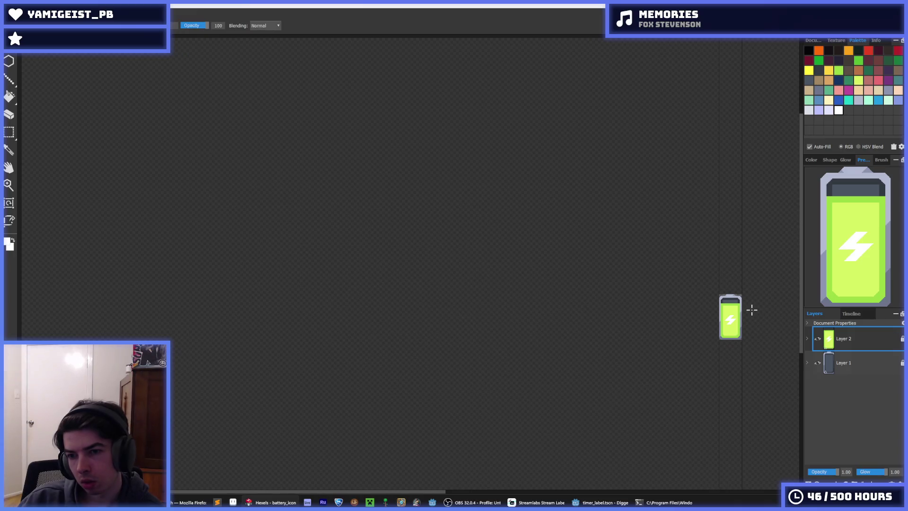
scroll(749, 308, "down", 2)
scroll(659, 311, "up", 12)
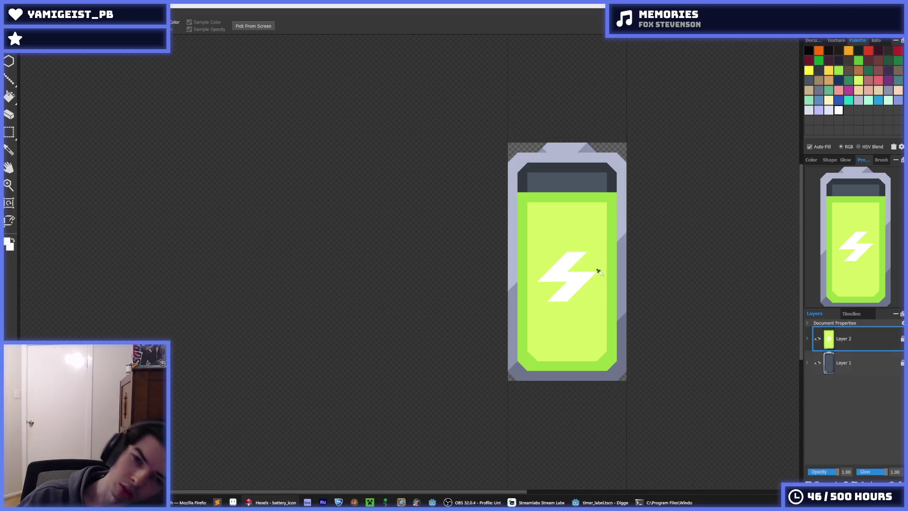
scroll(596, 260, "up", 5)
left_click(608, 251, "alt")
left_click(583, 258, "alt")
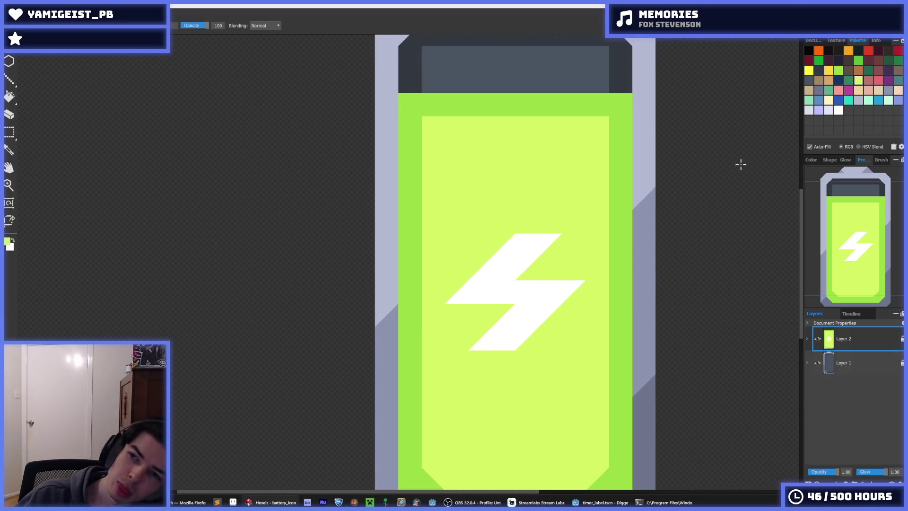
key("f")
left_click(555, 292)
Step: Paint light green over the bolt's right tip and remove white from its left tip
scroll(597, 283, "down", 5)
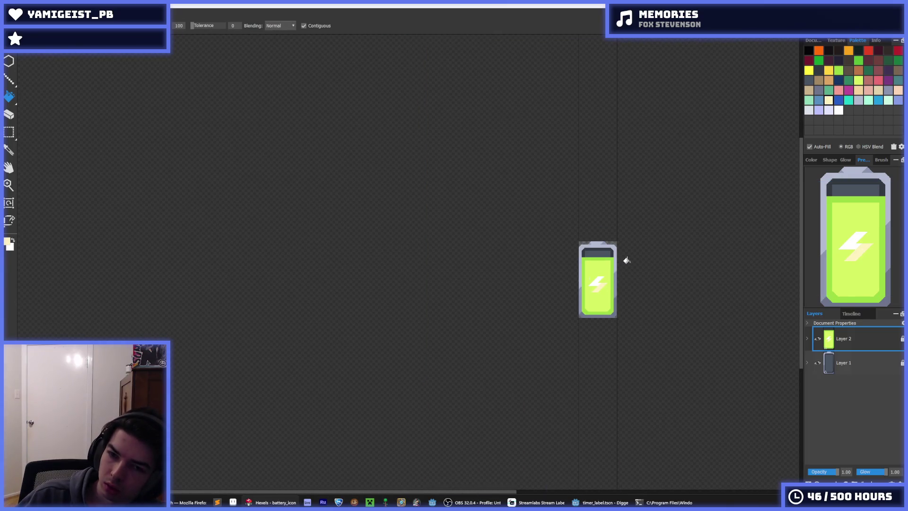
scroll(625, 258, "down", 1)
scroll(615, 264, "up", 8)
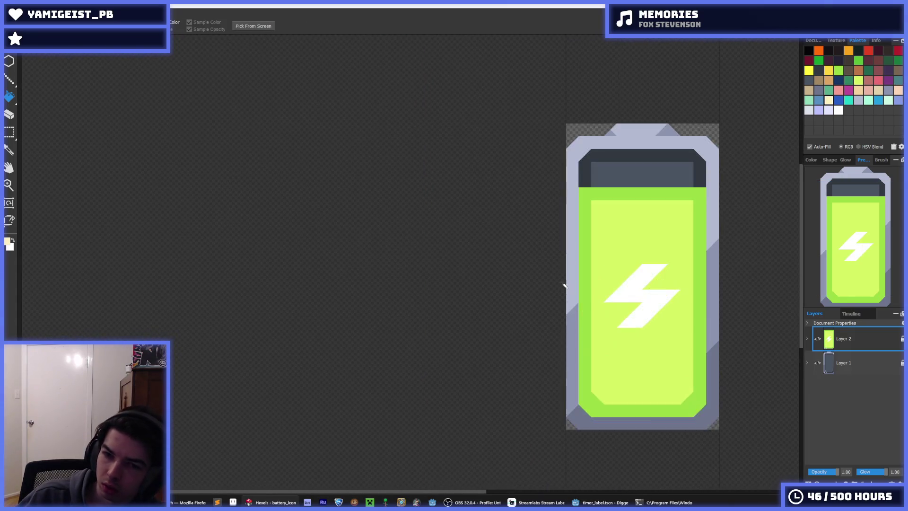
left_click(701, 260)
left_click(702, 286)
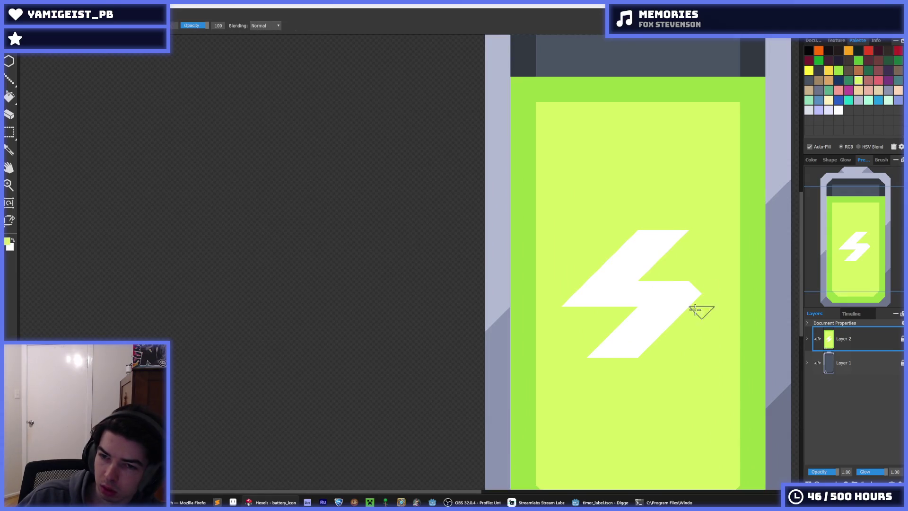
left_click(576, 301)
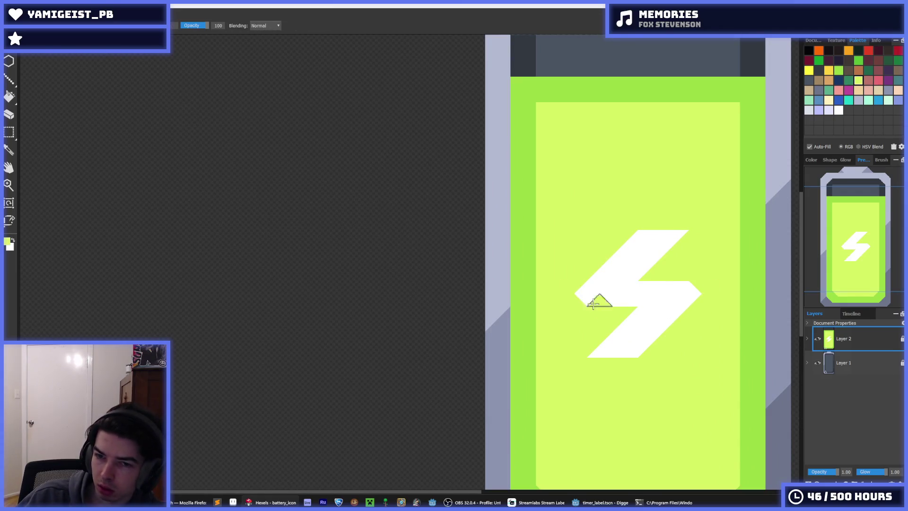
Step: Cover the bolt's left tip in lime green, then undo a white stroke extending the middle bar
scroll(709, 312, "down", 5)
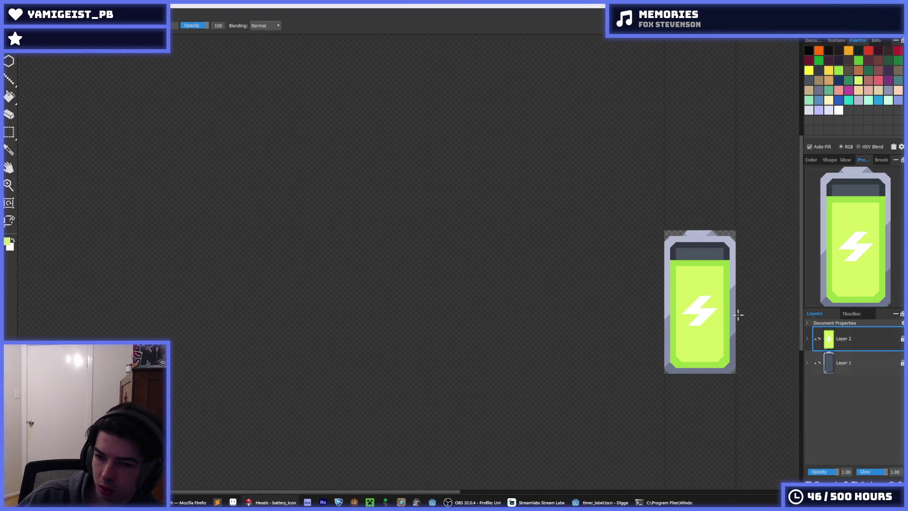
scroll(738, 314, "up", 5)
left_click_drag(483, 294, 466, 299)
mouse_move(588, 294)
left_mouse_down()
mouse_move(497, 303)
mouse_move(486, 264)
mouse_move(495, 300)
mouse_move(487, 294)
left_mouse_up()
key("ctrl+z")
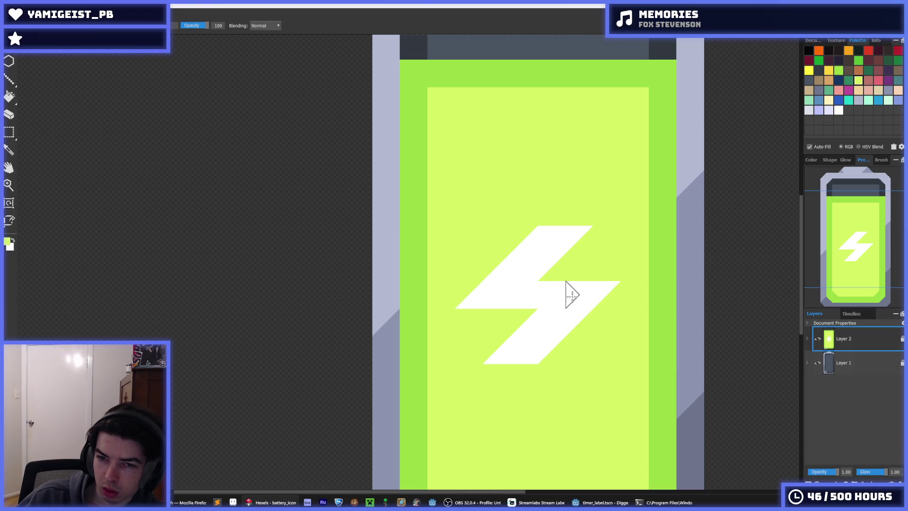
scroll(614, 294, "down", 6)
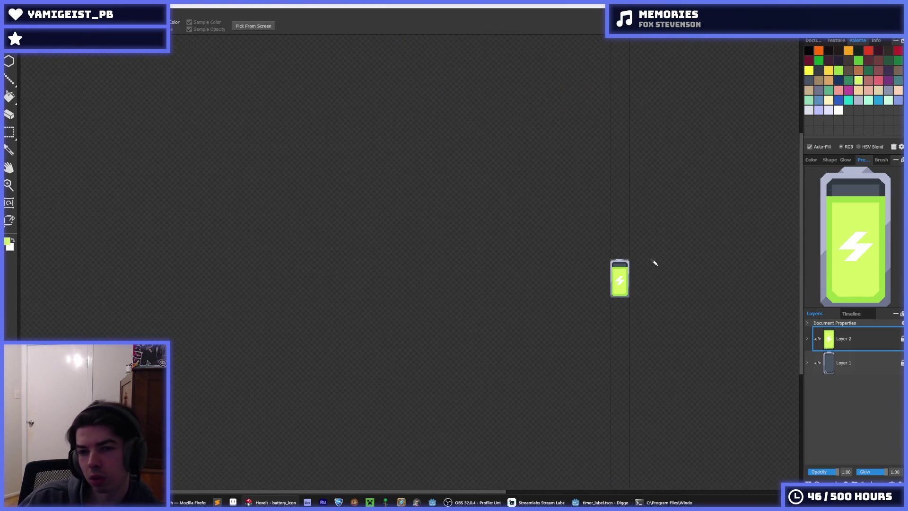
scroll(615, 279, "up", 6)
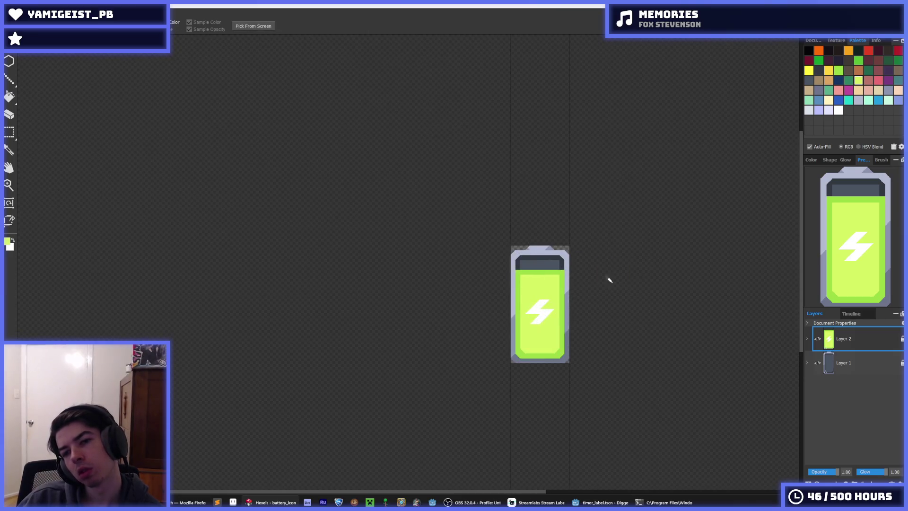
scroll(503, 355, "up", 2)
Step: Select the bolt area, check each layer's visibility and make the battery body layer active
key("m")
left_click_drag(548, 383, 457, 296)
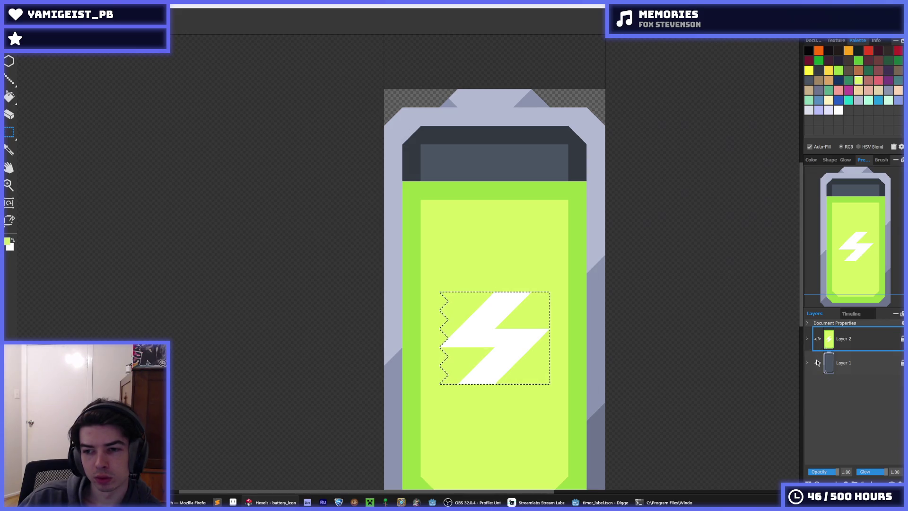
left_click(818, 362)
left_click(818, 338)
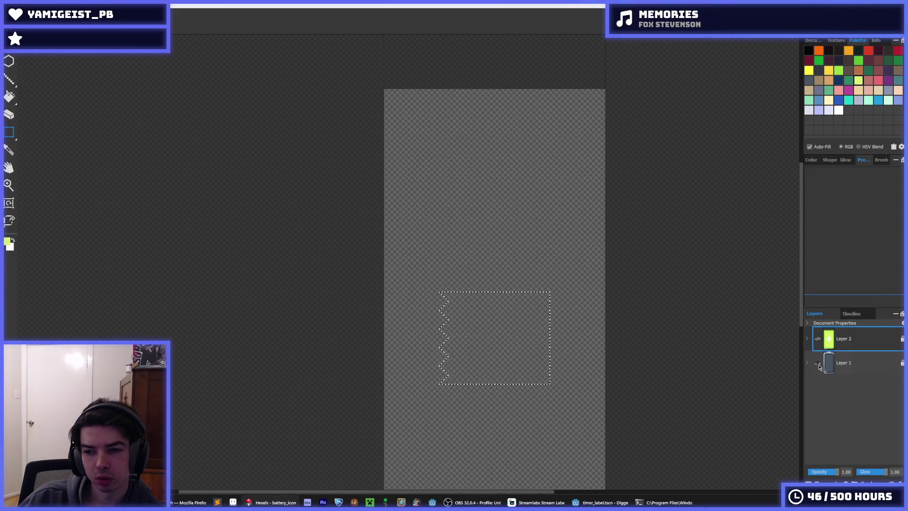
left_click(818, 363)
left_click(467, 316)
left_click(818, 339)
left_click(845, 363)
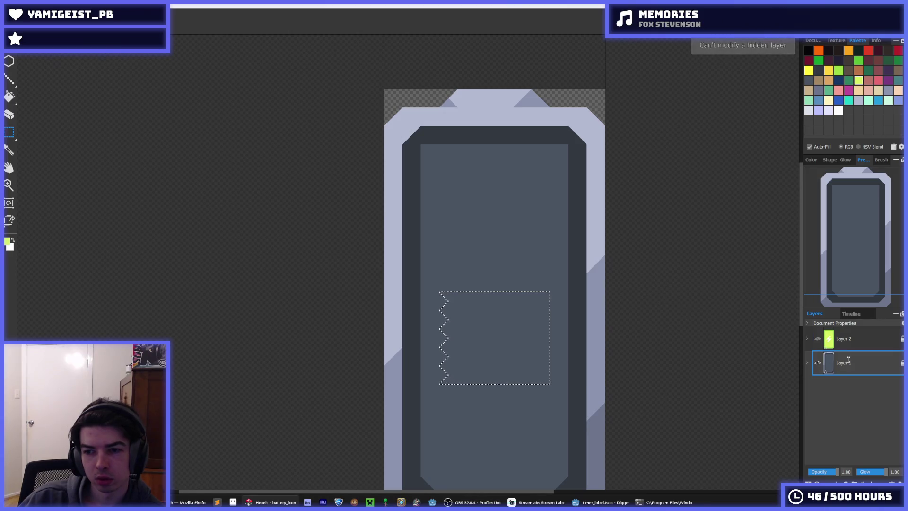
Step: Fill the bolt's yellow areas with body grey, then refill the bolt in the lavender-grey border colour
key("ctrl+d")
key("g")
left_click(511, 284, "alt")
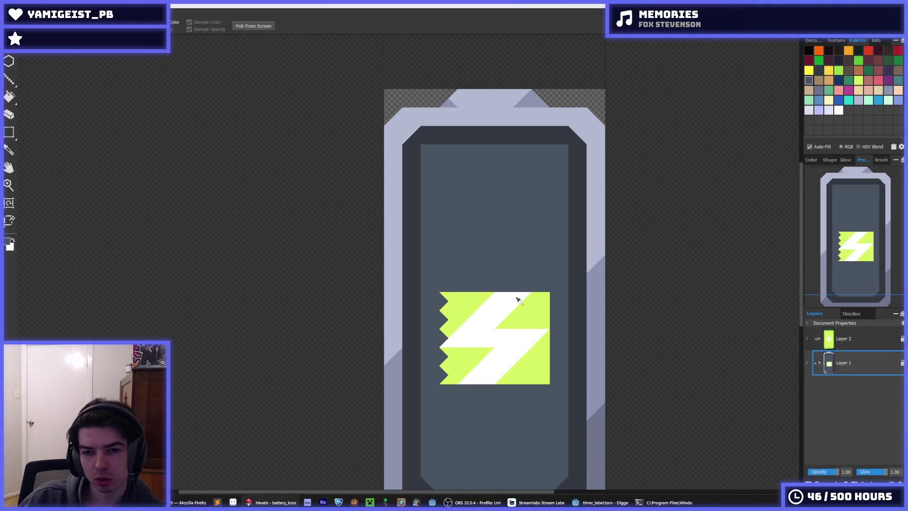
left_click(519, 312)
left_click(466, 305)
left_click(462, 357)
left_click(533, 369)
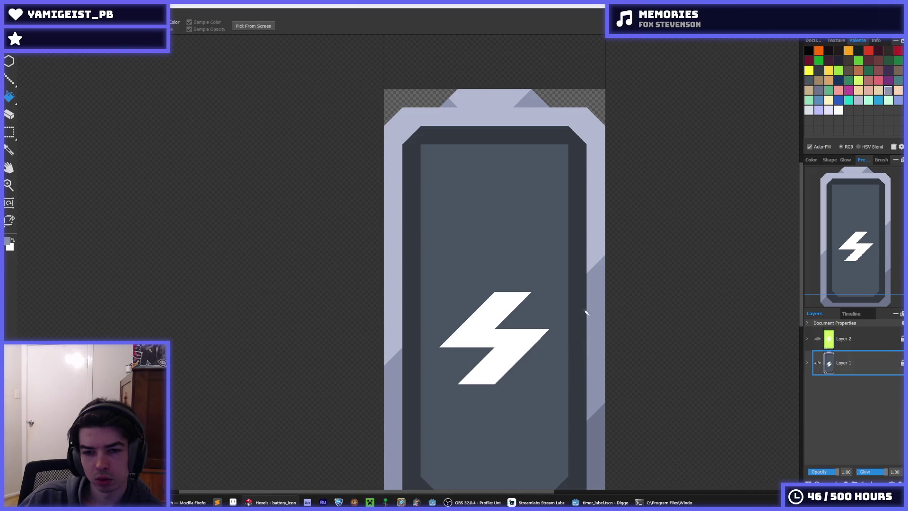
left_click(512, 350)
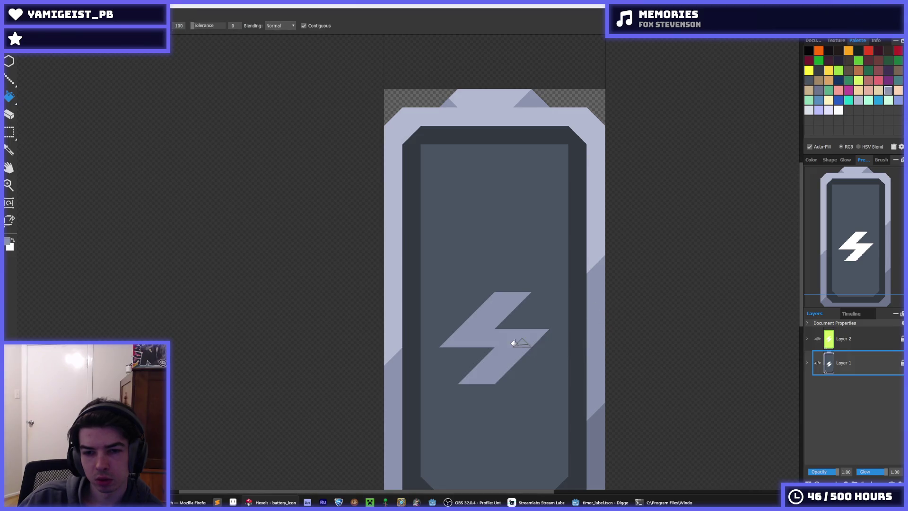
left_click(594, 412, "alt")
left_click(514, 352)
key("alt")
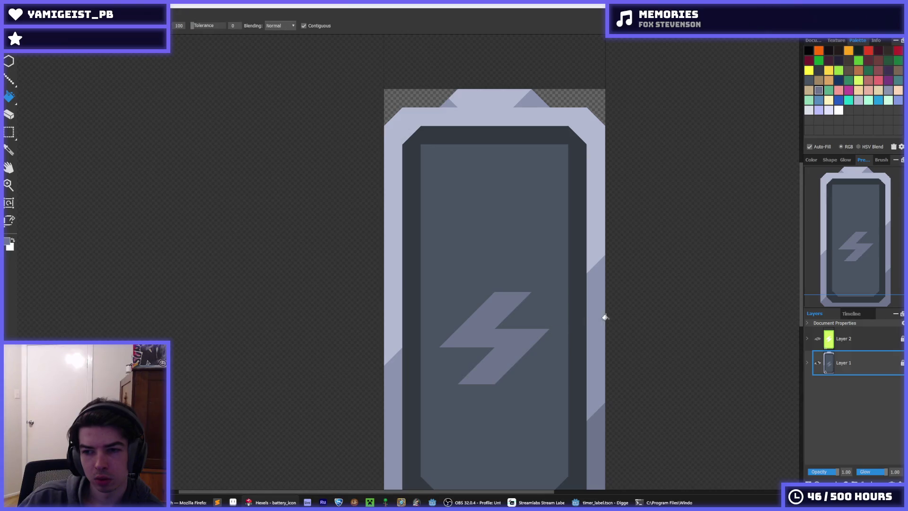
Step: Nudge the selected bolt up one cell and fill the gap below it dark grey
key("m")
mouse_move(440, 256)
left_mouse_down()
mouse_move(531, 396)
mouse_move(550, 403)
left_mouse_up()
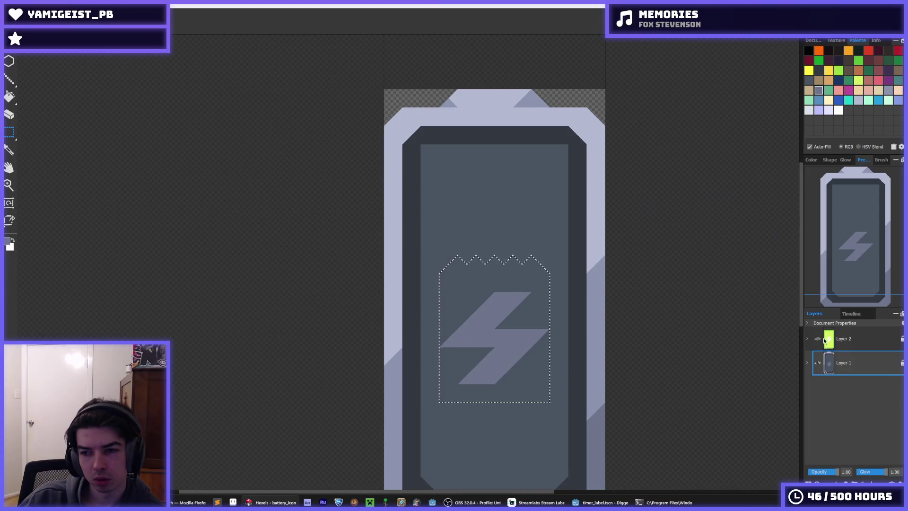
left_click(818, 339)
left_click(819, 363)
left_click(819, 364)
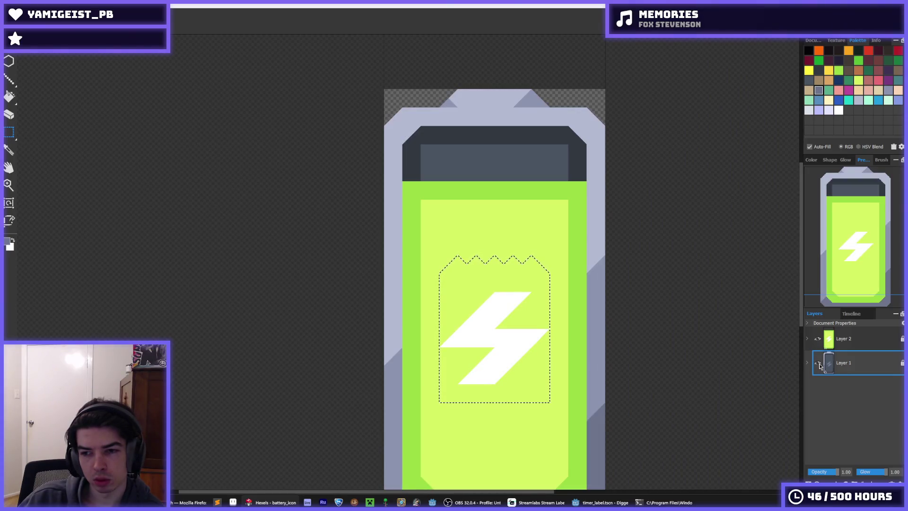
left_click(818, 338)
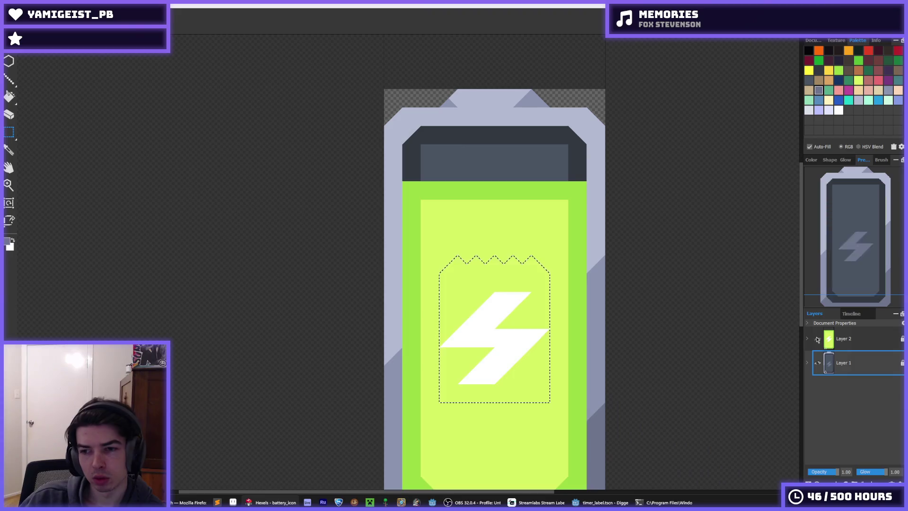
left_click_drag(616, 268, 606, 234)
key("Up")
key("f")
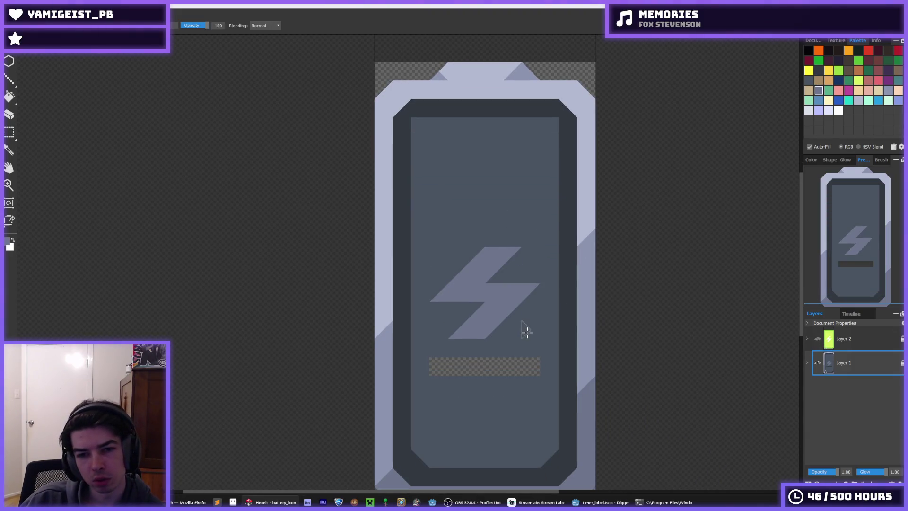
left_click(518, 362)
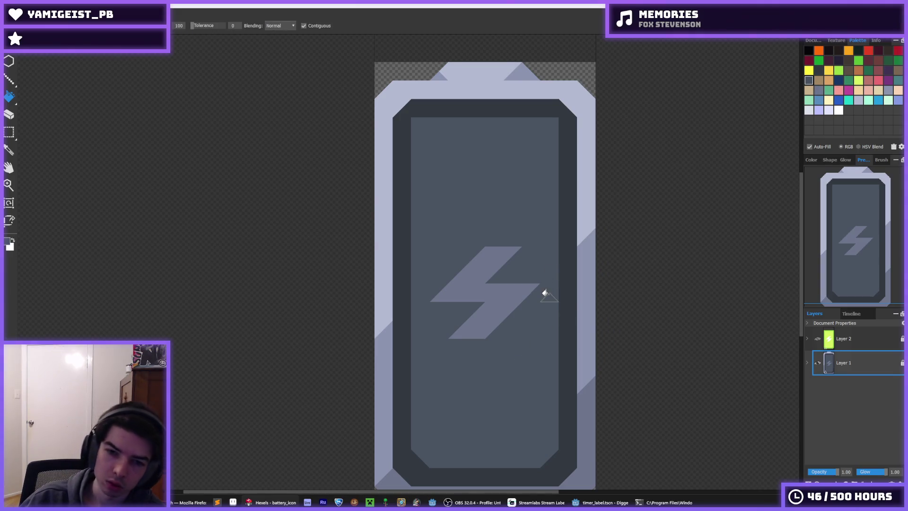
scroll(544, 294, "down", 5)
scroll(520, 315, "up", 4)
Step: Nudge the bolt up again, fill both parts of the gap dark grey, and reselect the bolt
key("m")
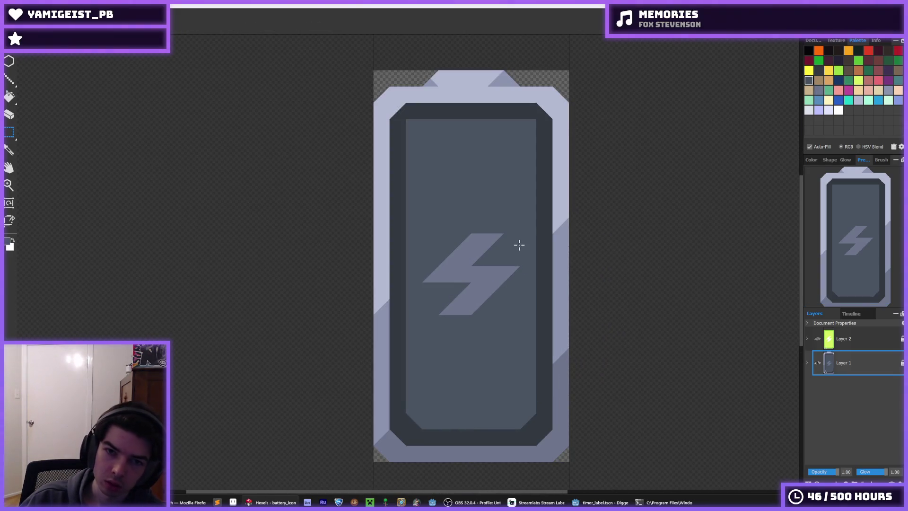
left_click_drag(511, 263, 427, 340)
key("Up")
key("Up")
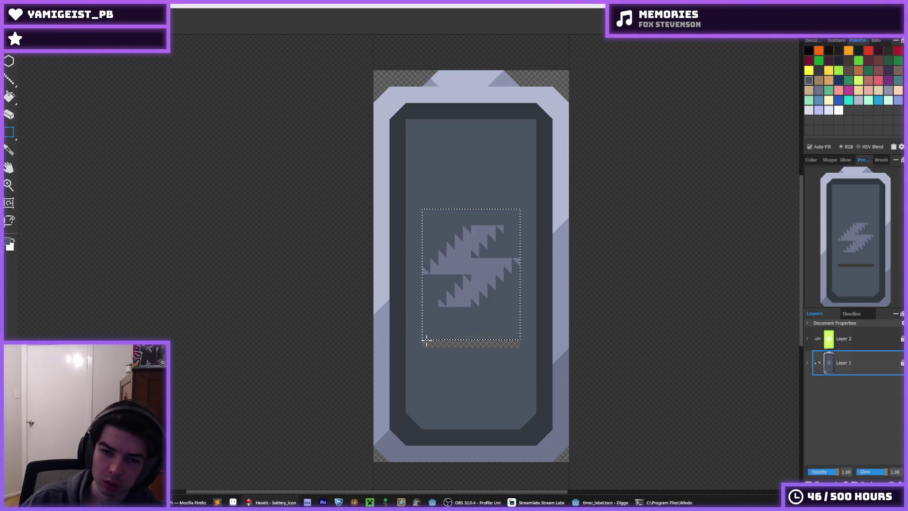
key("ctrl+d")
key("g")
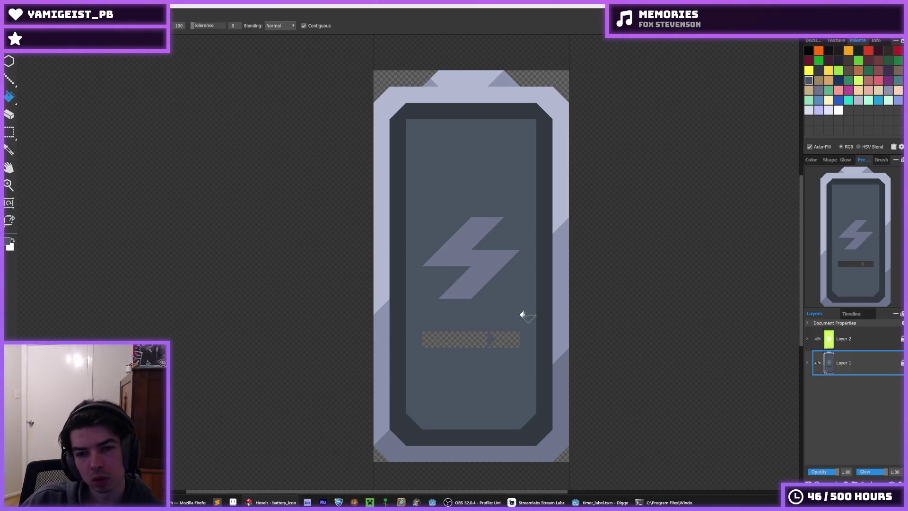
left_click(500, 340)
left_click(432, 341)
scroll(510, 315, "down", 5)
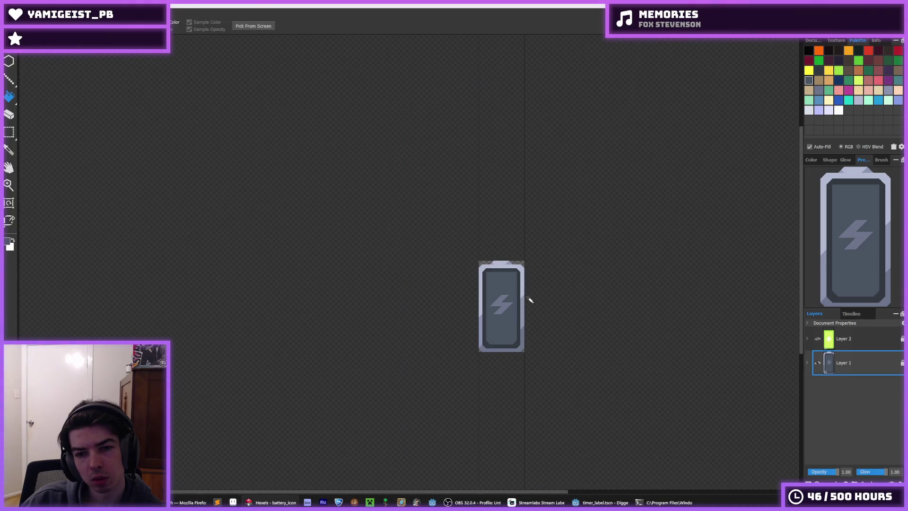
scroll(530, 299, "up", 5)
key("m")
left_click_drag(511, 266, 409, 357)
Step: Move the selected bolt down inside the battery and drop the selection
left_click_drag(459, 326, 459, 338)
key("ctrl+d")
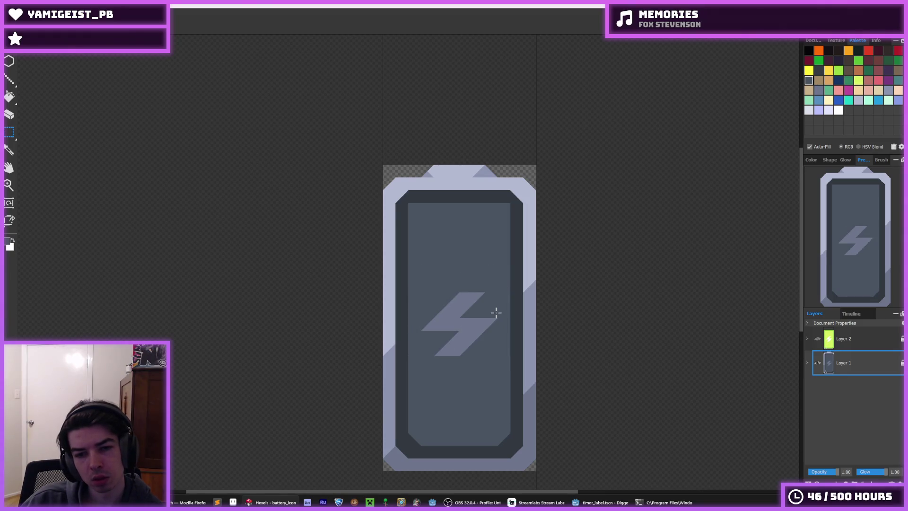
scroll(497, 331, "down", 5)
scroll(472, 373, "up", 7)
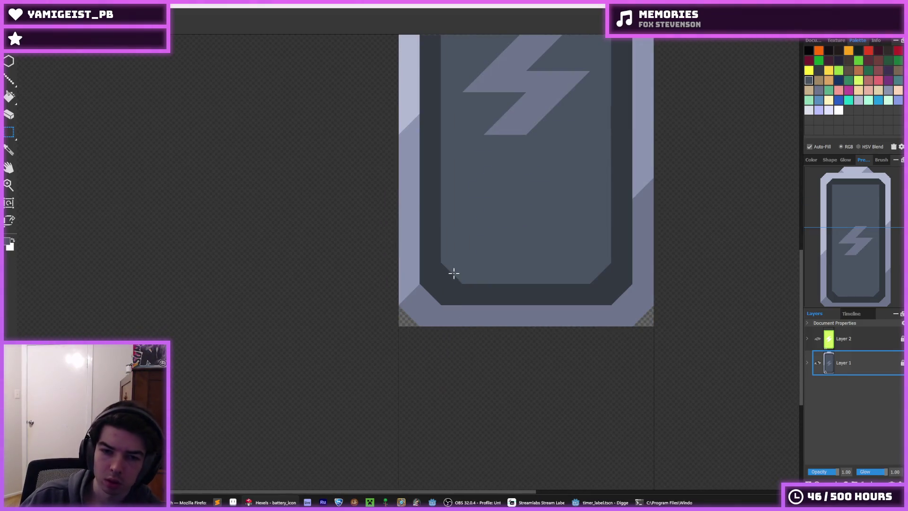
key("b")
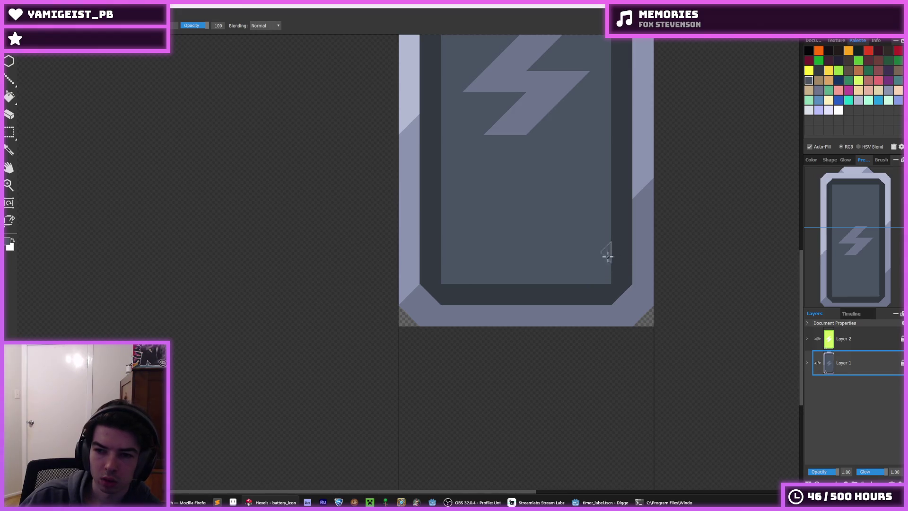
scroll(607, 257, "up", 2)
Step: On Layer 1, cover a green corner triangle with dark grey
left_click(820, 340)
left_click(450, 336, "alt")
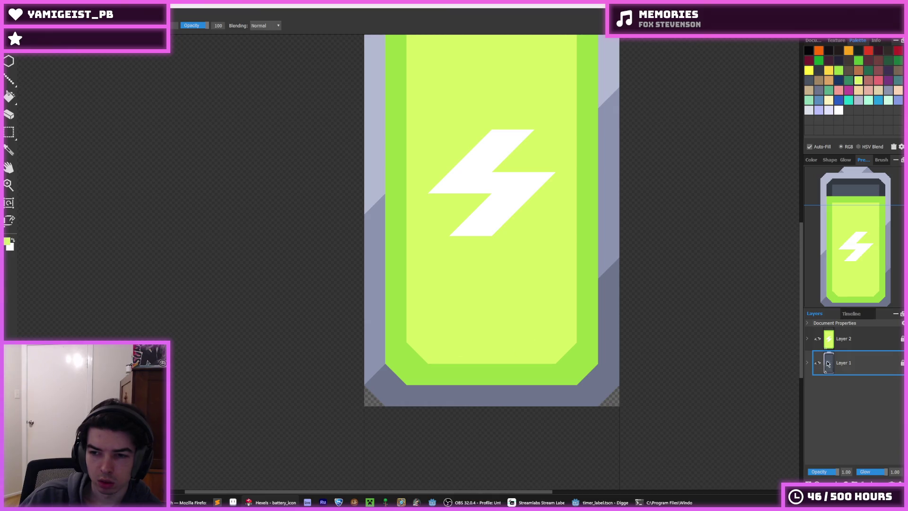
left_click(822, 342)
left_click(819, 340)
left_click(474, 336)
left_click(489, 341, "alt")
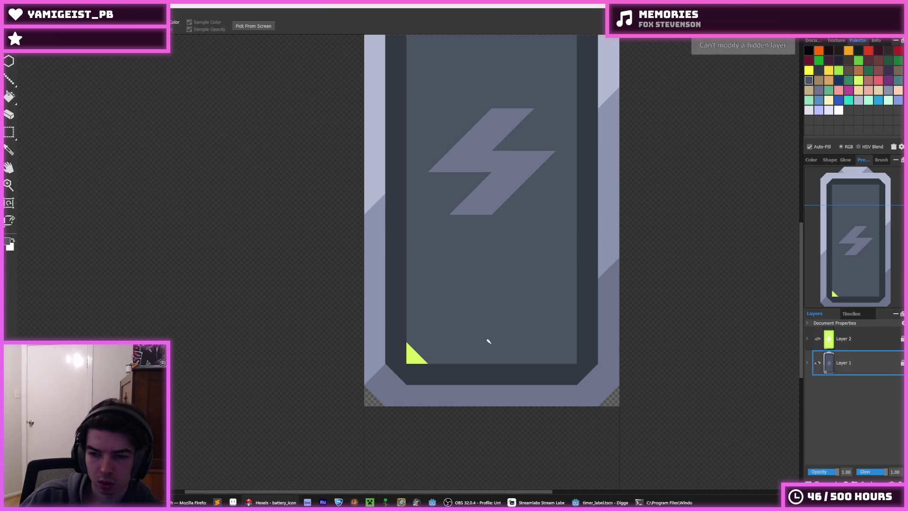
left_click(412, 356)
scroll(492, 231, "down", 3)
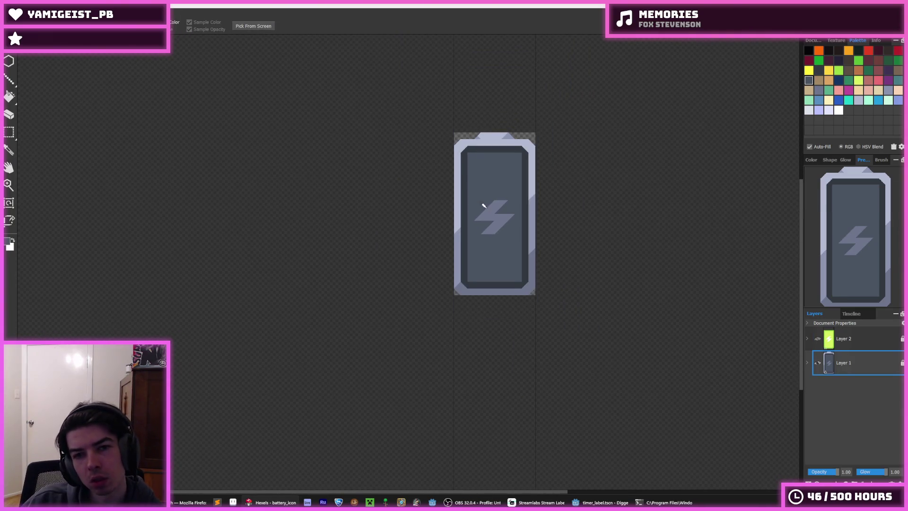
scroll(443, 145, "up", 3)
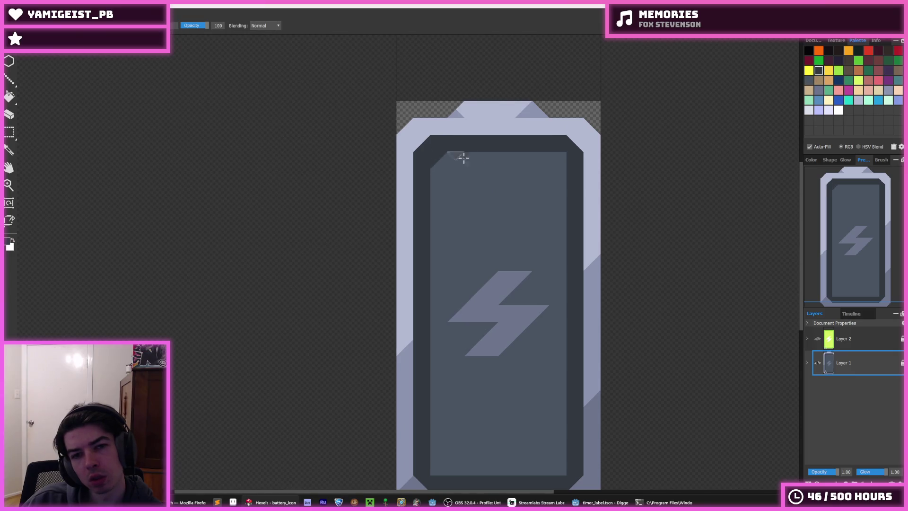
Step: On Layer 2, paint a dark-green triangle into the inner bottom-right corner, then show both layers
left_click_drag(573, 277, 562, 196)
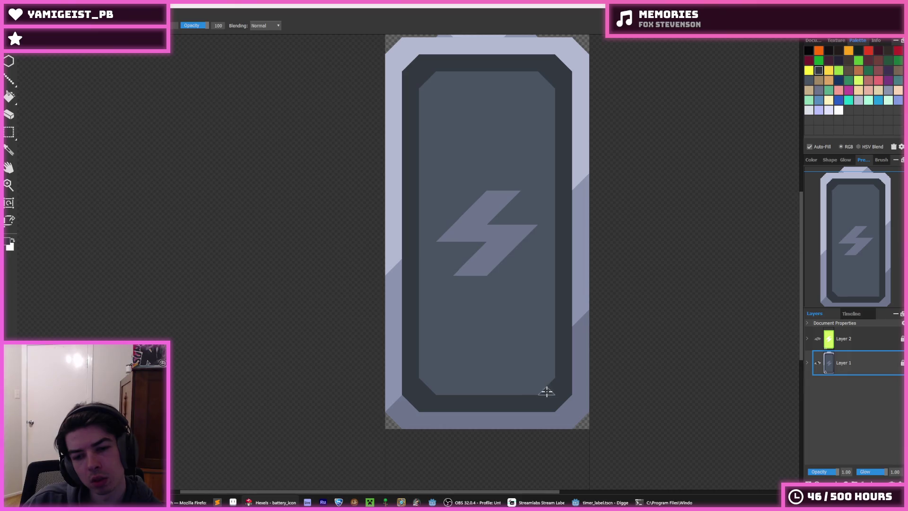
left_click(818, 339)
left_click(818, 363)
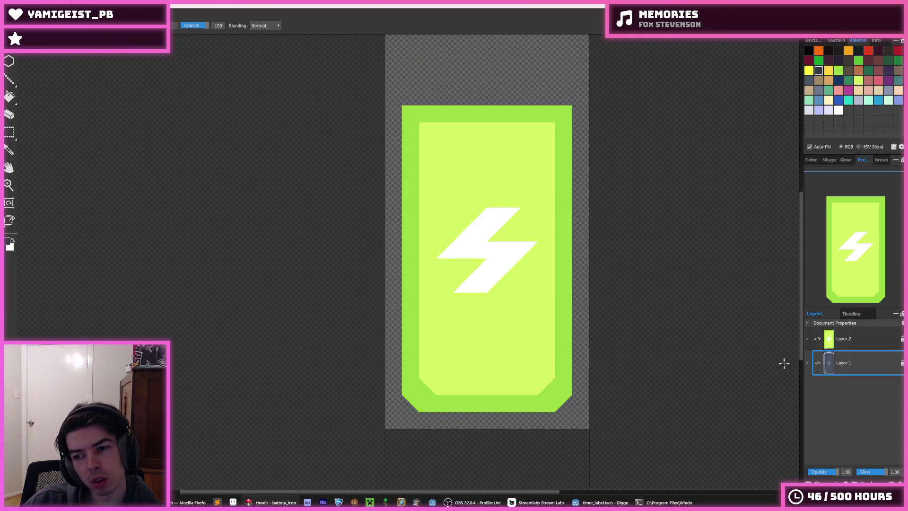
left_click(428, 375, "alt")
left_click(428, 390)
left_click(844, 339)
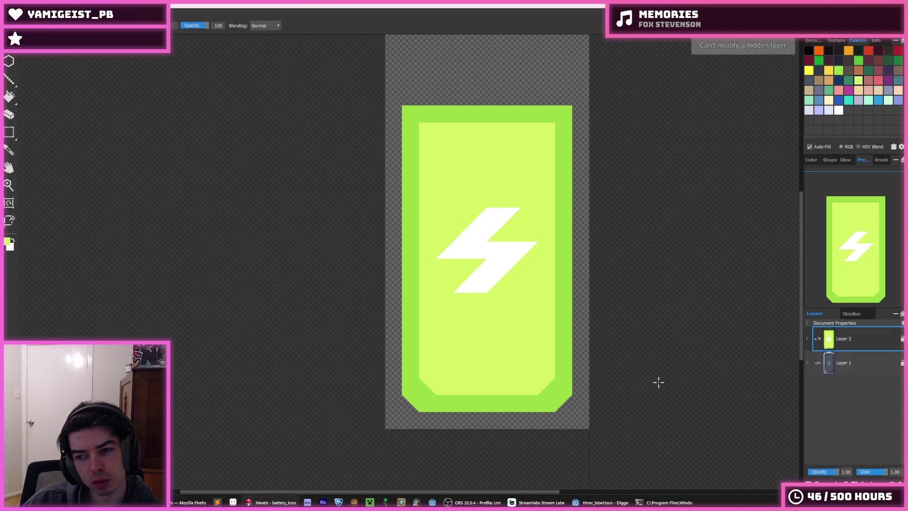
left_click(558, 379, "alt")
left_click(548, 392)
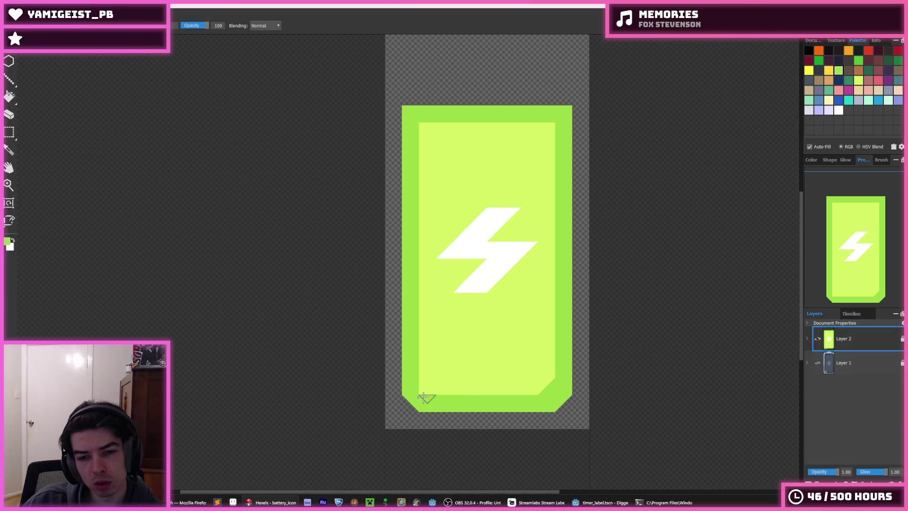
left_click(818, 364)
left_click(818, 339)
left_click(818, 339)
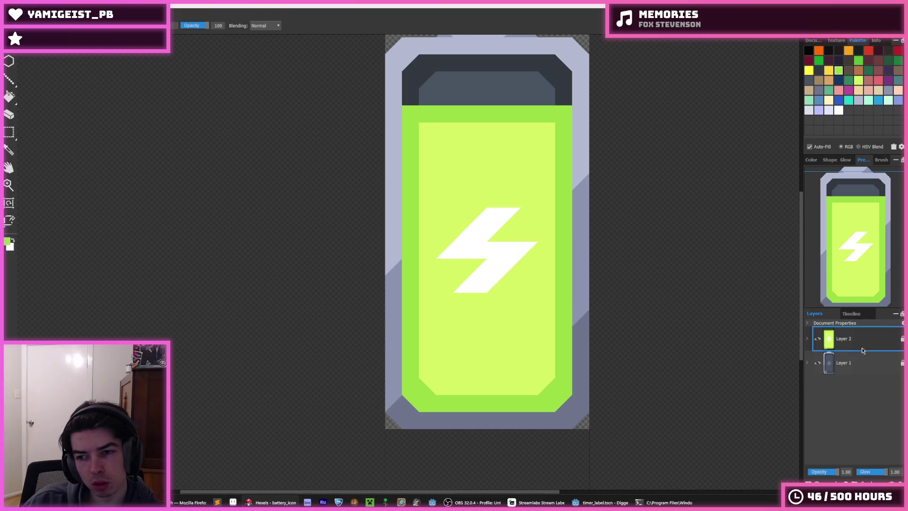
Step: Nudge the white bolt up one cell and clear the selection
key("m")
left_click_drag(538, 207, 436, 310)
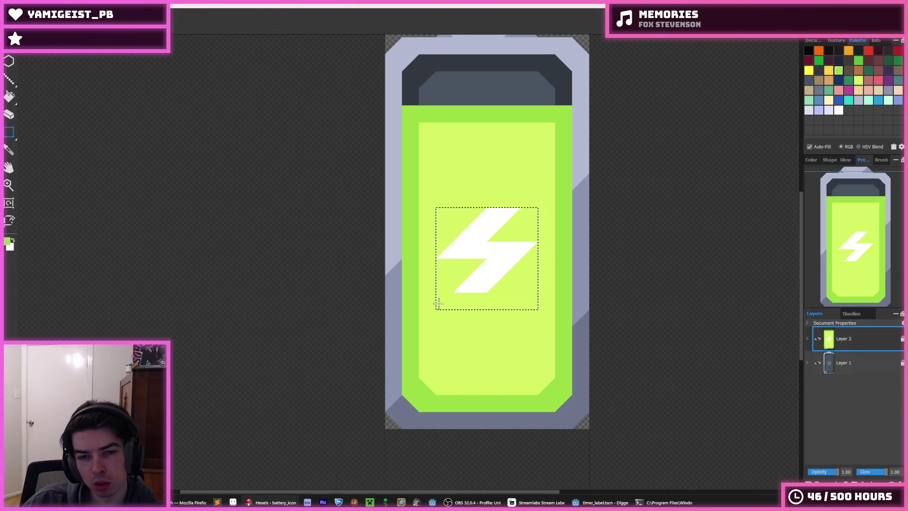
key("Up")
key("Up")
left_click(715, 264)
left_click(818, 363)
left_click(818, 364)
left_click(818, 339)
Step: Toggle the green Layer 2 on and off to compare, leaving it visible
scroll(477, 195, "down", 2)
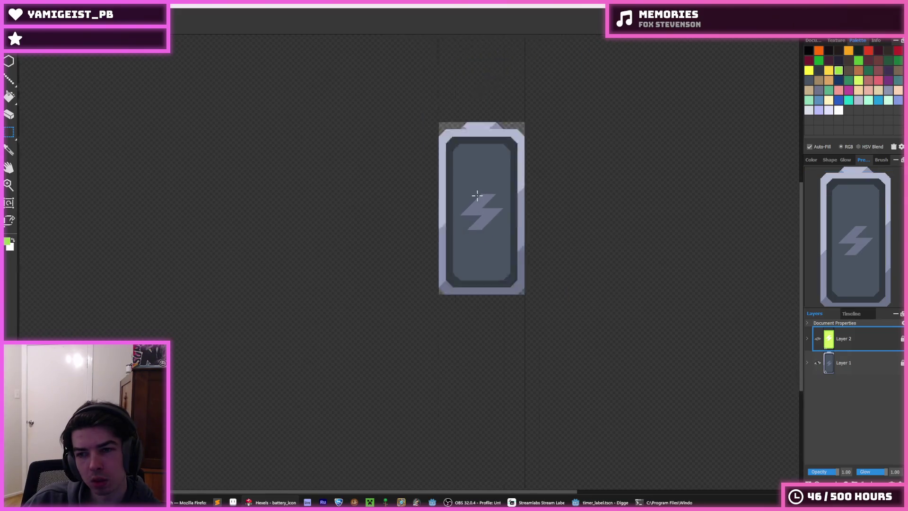
scroll(477, 195, "down", 3)
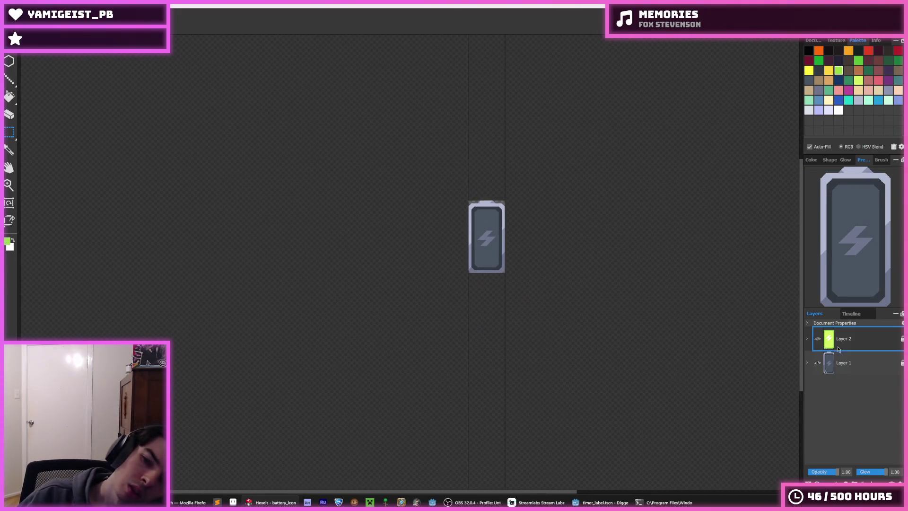
left_click(819, 339)
left_click(819, 339)
left_click(819, 338)
left_click(819, 339)
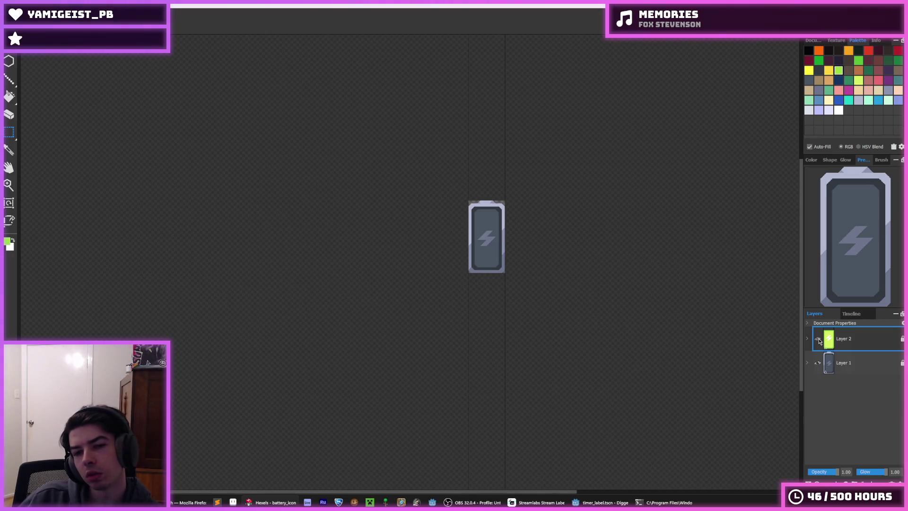
scroll(479, 205, "down", 1)
scroll(462, 213, "up", 2)
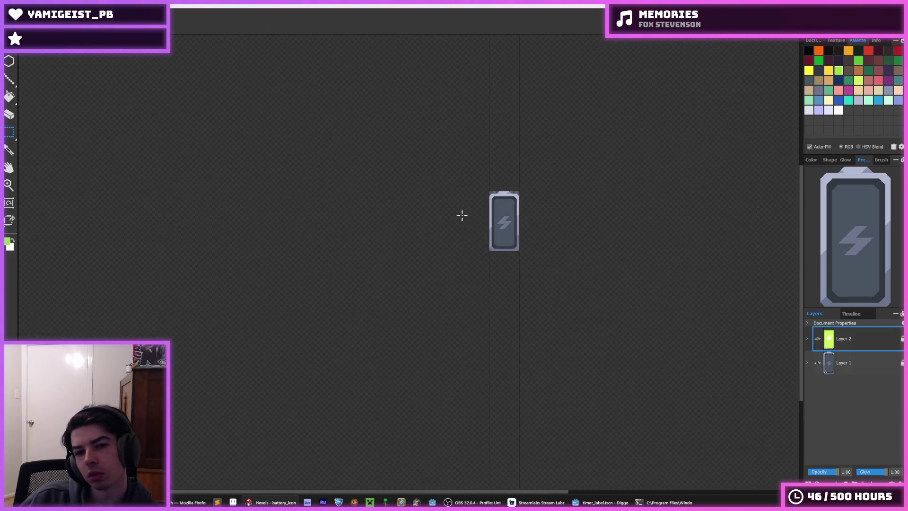
left_click(819, 338)
scroll(540, 199, "down", 1)
scroll(507, 194, "up", 1)
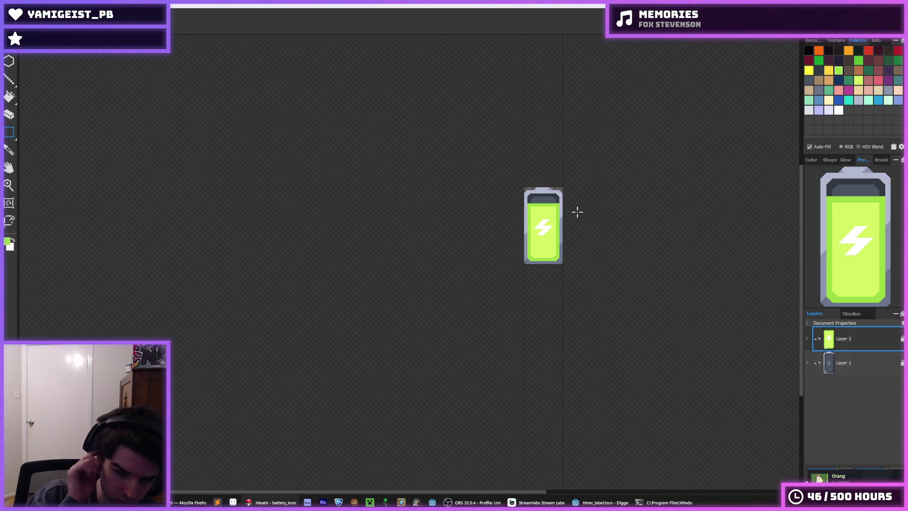
Step: Export the icon at 96×192 px, overwriting the existing battery.png
key("ctrl+e")
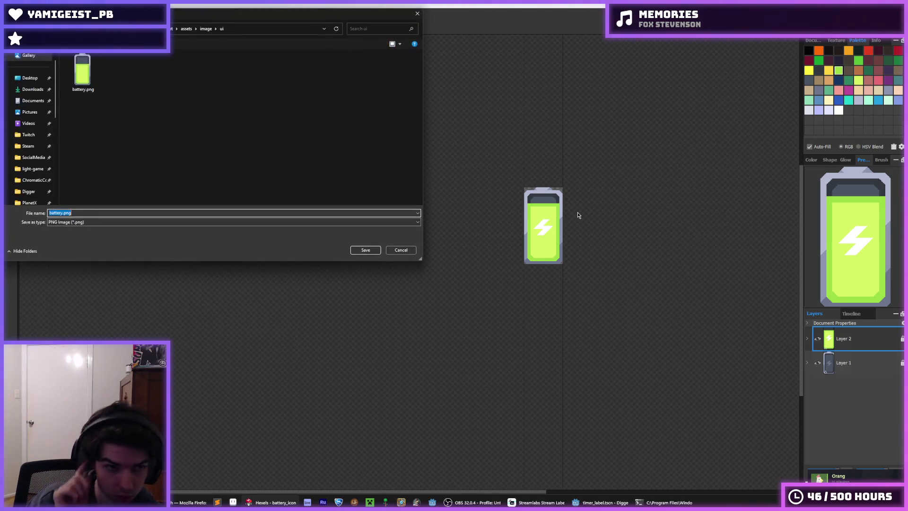
left_click(136, 98)
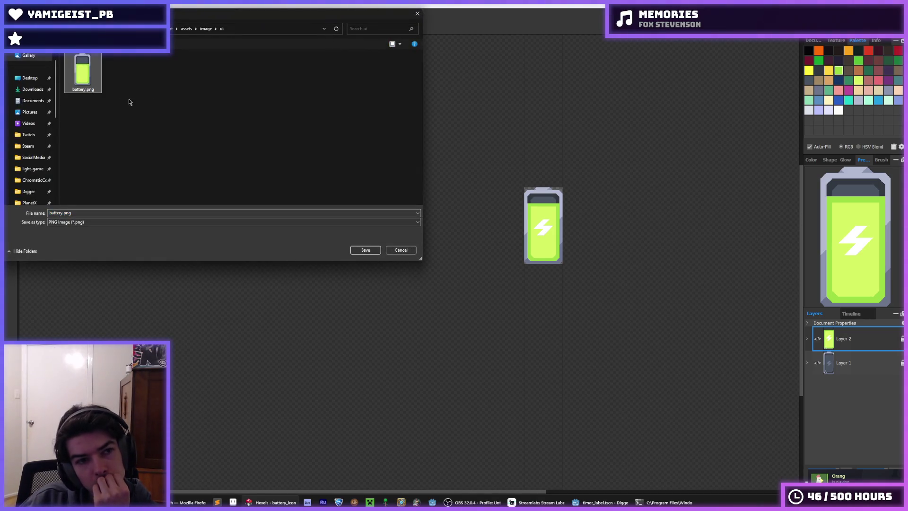
double_click(94, 80)
left_click(475, 251)
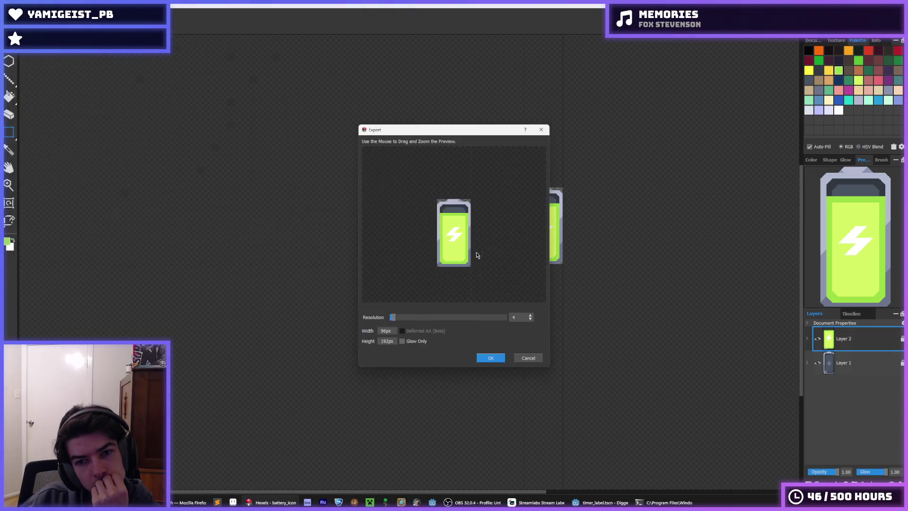
left_click(497, 362)
left_click(599, 503)
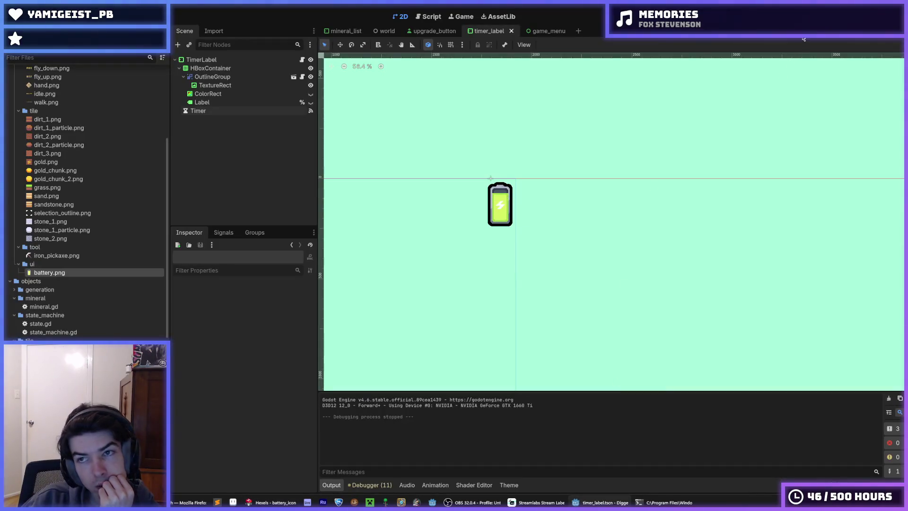
key("F5")
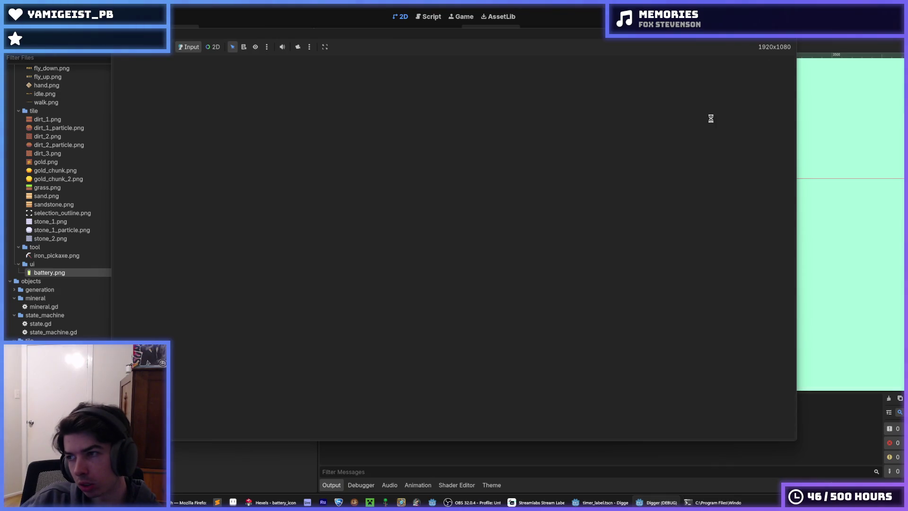
key("s")
key("s")
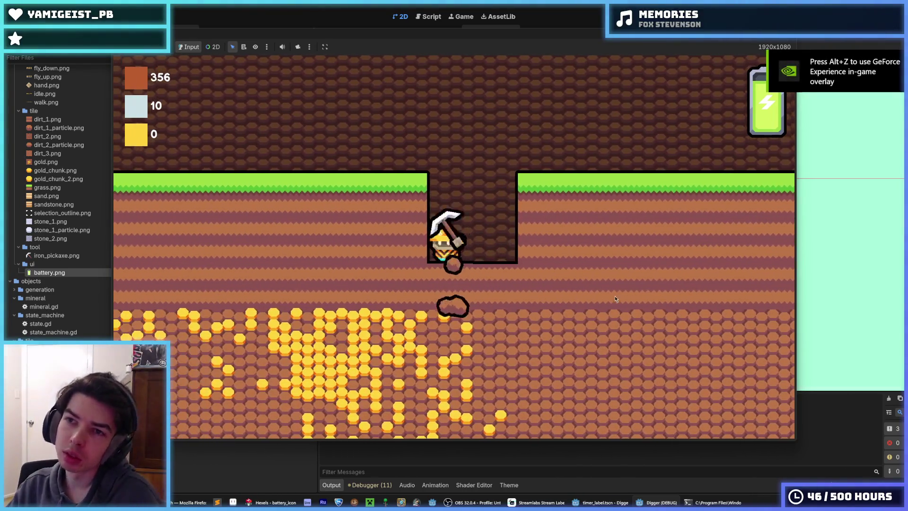
key("s")
key("w")
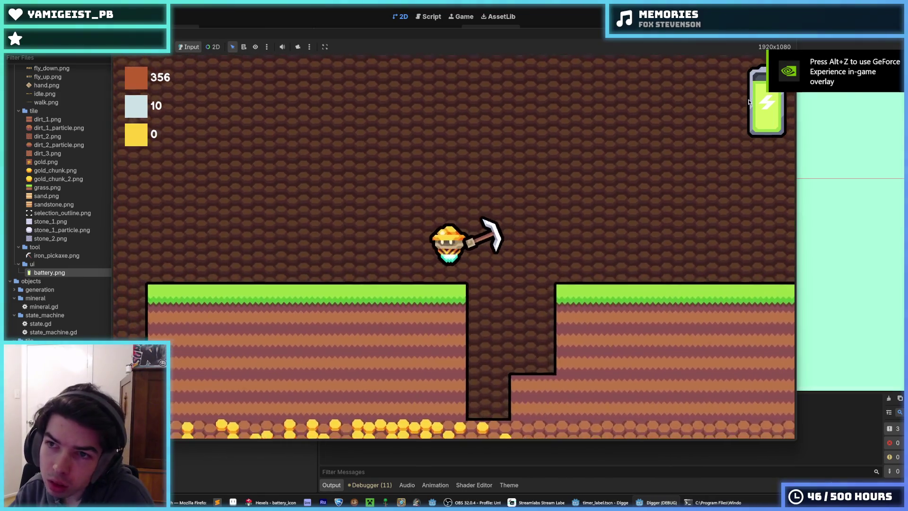
key("F8")
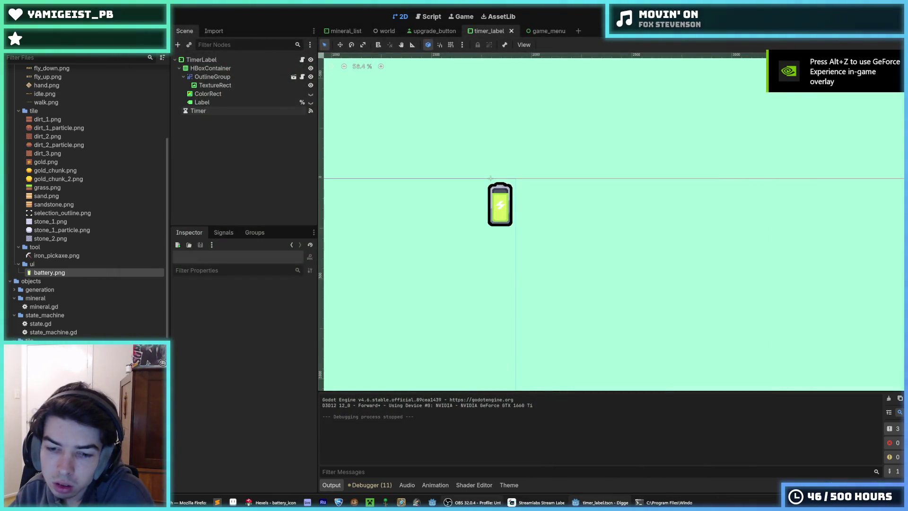
Step: Back in Hexels, toggle Layer 2 and Layer 1 off and on so both battery layers show
left_click(276, 502)
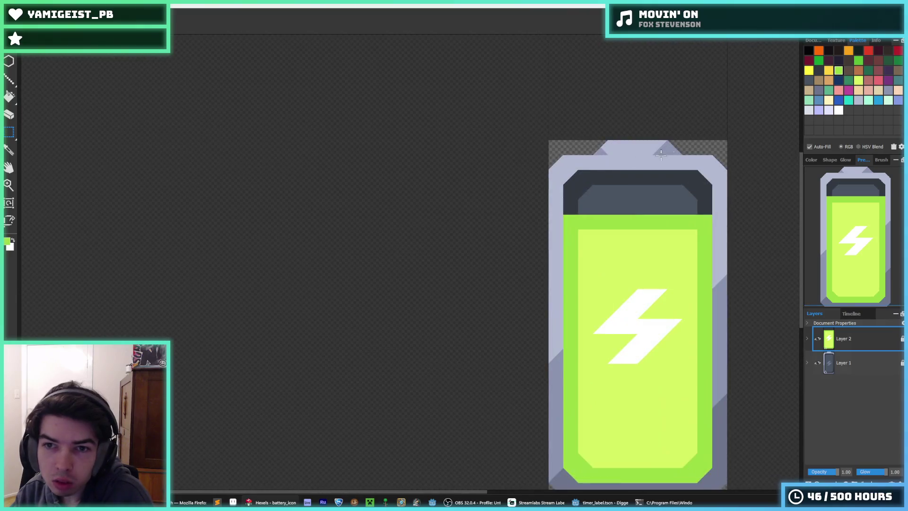
scroll(661, 154, "up", 2)
left_click(584, 142, "alt")
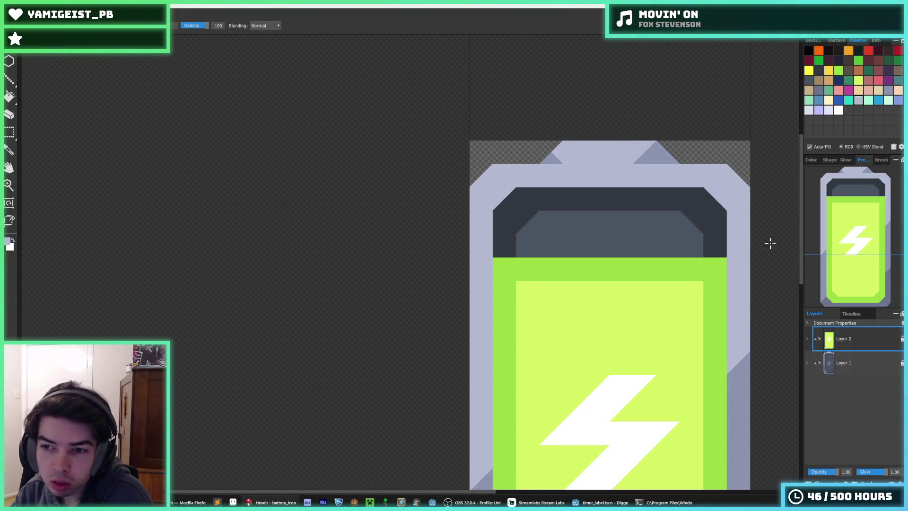
left_click(818, 340)
left_click(819, 363)
left_click(819, 363)
left_click(819, 340)
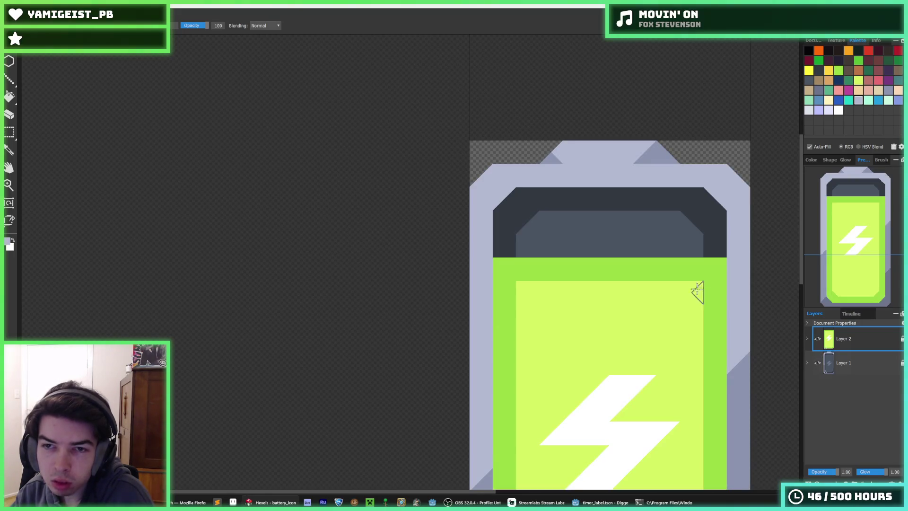
Step: Export the green battery over battery.png, replacing the existing file
key("ctrl+shift+e")
key("Return")
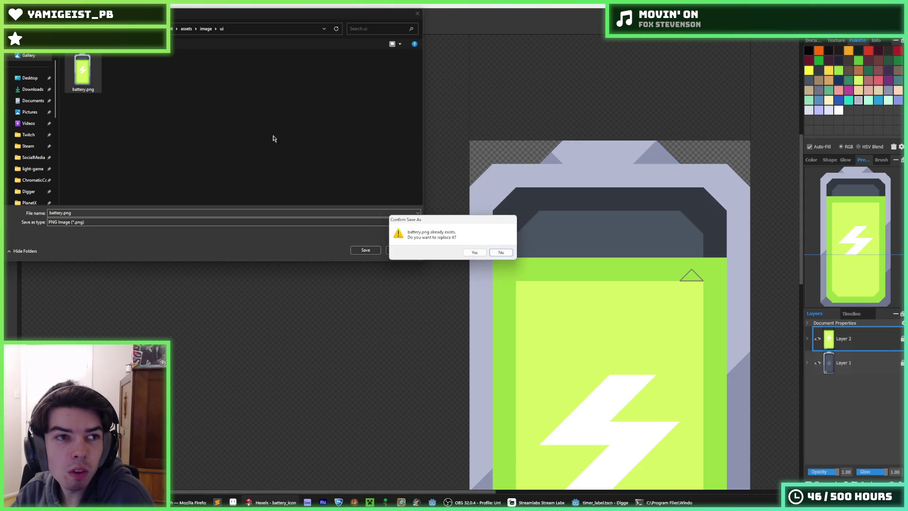
left_click(475, 252)
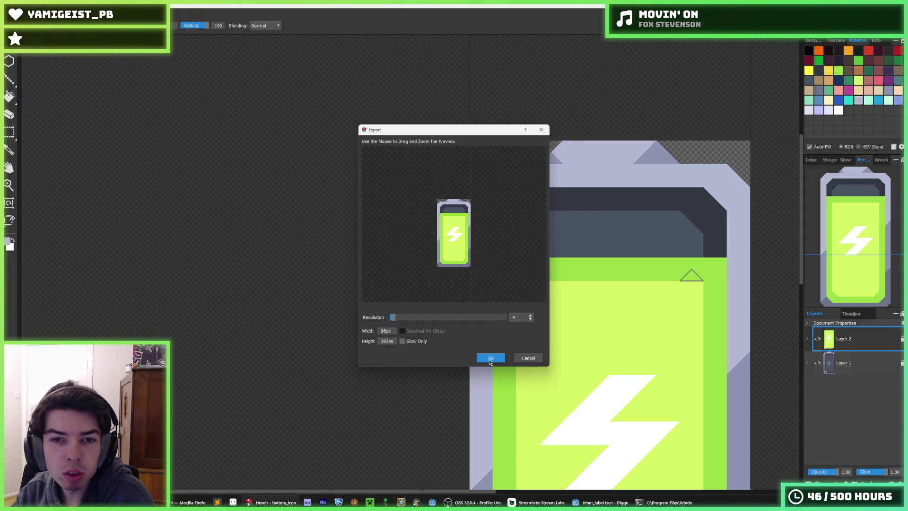
left_click(490, 360)
Step: Check the re-exported icon in Godot's timer scene, then return to Hexels
left_click(601, 503)
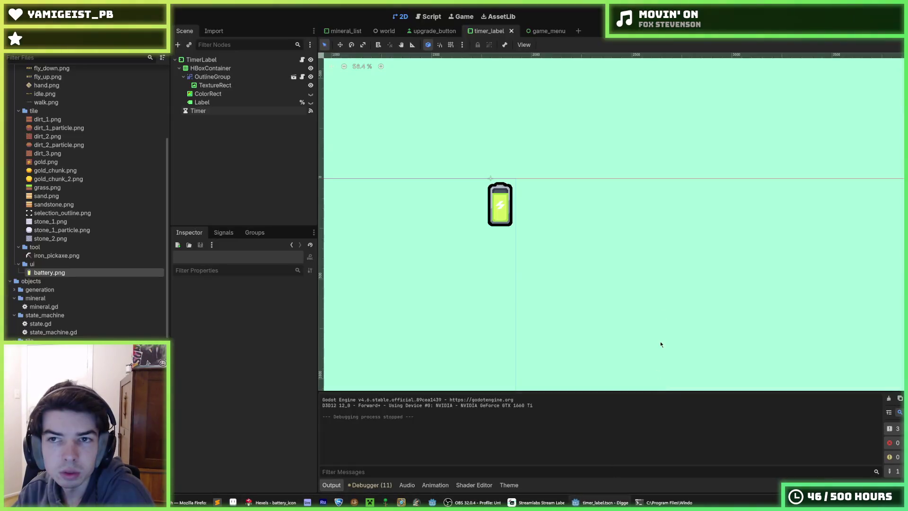
scroll(477, 215, "up", 12)
scroll(477, 214, "up", 1)
scroll(479, 223, "down", 2)
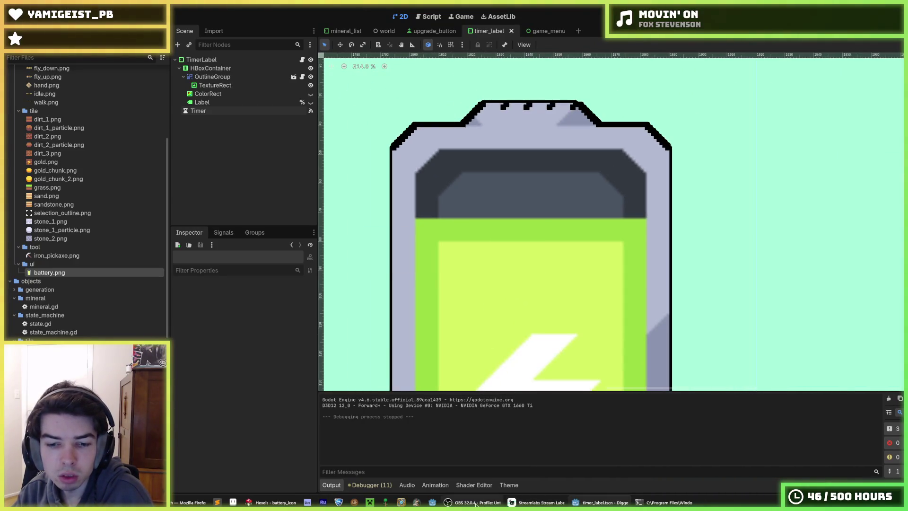
left_click(274, 503)
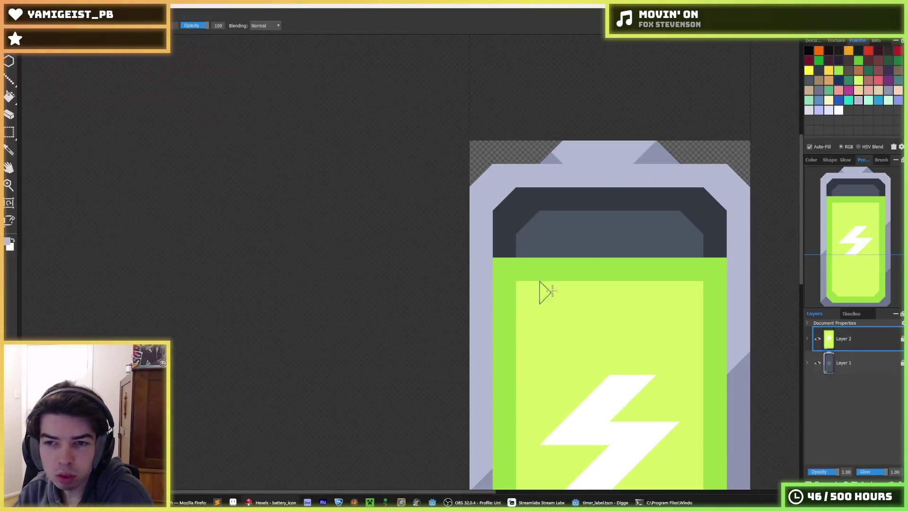
Step: Hide Layer 2's green fill and bolt, leaving only Layer 1's grey battery visible
scroll(631, 164, "up", 3)
left_click(818, 340)
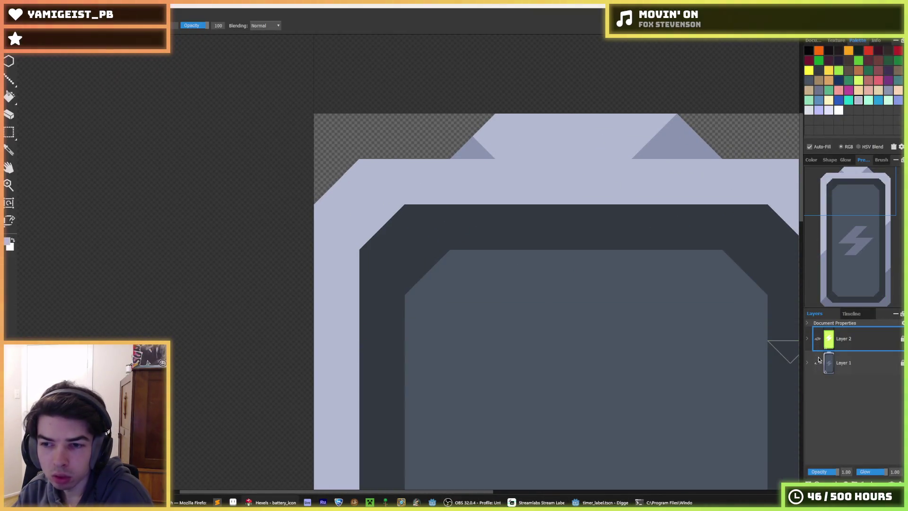
left_click(818, 363)
left_click(817, 338)
left_click(817, 339)
left_click(818, 363)
key("i")
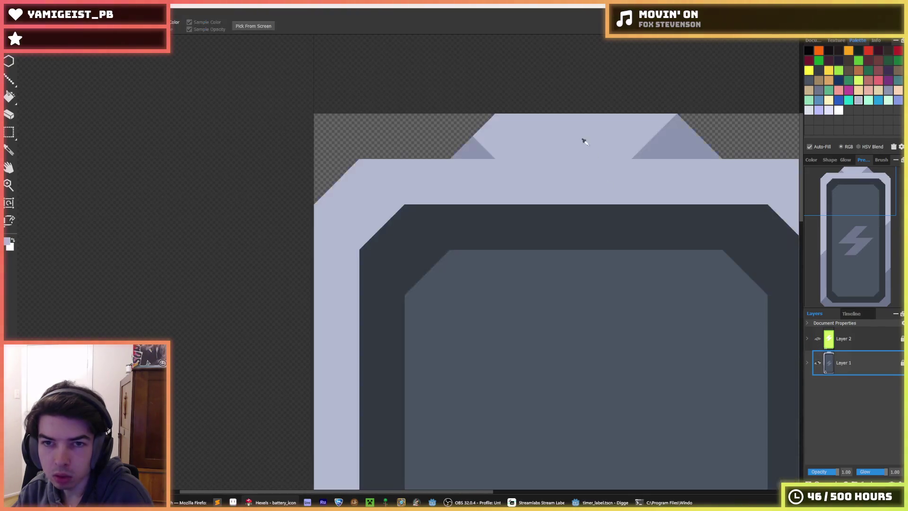
scroll(505, 116, "up", 2)
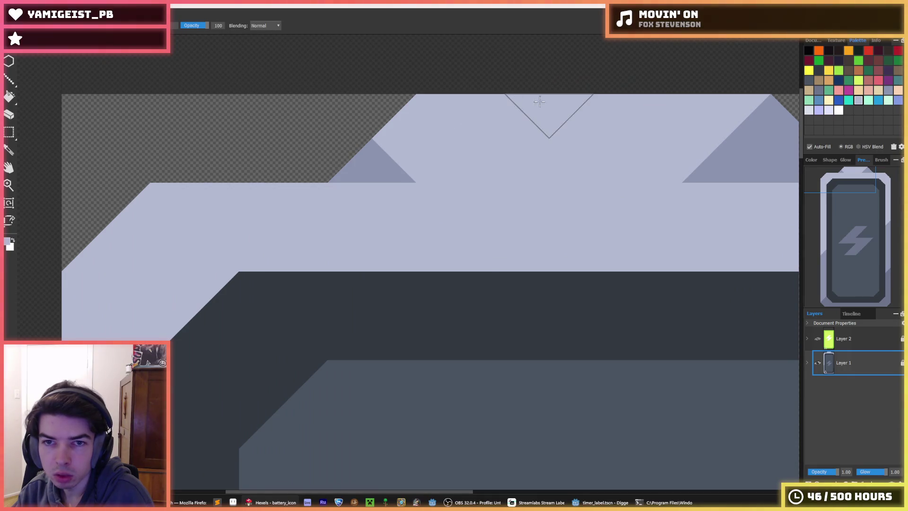
Step: Export the grey battery over battery.png at resolution 4 (96×192 px)
key("ctrl+e")
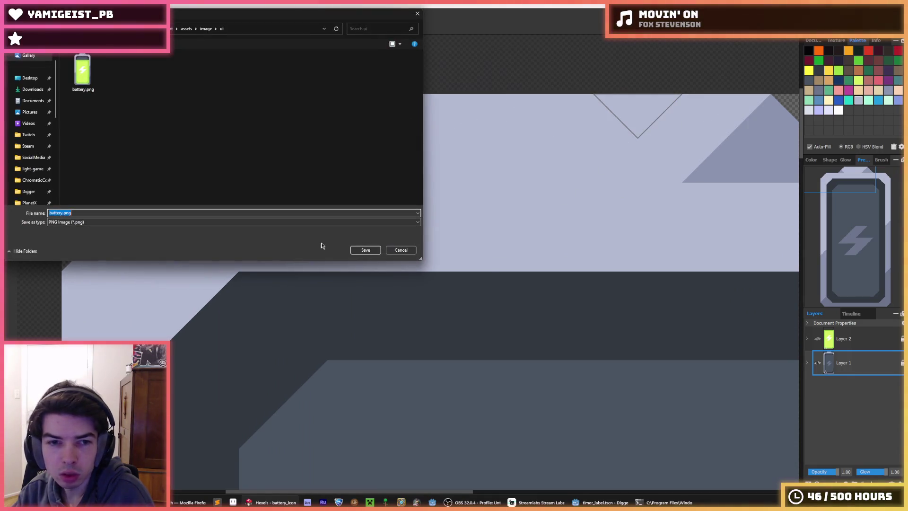
double_click(88, 79)
left_click(478, 252)
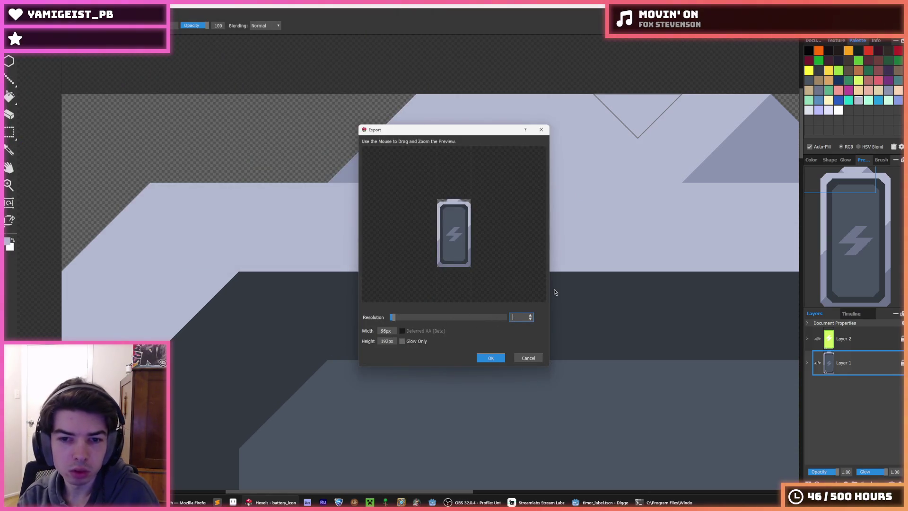
type("3")
key("Return")
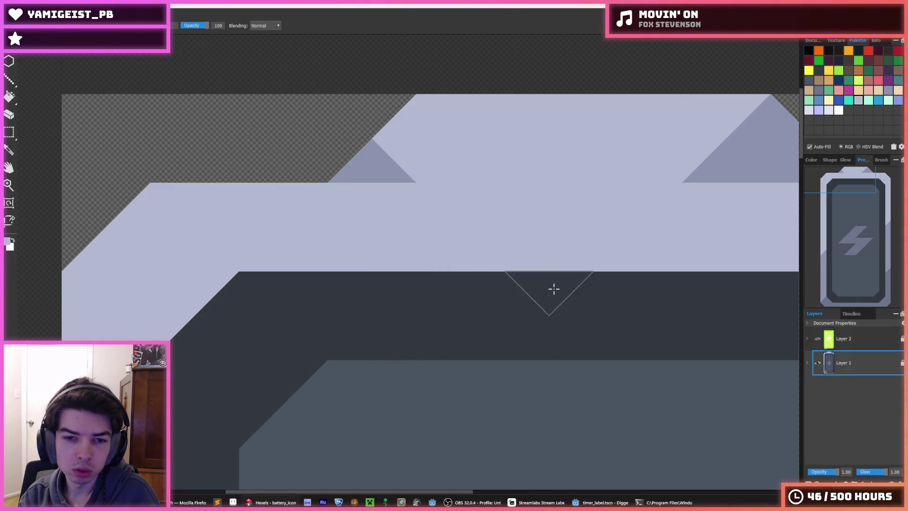
key("ctrl+e")
double_click(82, 74)
left_click(466, 251)
double_click(513, 316)
type("4")
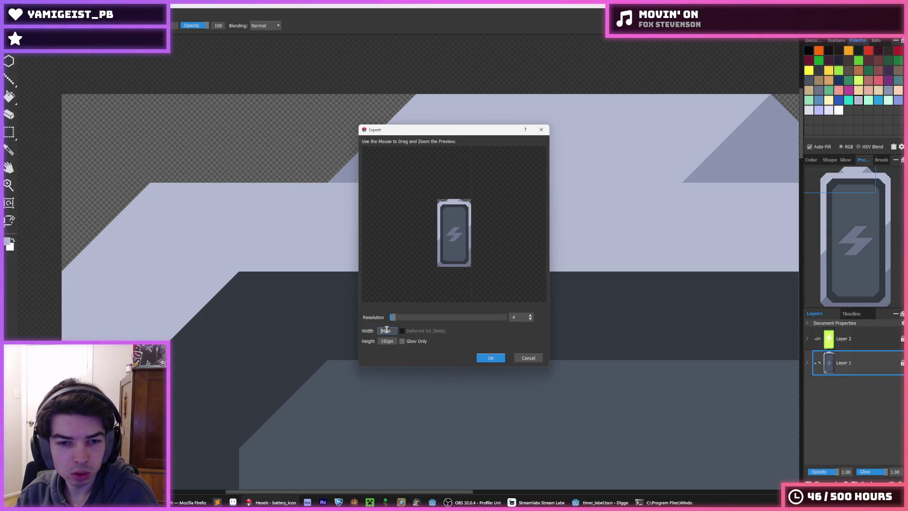
key("Tab")
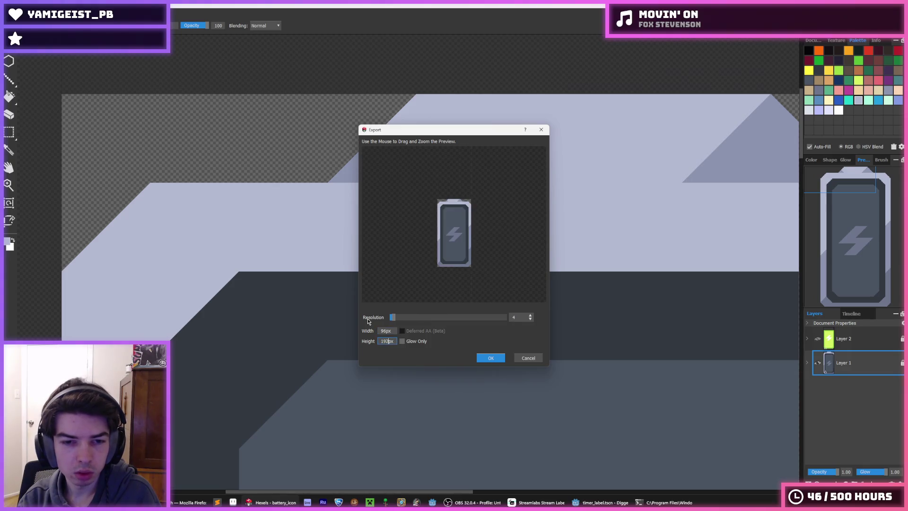
key("Return")
Step: Launch the game in Godot to test the grey battery icon
left_click(598, 502)
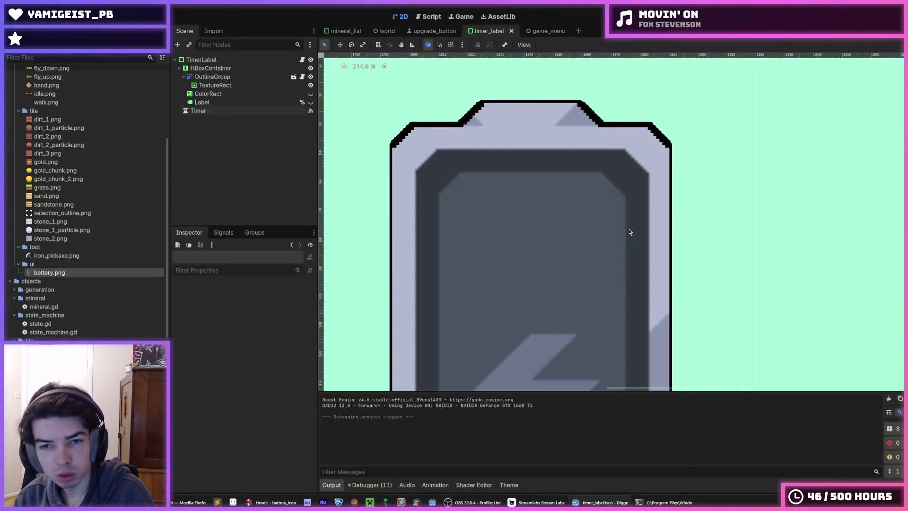
scroll(755, 97, "down", 4)
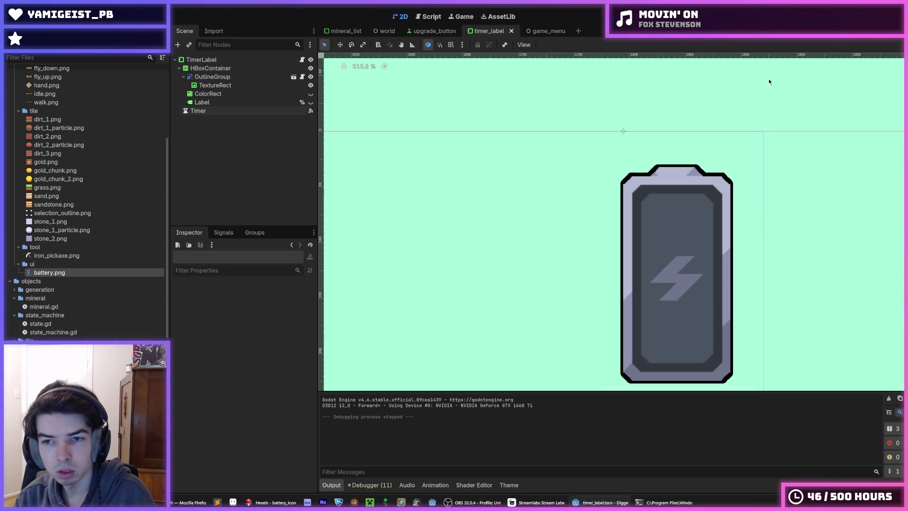
scroll(769, 79, "down", 1)
key("F5")
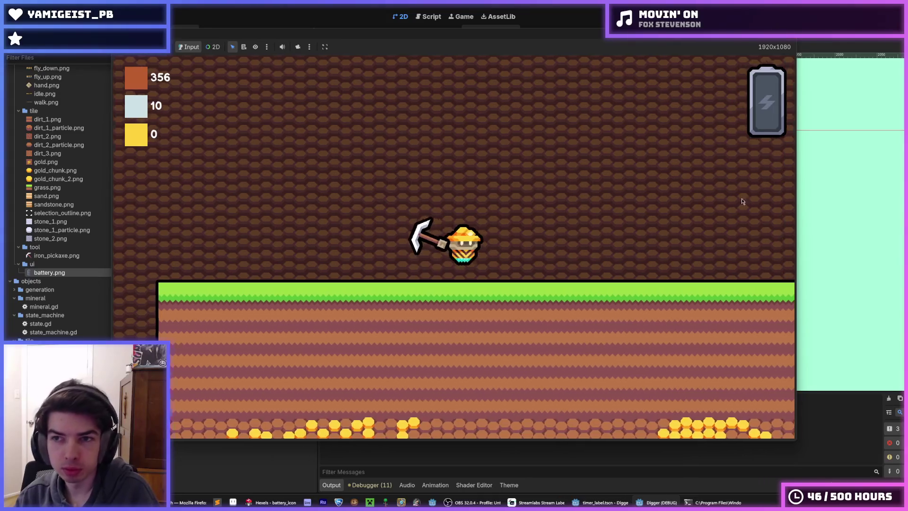
Step: Dig the miner down through grass, gold and into stone, then fly back up
key("a")
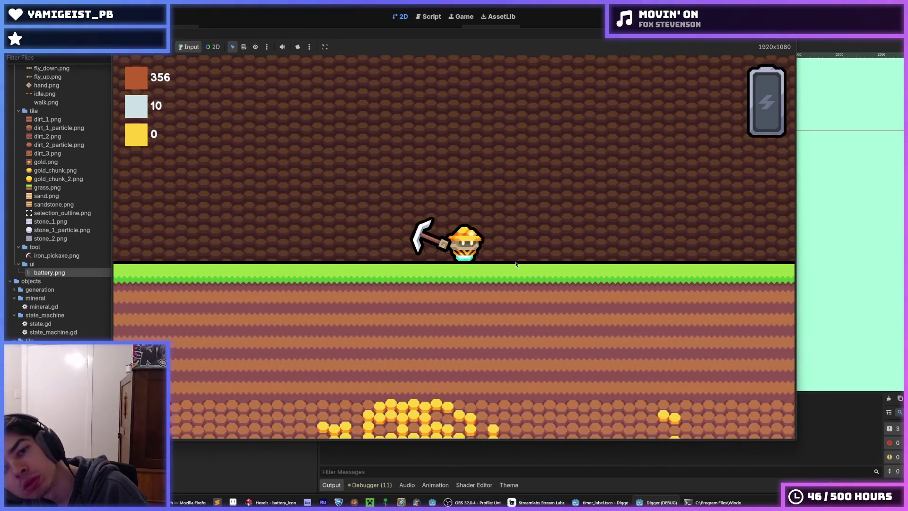
key("s")
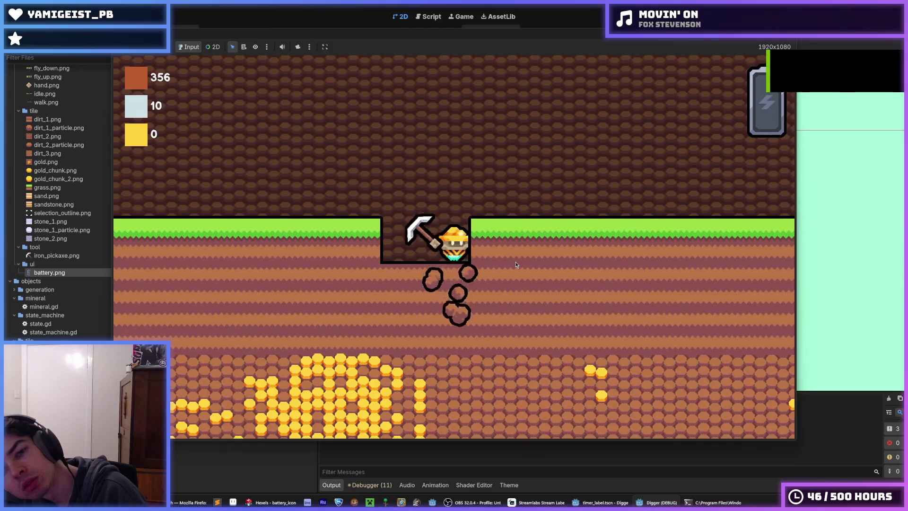
key("s")
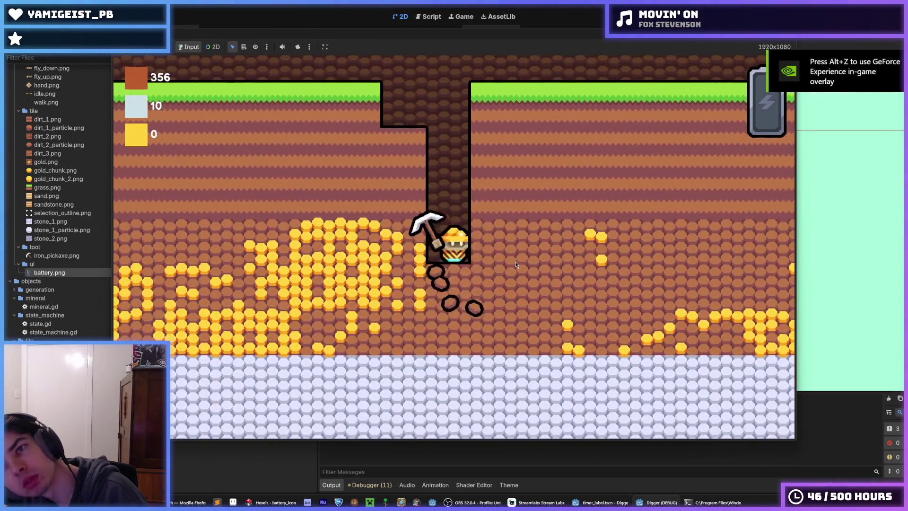
key("s")
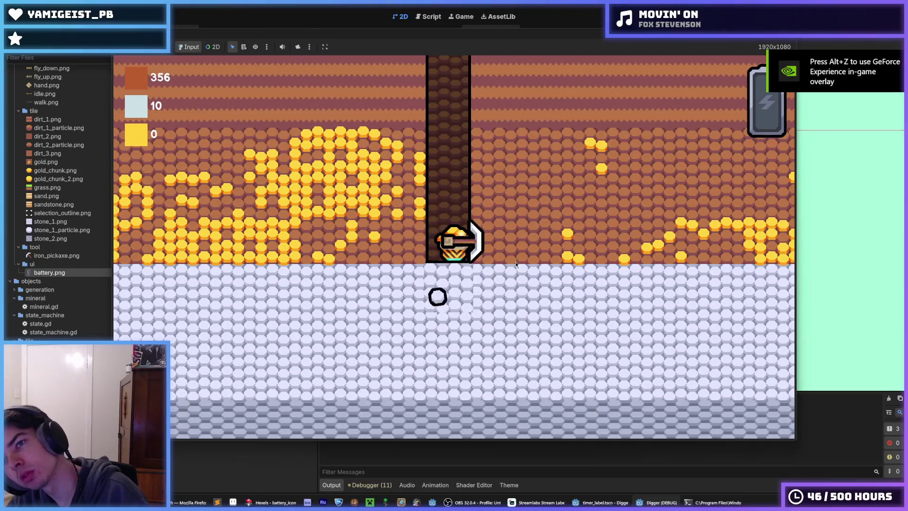
key("s")
key("d")
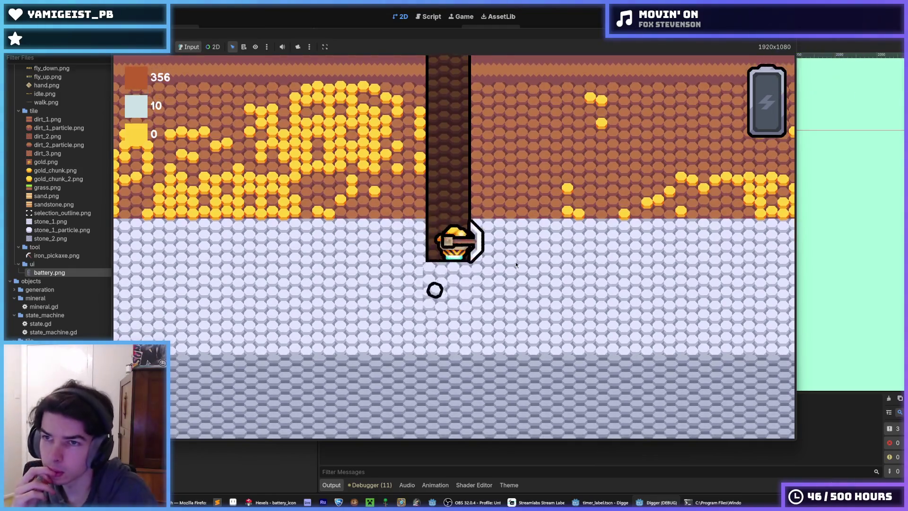
key("w")
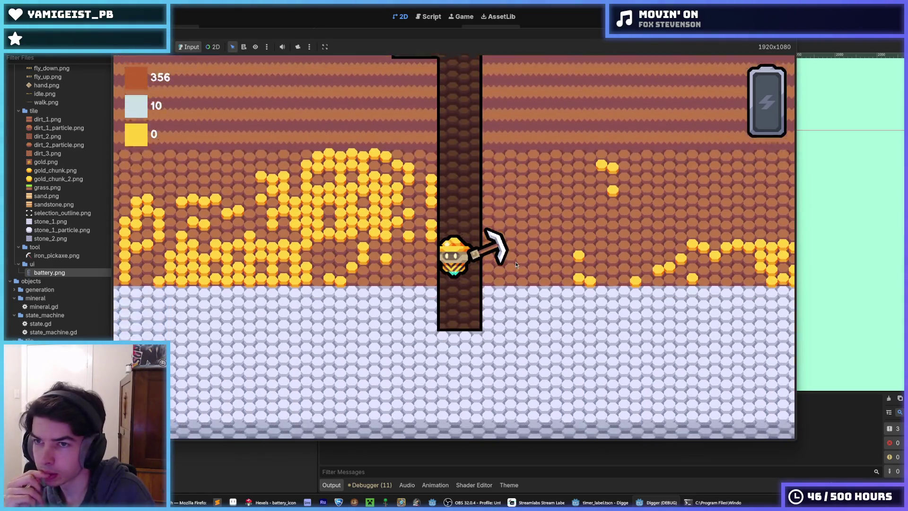
Step: Descend the shaft again, tunnel right through three stone tiles, and return up
key("s")
key("w")
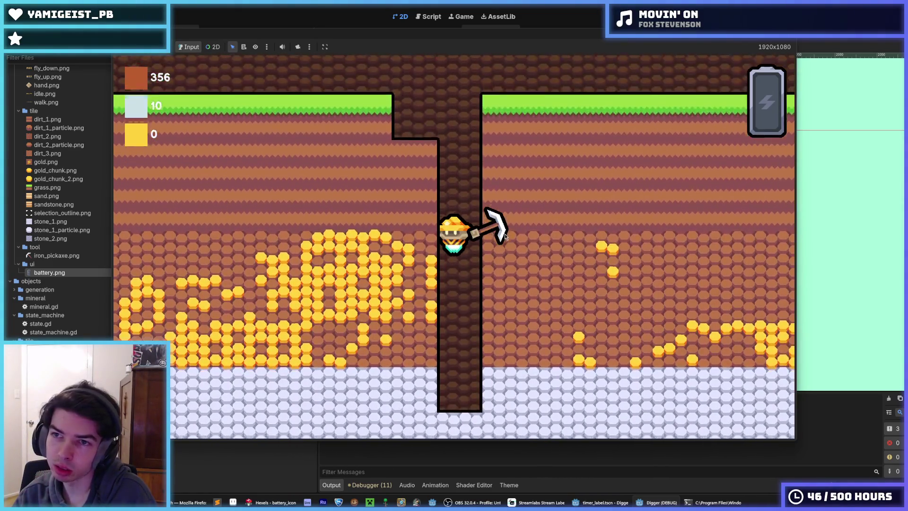
key("s")
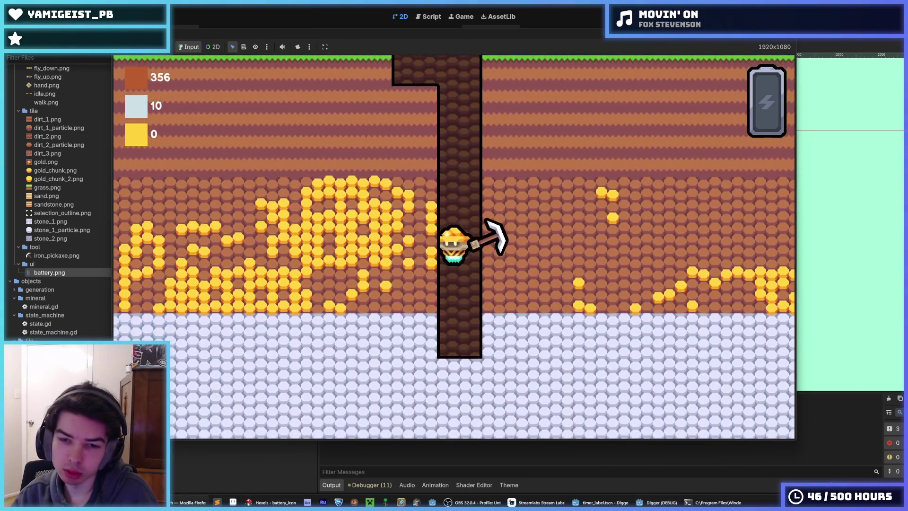
key("s")
key("a")
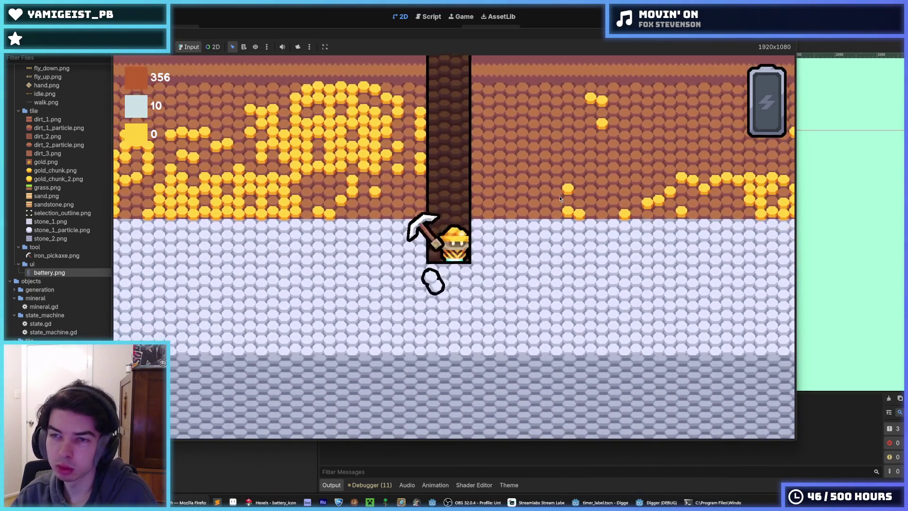
key("d")
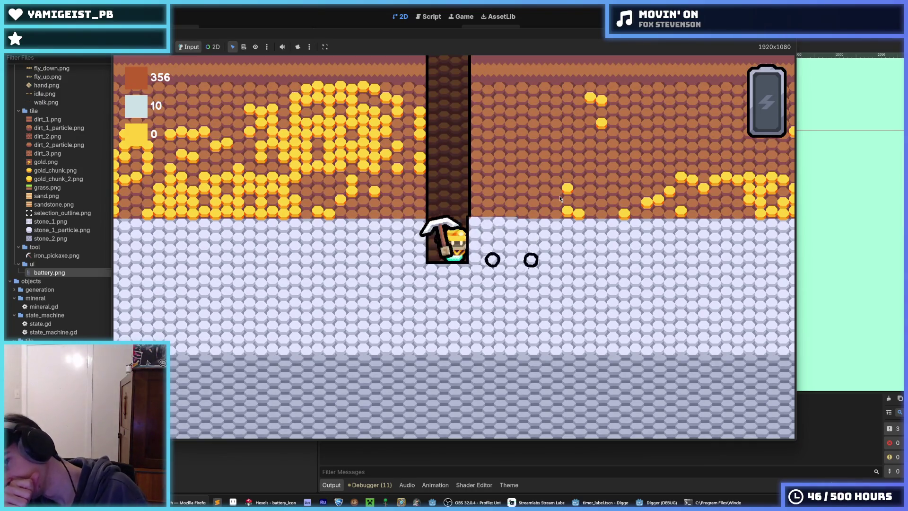
key("d")
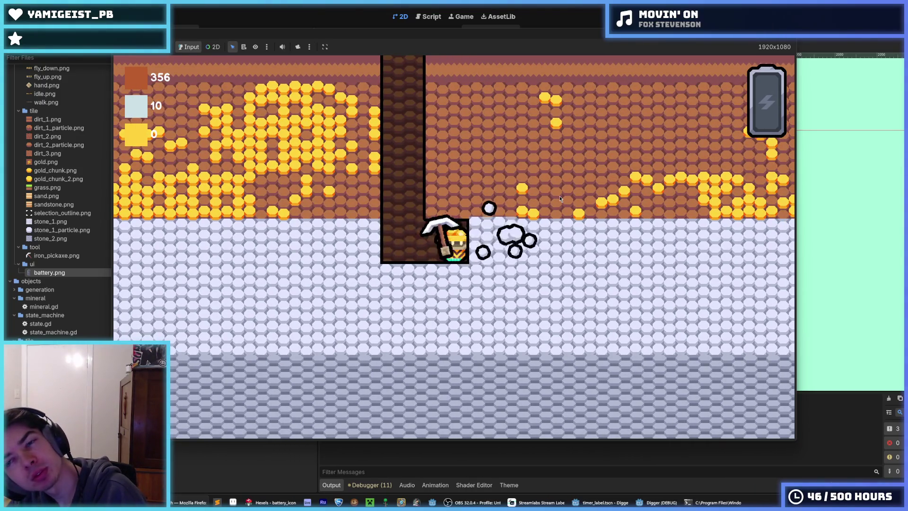
key("d")
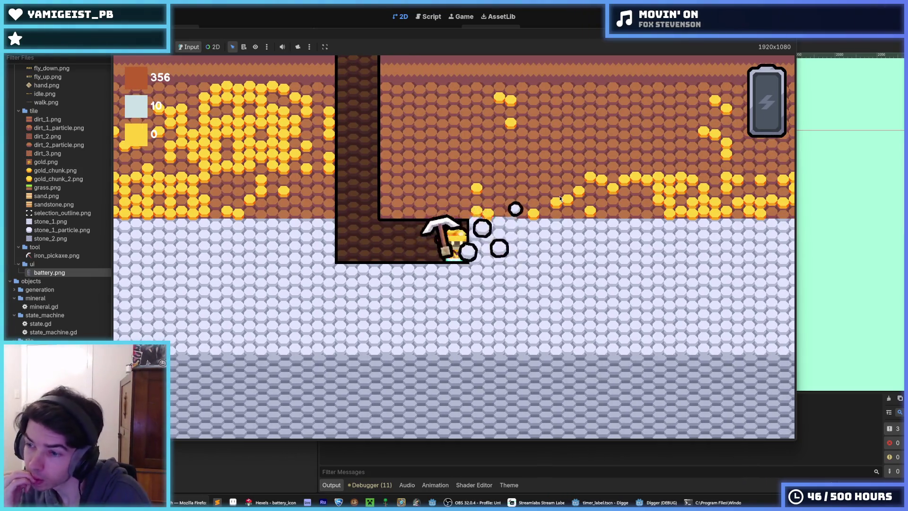
key("a")
key("w")
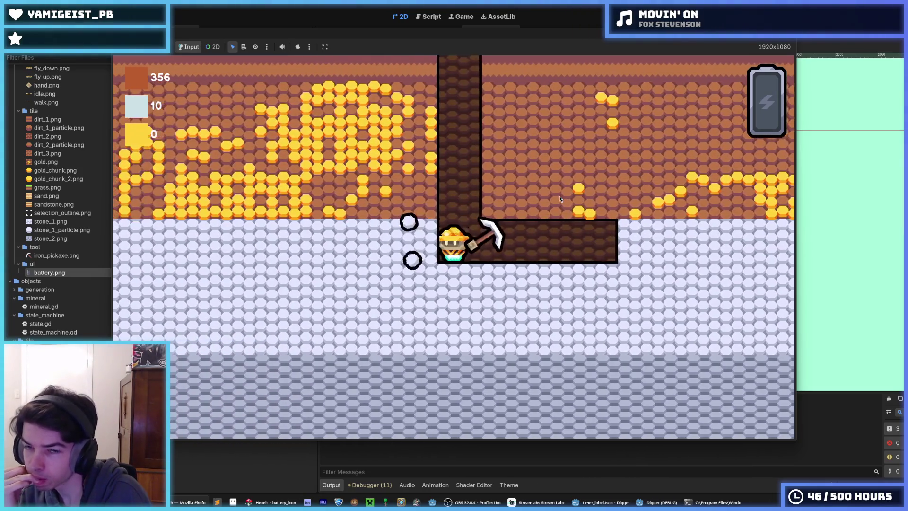
Step: Mine left through the gold vein from the shaft, digging up and down for more
key("a")
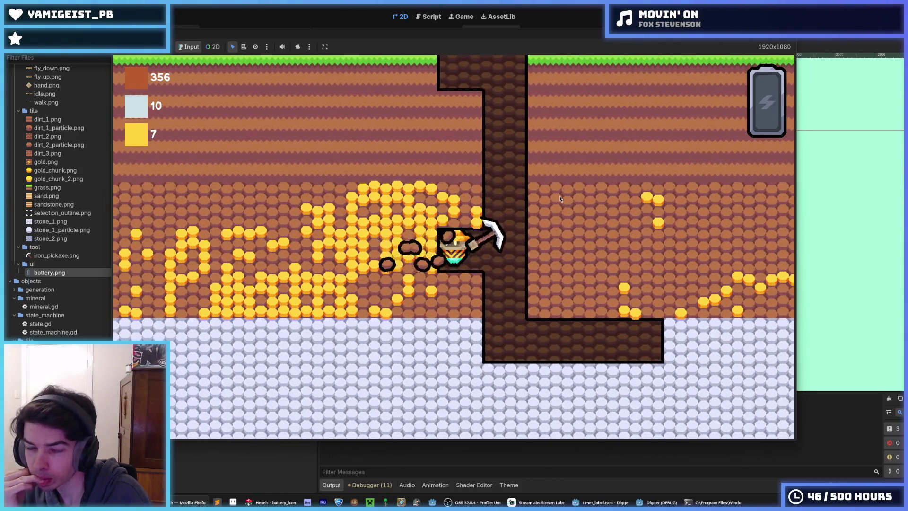
key("a")
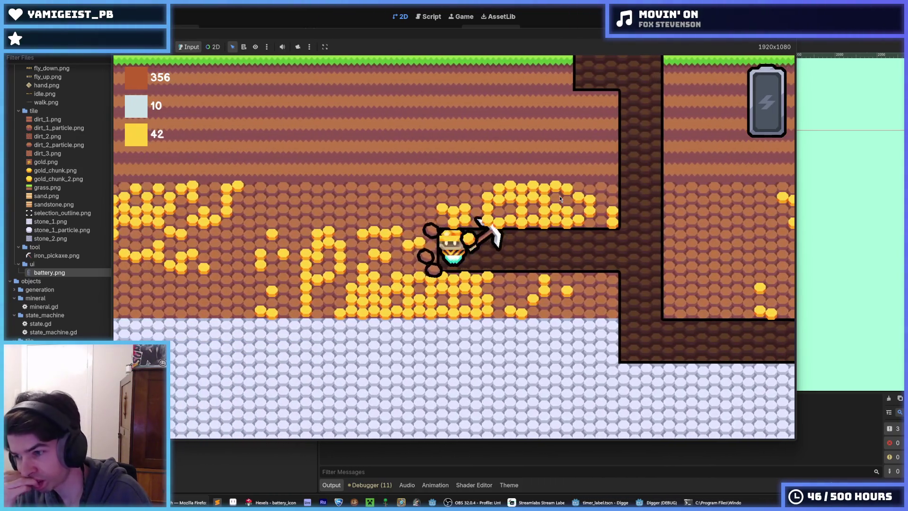
key("d")
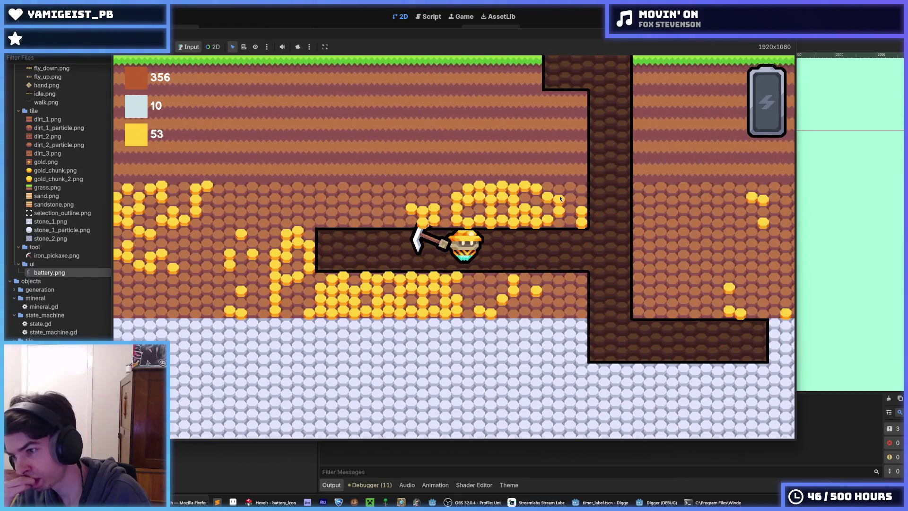
key("w")
key("a")
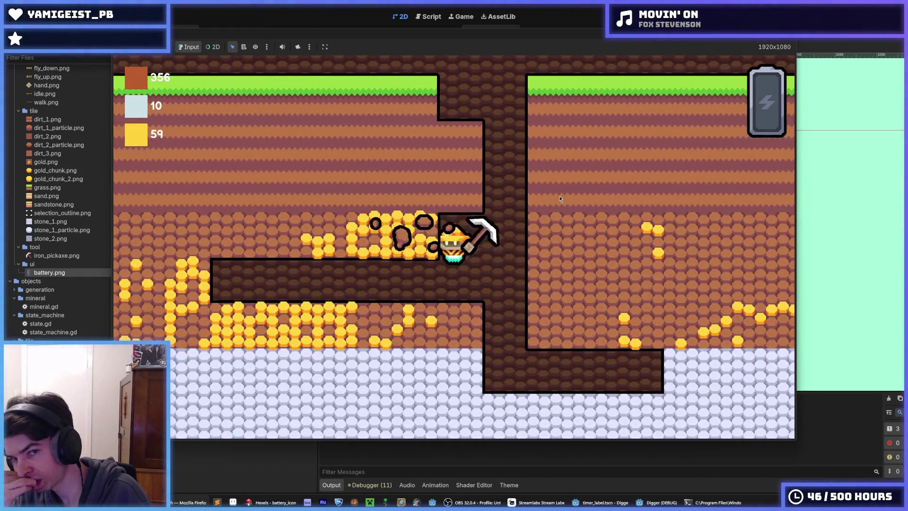
key("a")
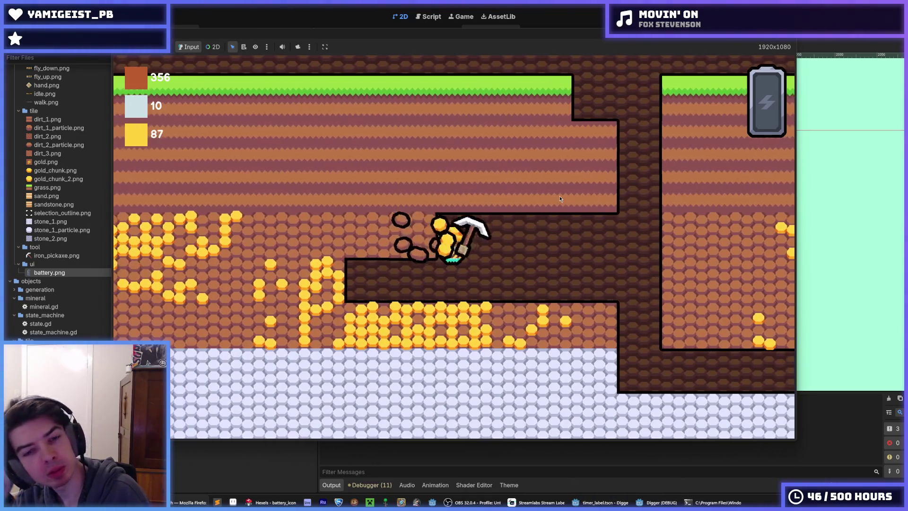
key("a")
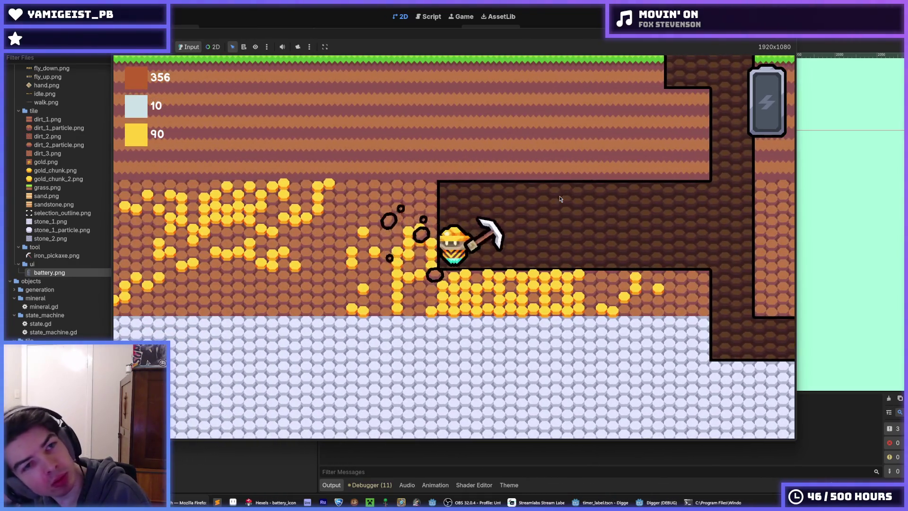
key("w")
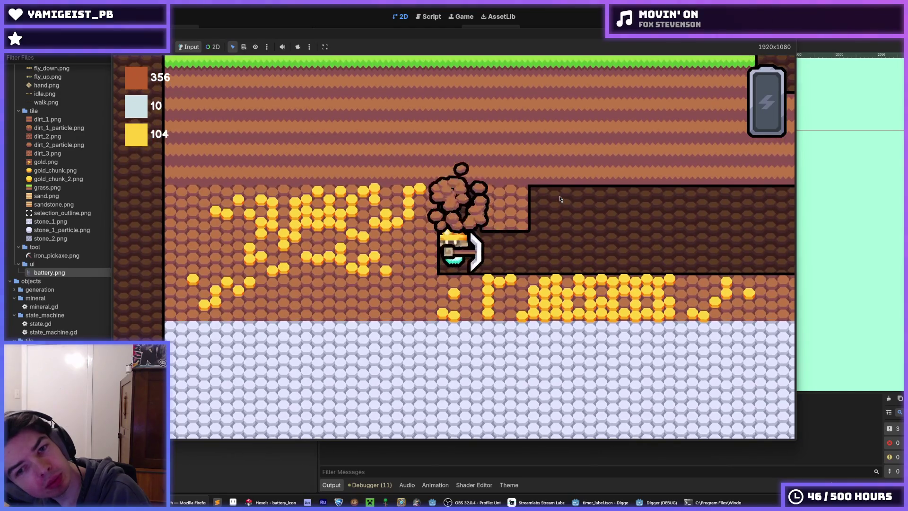
key("a")
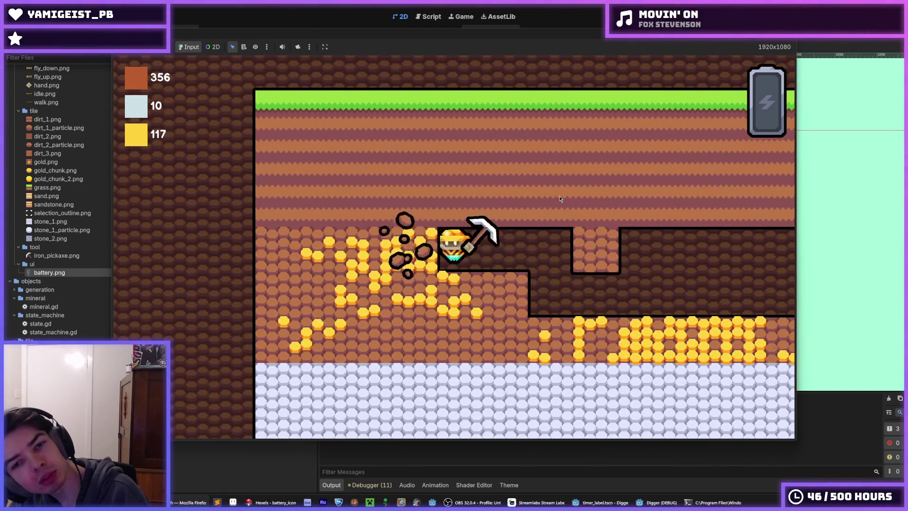
key("a")
key("s")
Step: Mine right through the gold vein to 220 gold, then stop the game with F8
key("d")
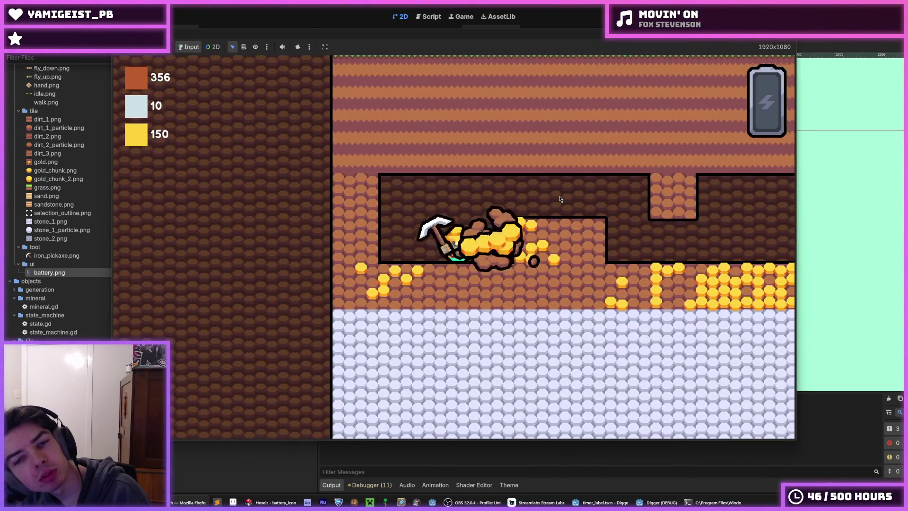
key("d")
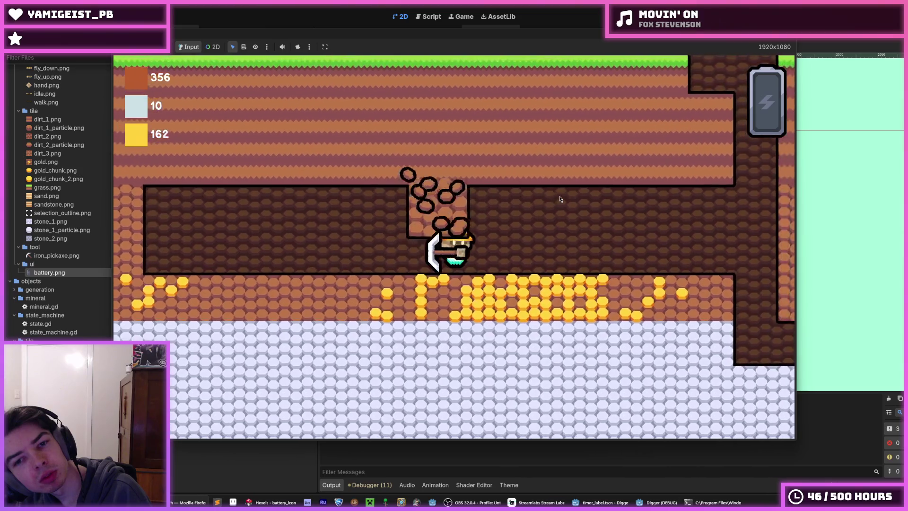
key("d")
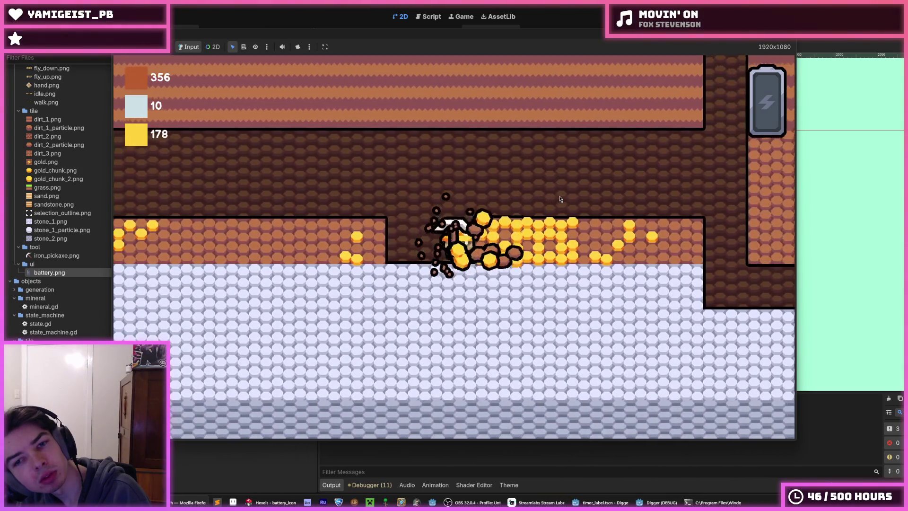
key("d")
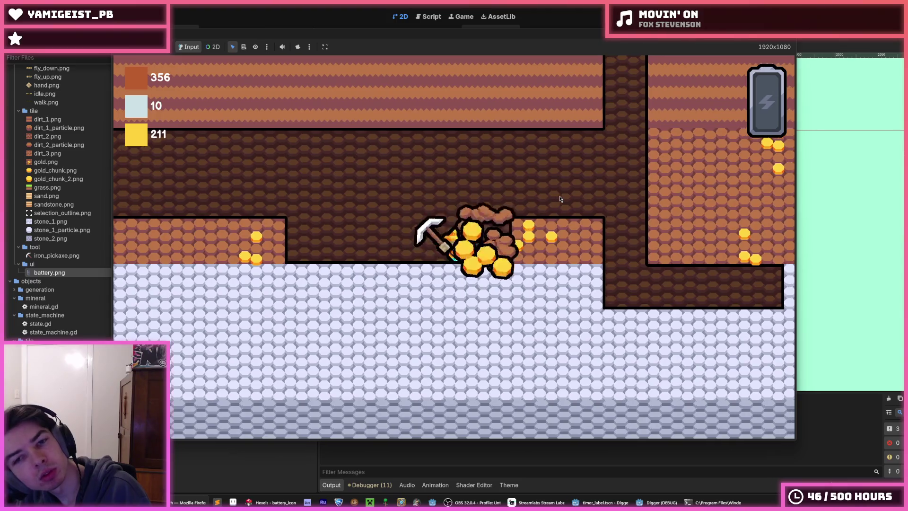
key("d")
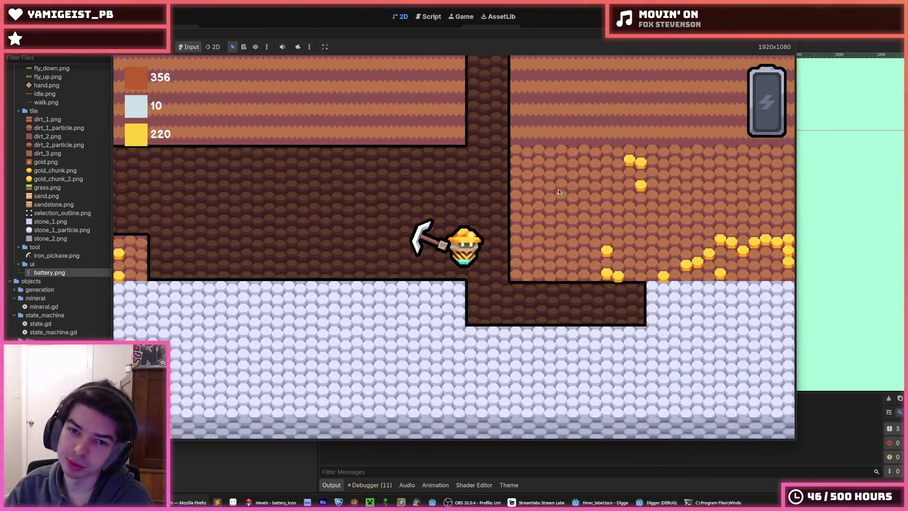
key("d")
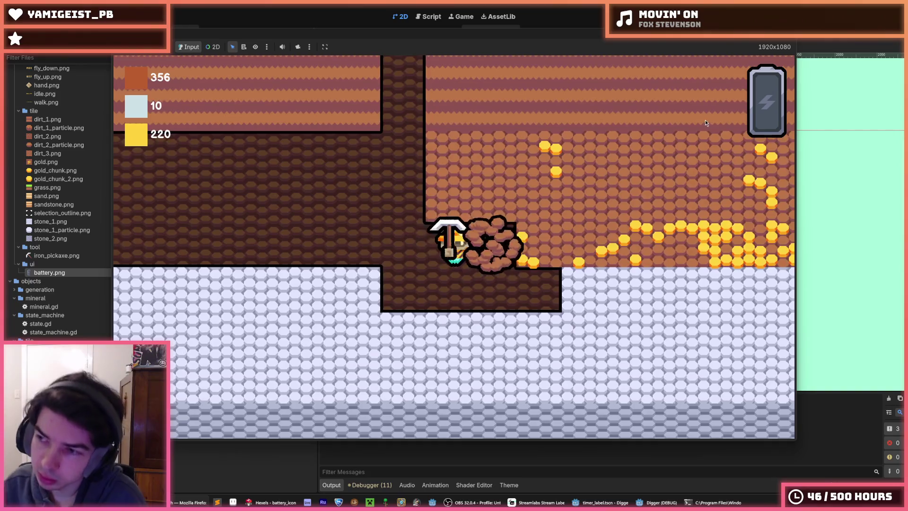
key("F8")
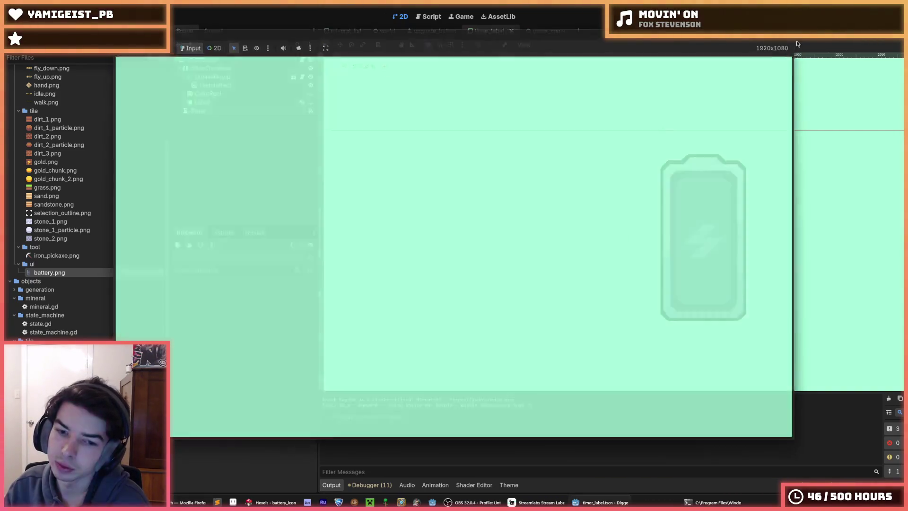
Step: Show Layer 2 and export the green lightning-bolt battery over battery.png at 96×192 px
left_click(272, 503)
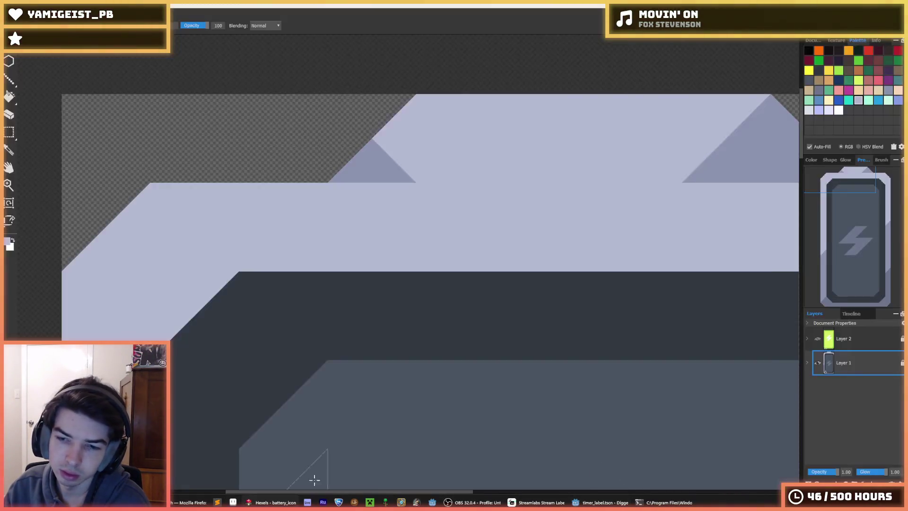
left_click(818, 340)
key("ctrl+e")
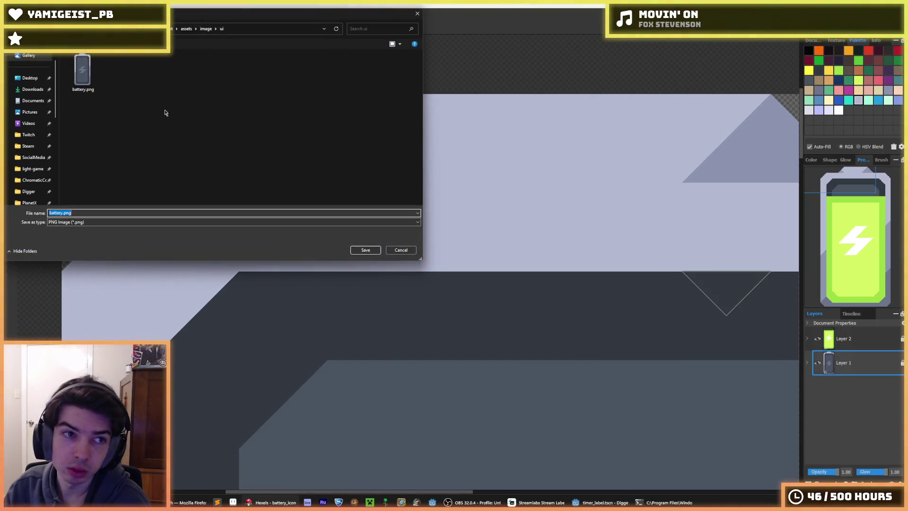
left_click(366, 250)
left_click(478, 254)
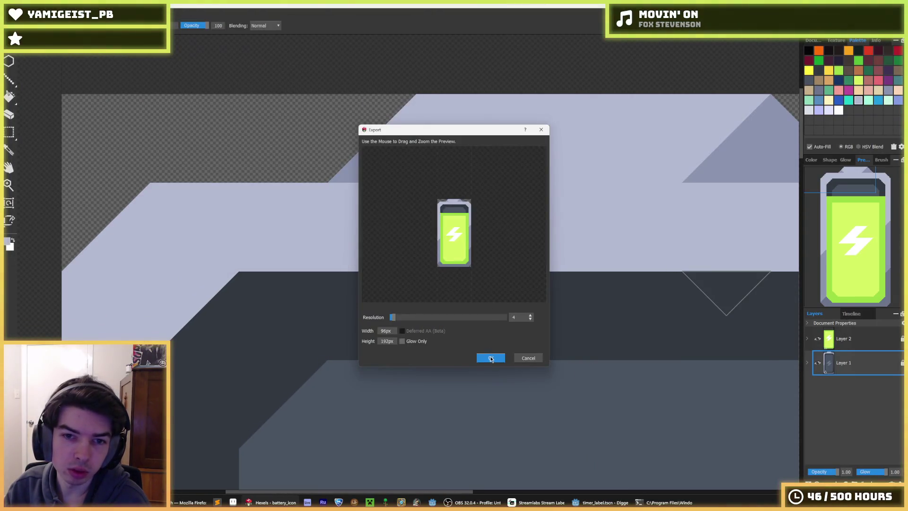
left_click(484, 354)
left_click(601, 503)
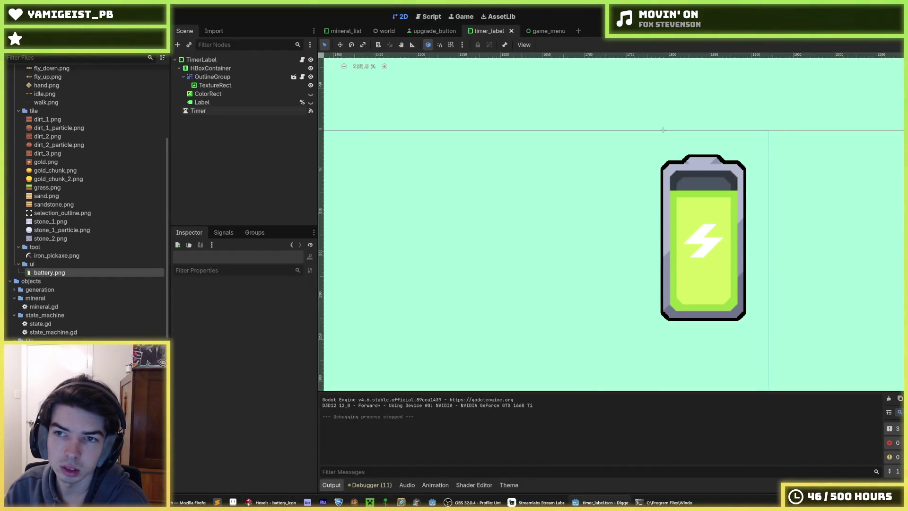
Step: Run a short playtest with the green battery HUD, mining 24 gold, then close the game
key("F5")
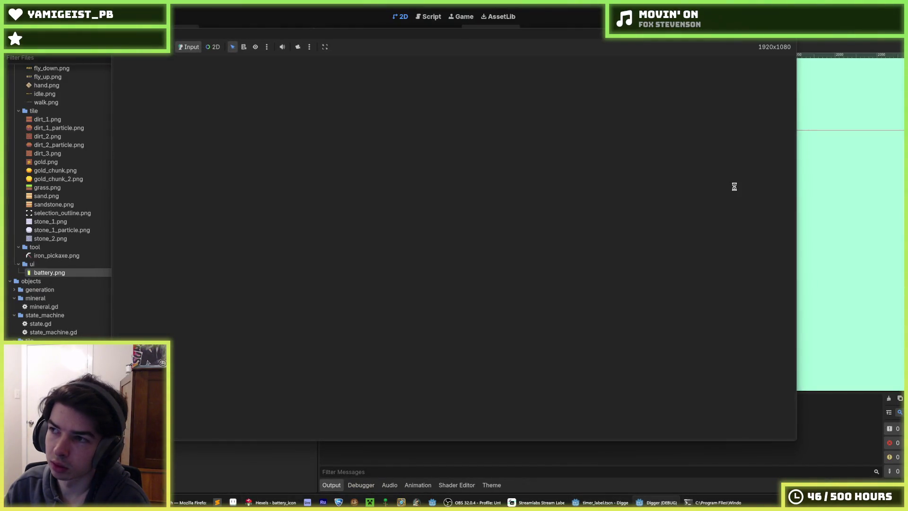
key("Down")
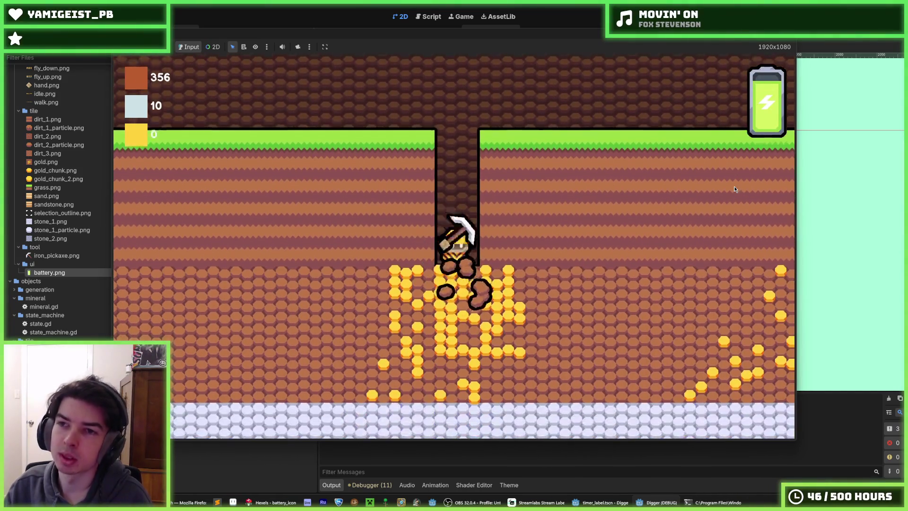
key("Right")
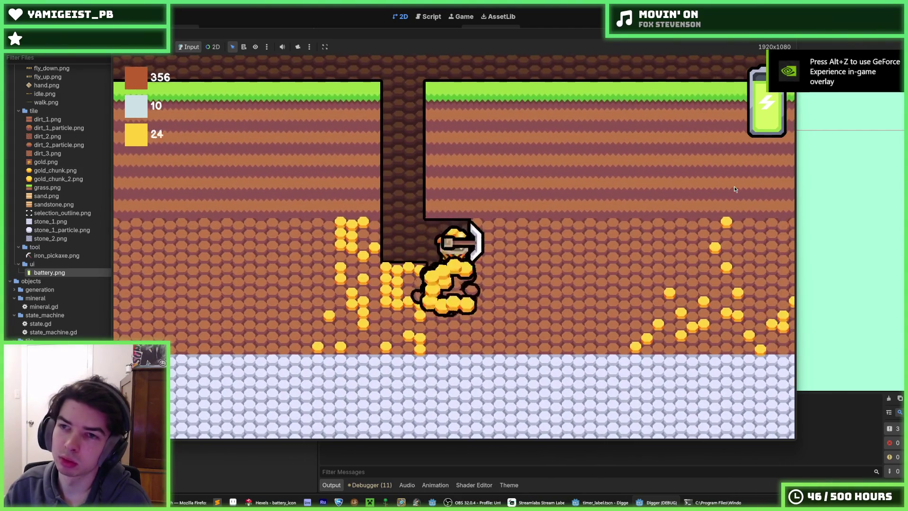
key("Left")
key("Escape")
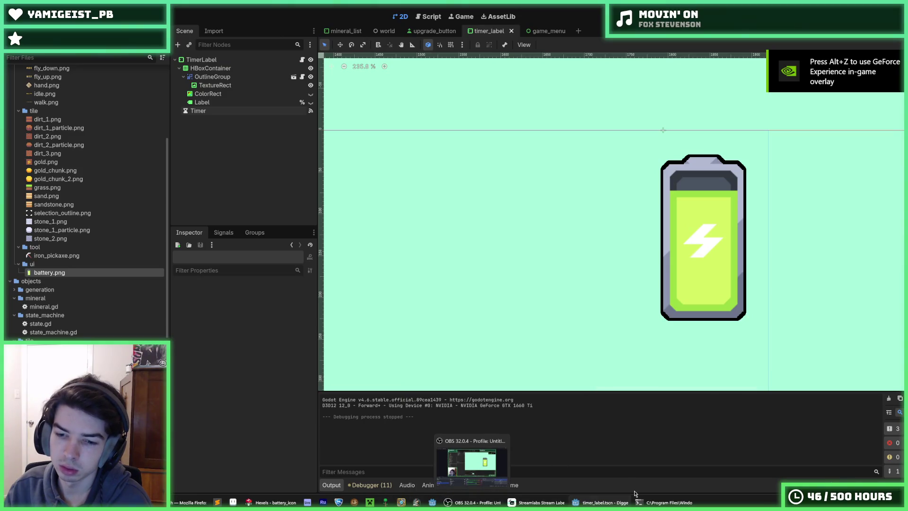
Step: Insert a new Layer 3 above Layer 2 and make it the active layer
left_click(279, 502)
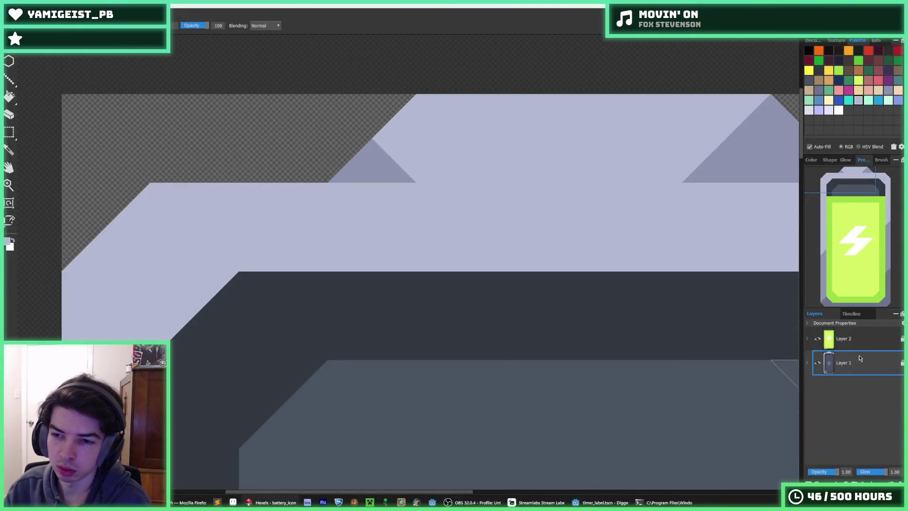
right_click(851, 341)
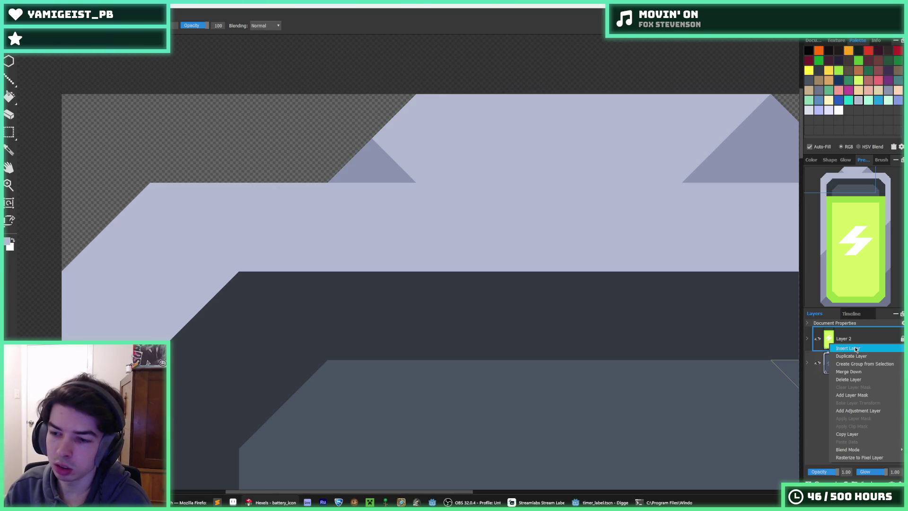
left_click(855, 349)
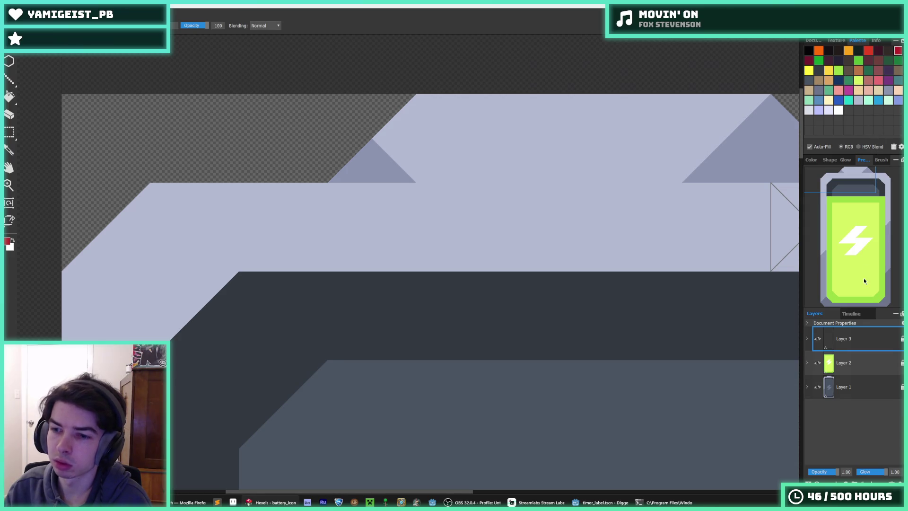
scroll(641, 334, "down", 5)
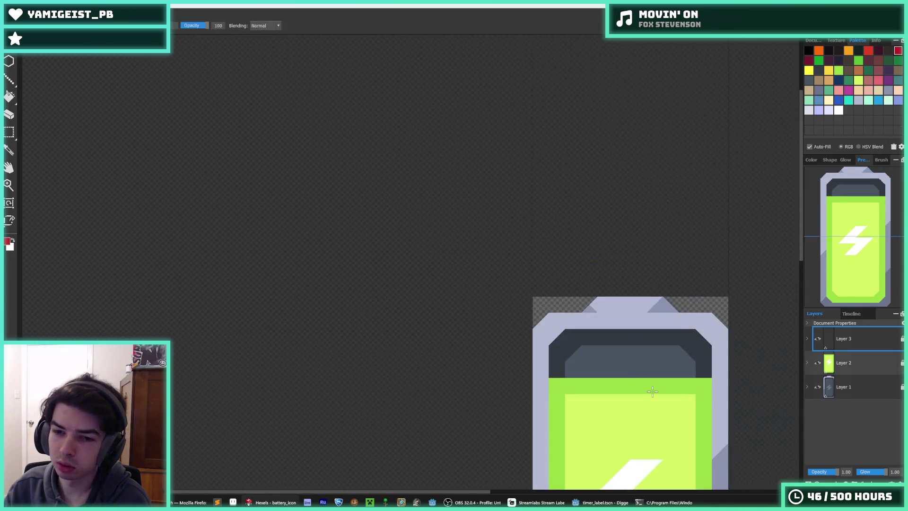
left_click_drag(652, 395, 608, 218)
left_click(863, 347)
Step: Select a block of the green fill and nudge it down into a bottom charge segment
mouse_move(617, 250)
left_mouse_down()
mouse_move(594, 178)
mouse_move(465, 237)
mouse_move(463, 186)
mouse_move(463, 197)
left_mouse_up()
key("Down")
key("Down")
key("Down")
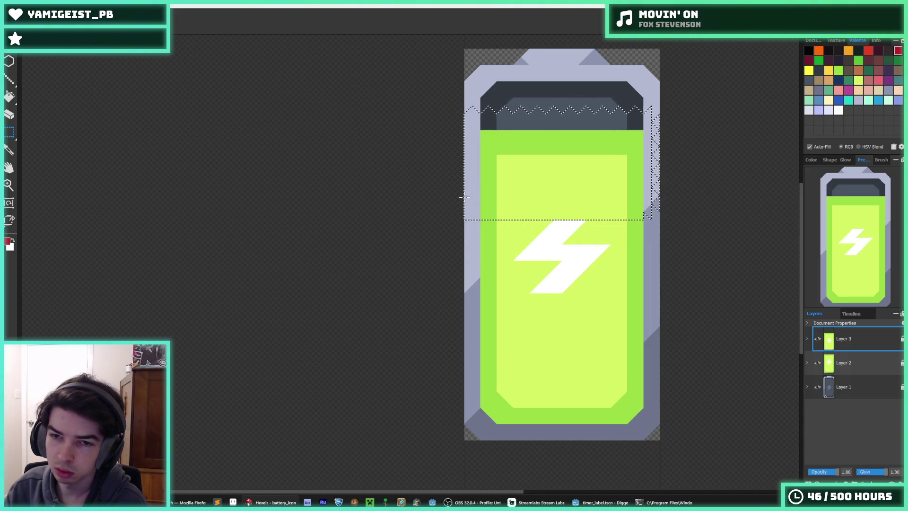
key("Down")
key("Down")
key("Down")
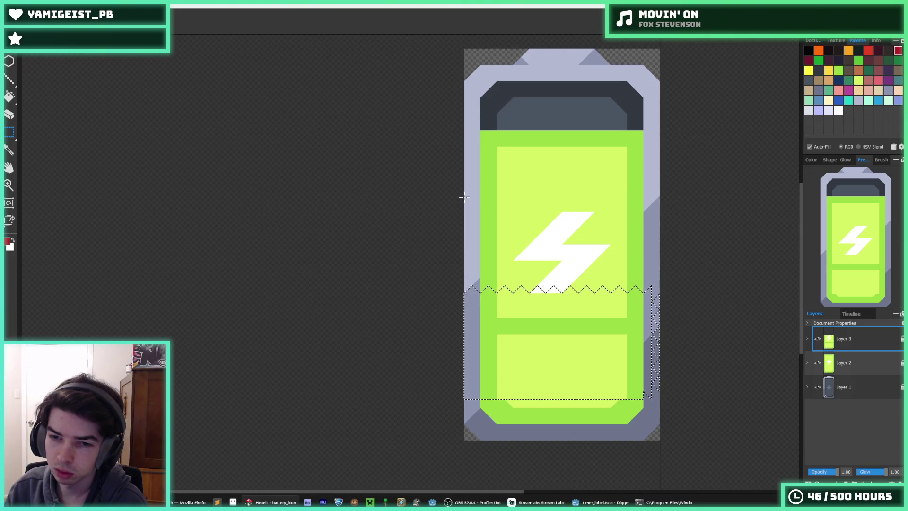
key("Up")
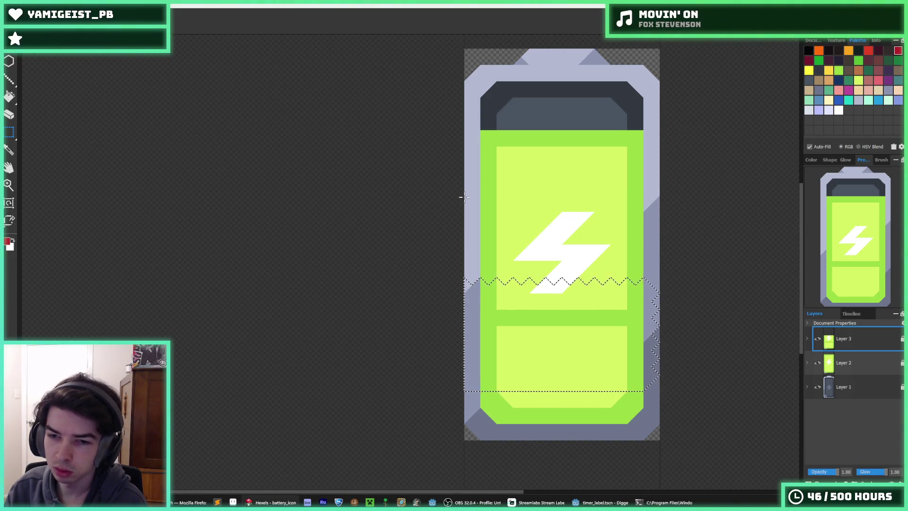
key("Up")
key("Down")
key("Down")
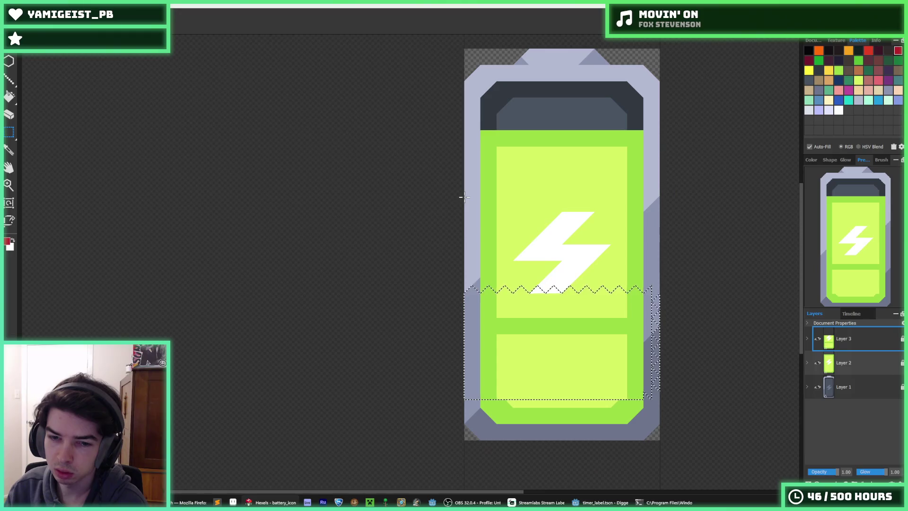
key("Up")
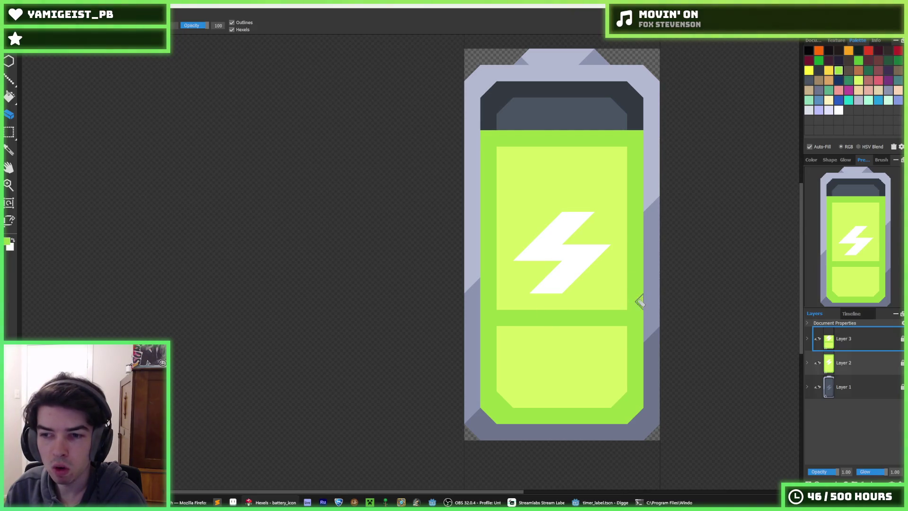
Step: Hide Layer 2 and erase the leftover green across the battery's middle and right edge
left_click(818, 363)
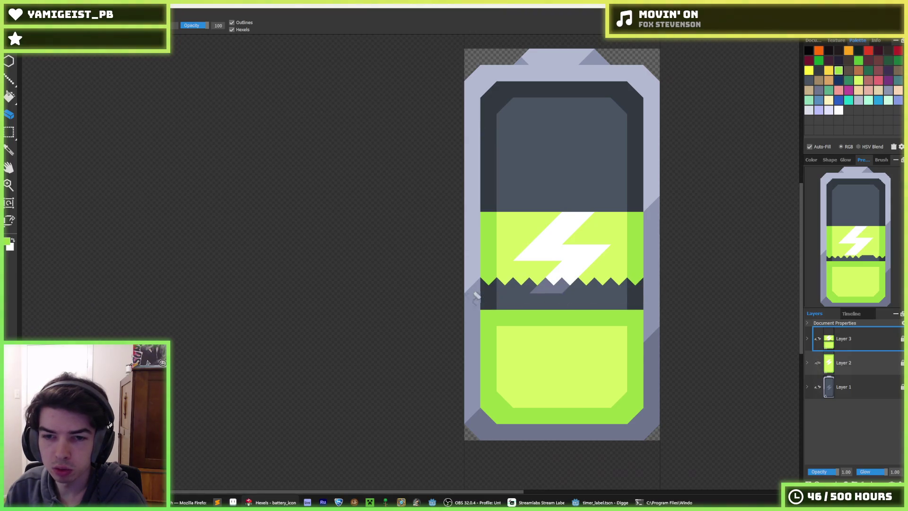
mouse_move(502, 282)
left_mouse_down()
mouse_move(521, 263)
mouse_move(634, 237)
mouse_move(485, 216)
left_mouse_up()
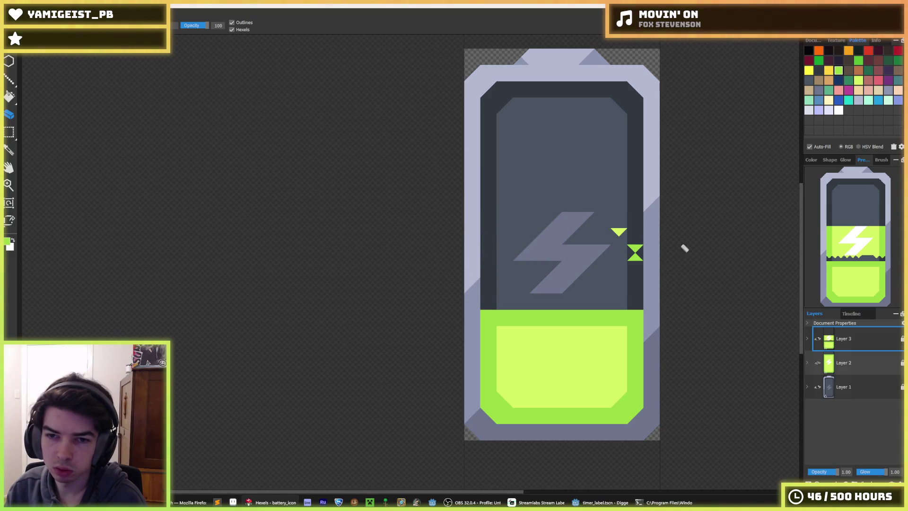
left_click_drag(639, 236, 667, 251)
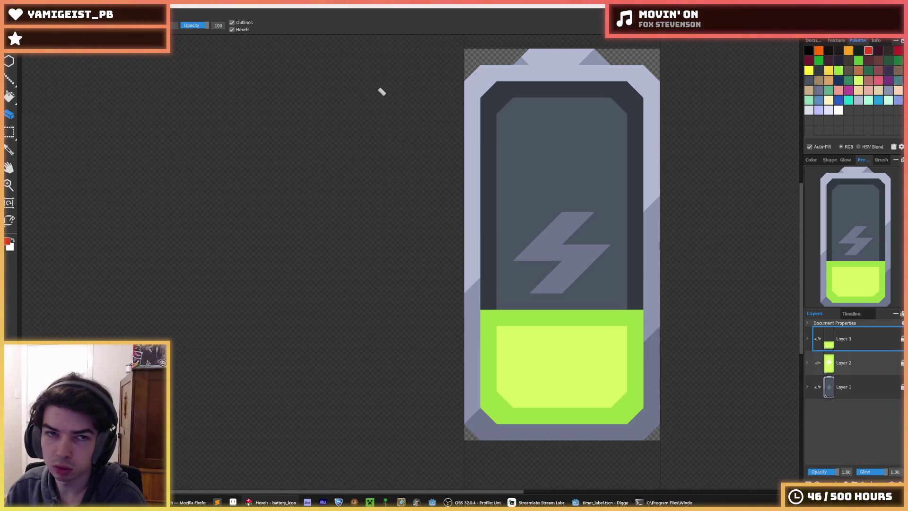
Step: Bucket-fill the low charge block red with a dark red band, trying orange for the inner block
left_click(522, 355)
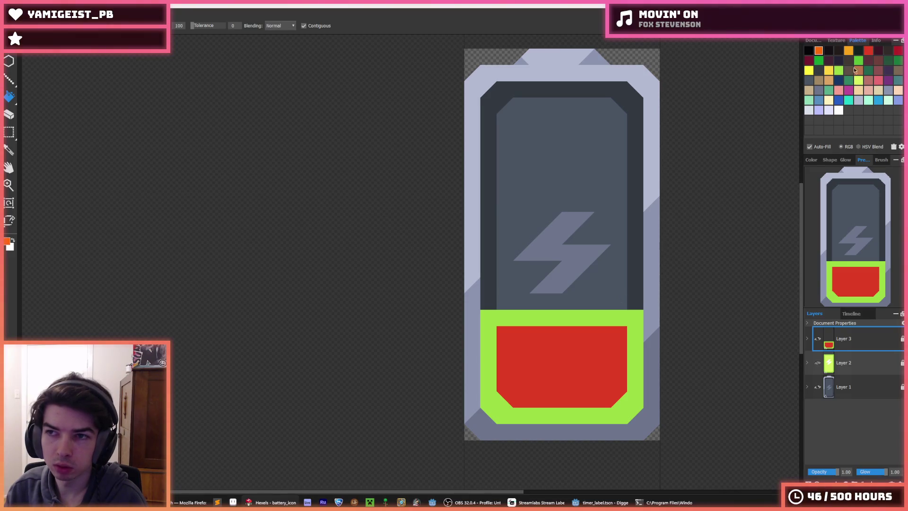
left_click(571, 318)
scroll(571, 317, "down", 5)
scroll(570, 322, "up", 4)
scroll(569, 326, "down", 5)
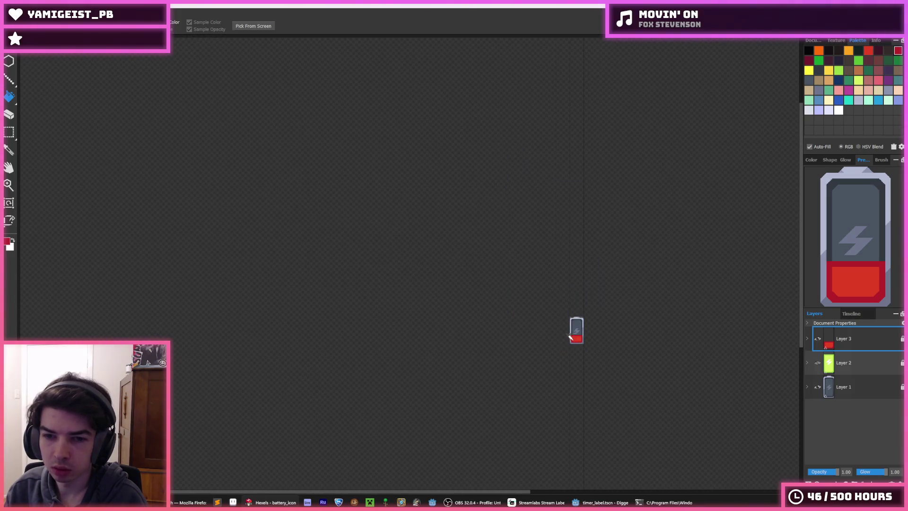
scroll(582, 328, "up", 4)
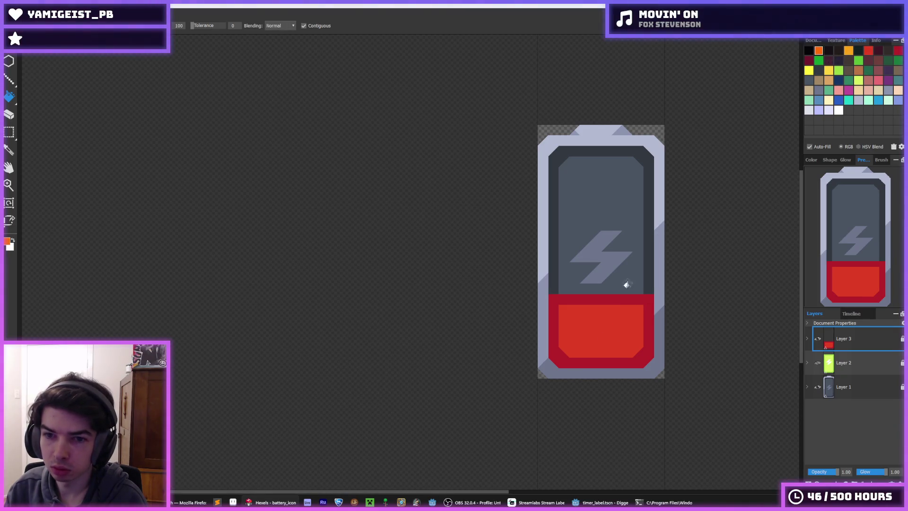
left_click(628, 306)
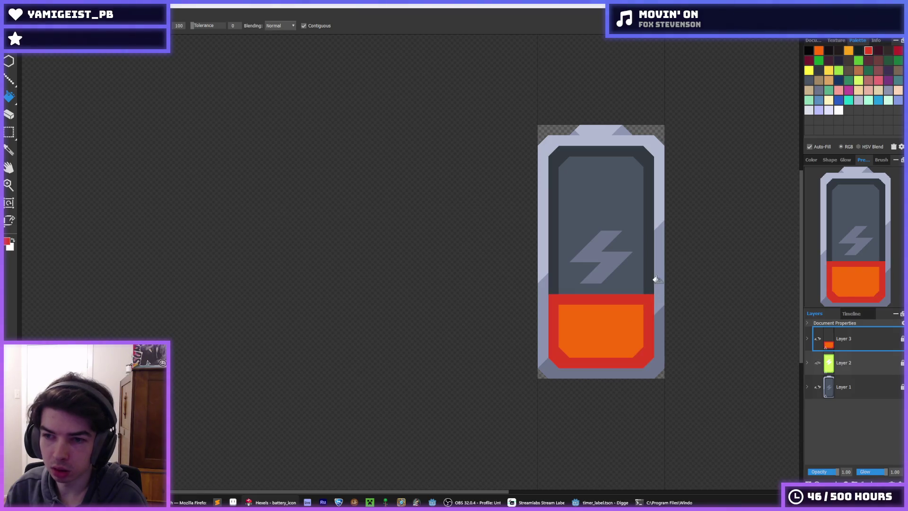
scroll(657, 284, "down", 5)
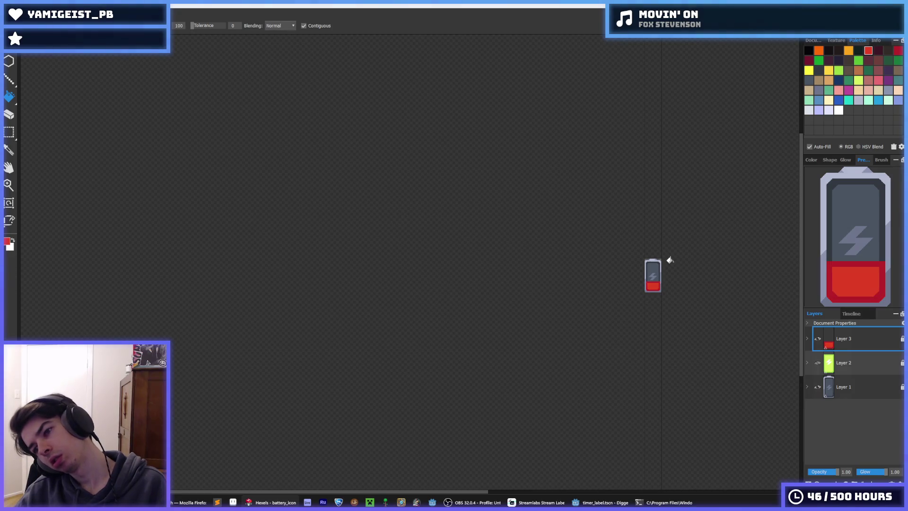
scroll(663, 272, "up", 4)
scroll(627, 276, "down", 3)
scroll(627, 278, "up", 2)
scroll(628, 277, "up", 1)
scroll(641, 260, "down", 3)
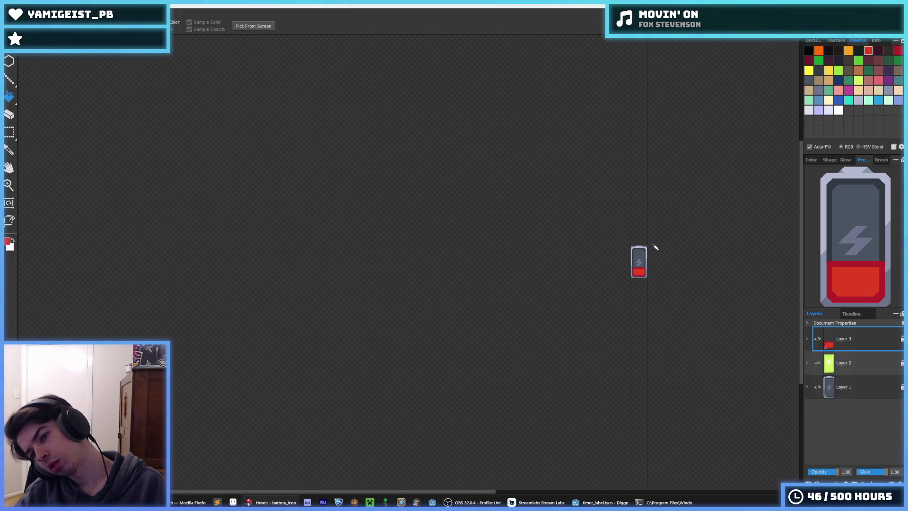
scroll(643, 251, "up", 4)
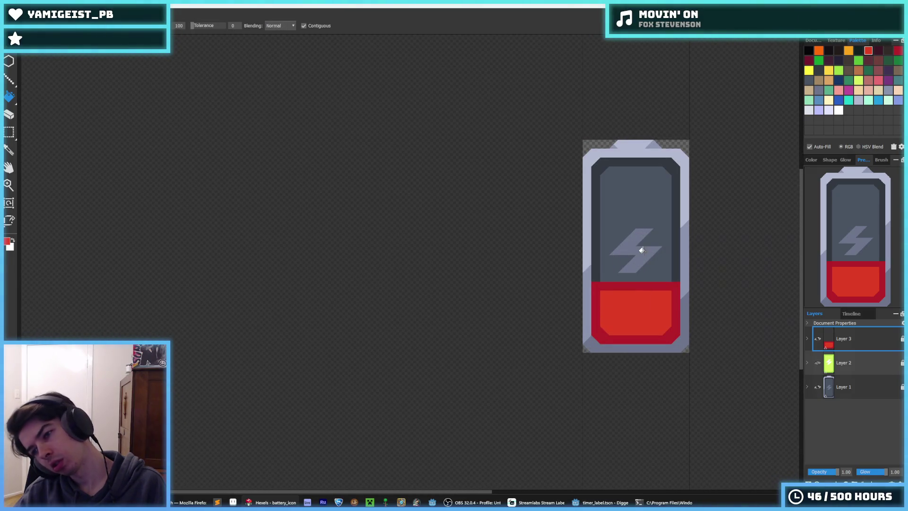
Step: Export the red battery over battery.png and start a Godot test run
key("ctrl+e")
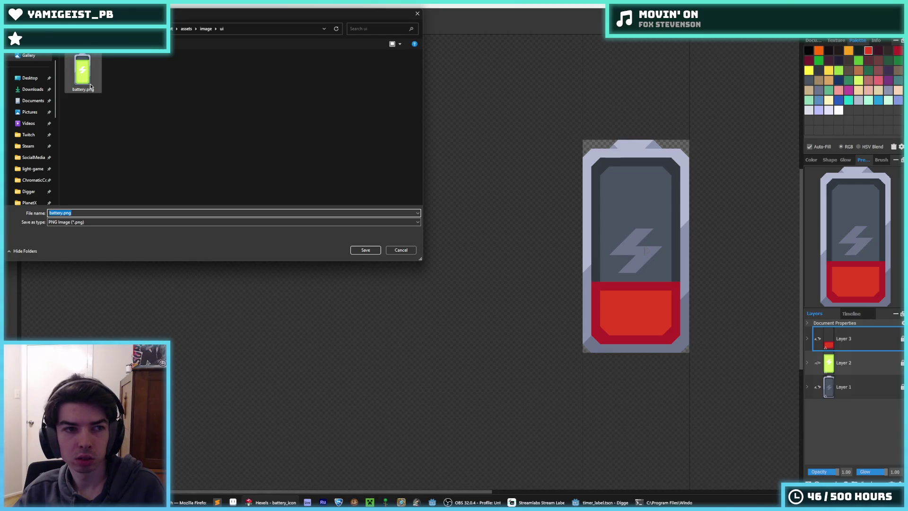
key("Return")
left_click(473, 253)
left_click(484, 359)
key("alt+Tab")
key("F5")
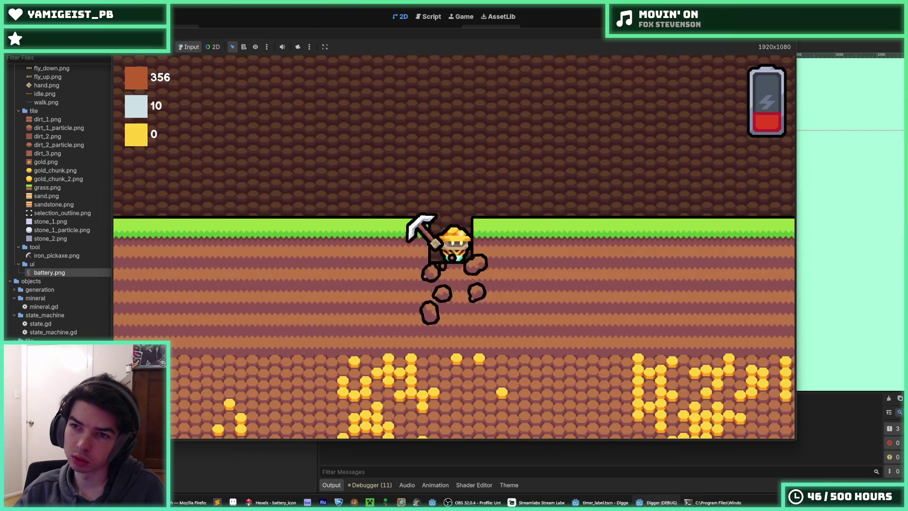
Step: Dig down and tunnel right collecting gold, then climb back up the shaft
key("Down")
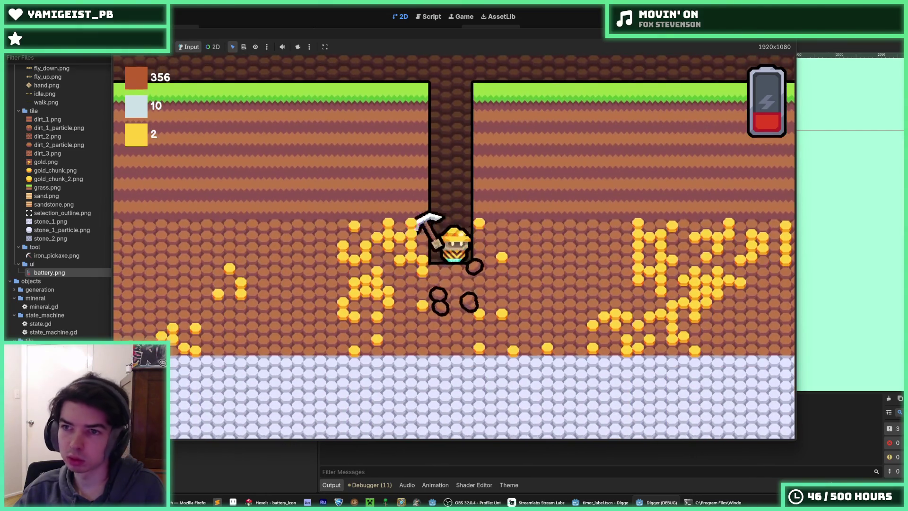
key("Right")
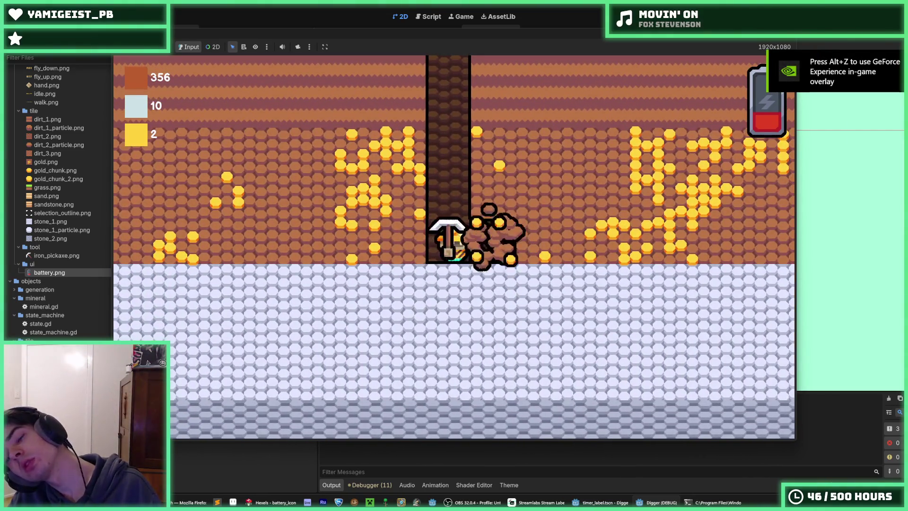
key("Right")
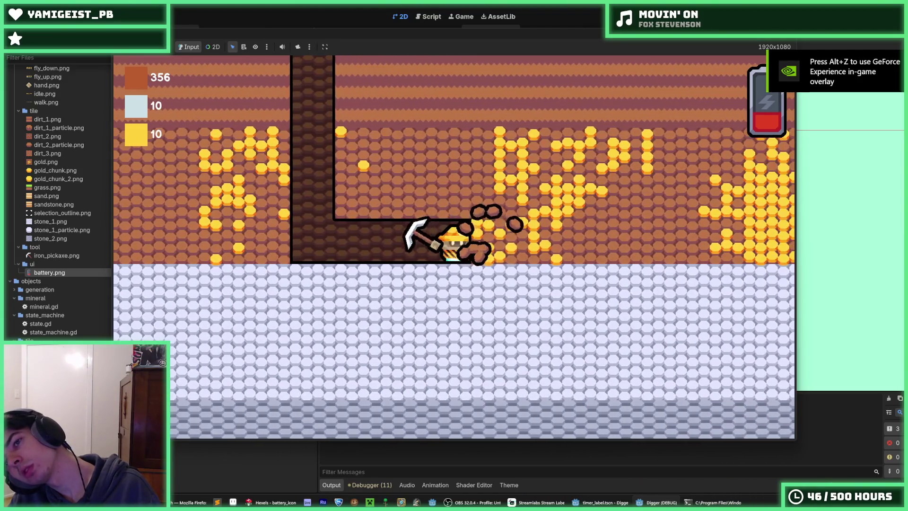
key("Left")
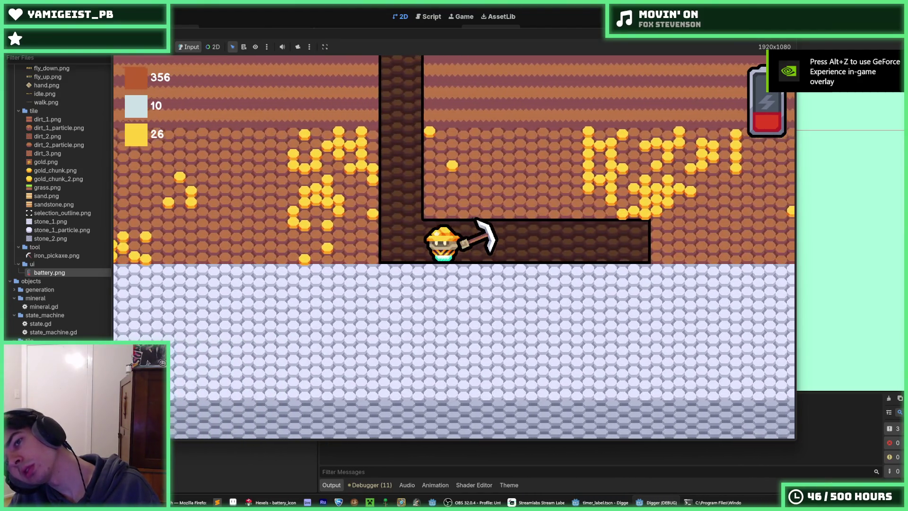
key("Up")
key("Up")
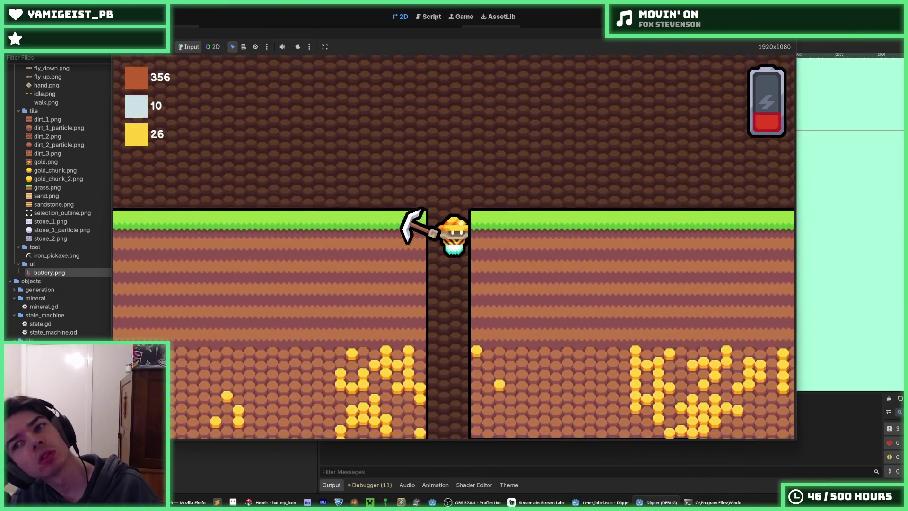
key("Right")
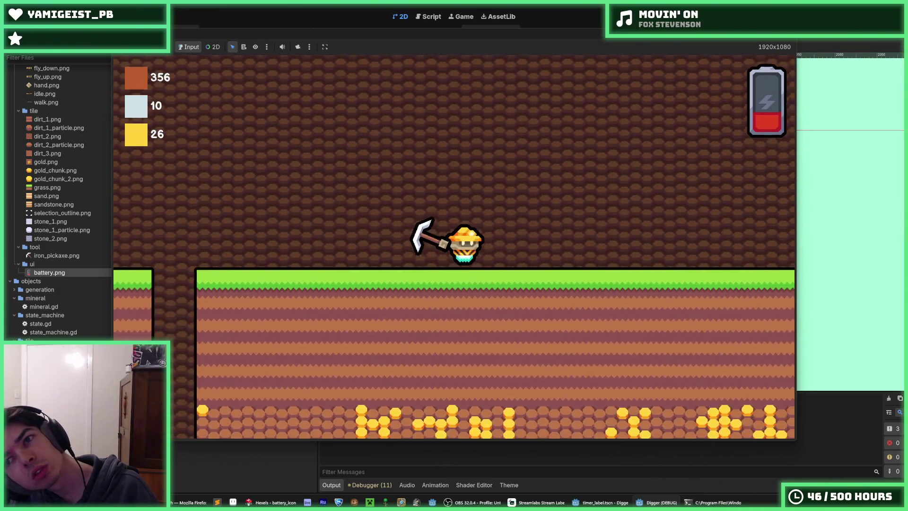
key("Right")
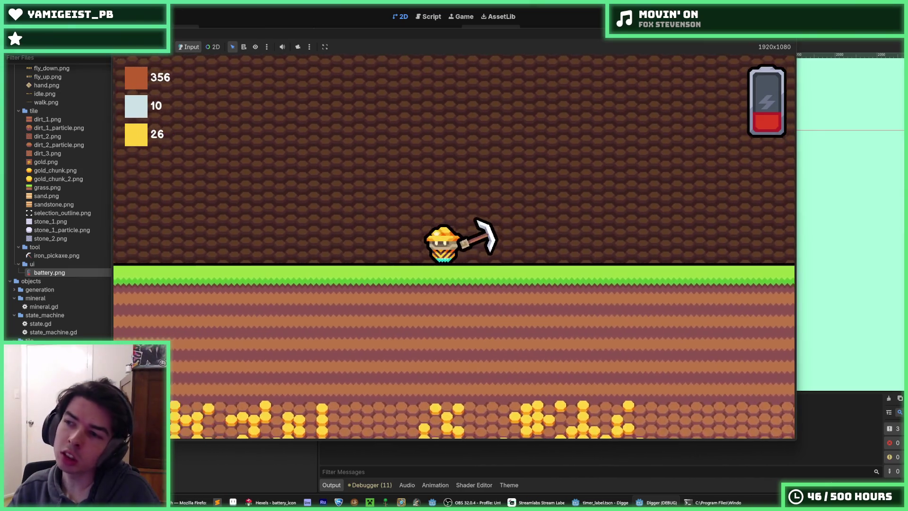
key("Left")
key("Right")
Step: Mine more of the gold vein to 58 gold, stop the game, and return to Hexels
key("Right")
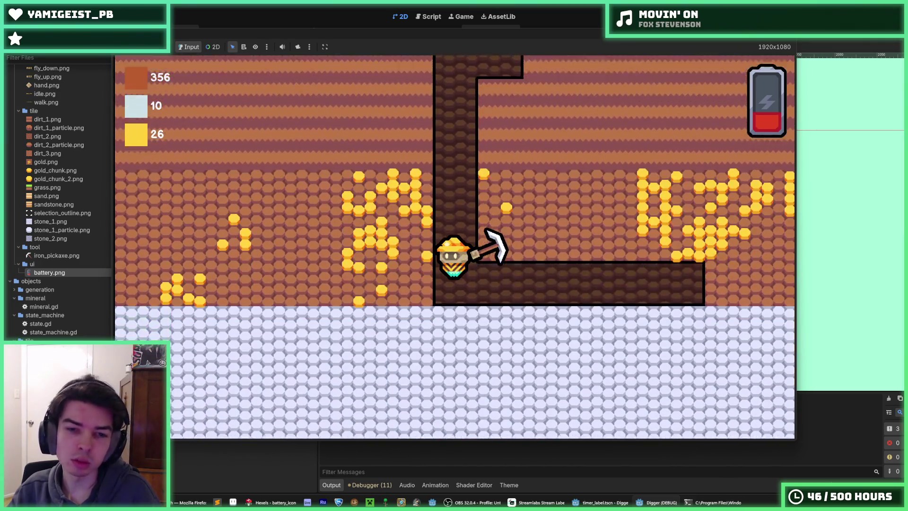
key("Left")
key("Right")
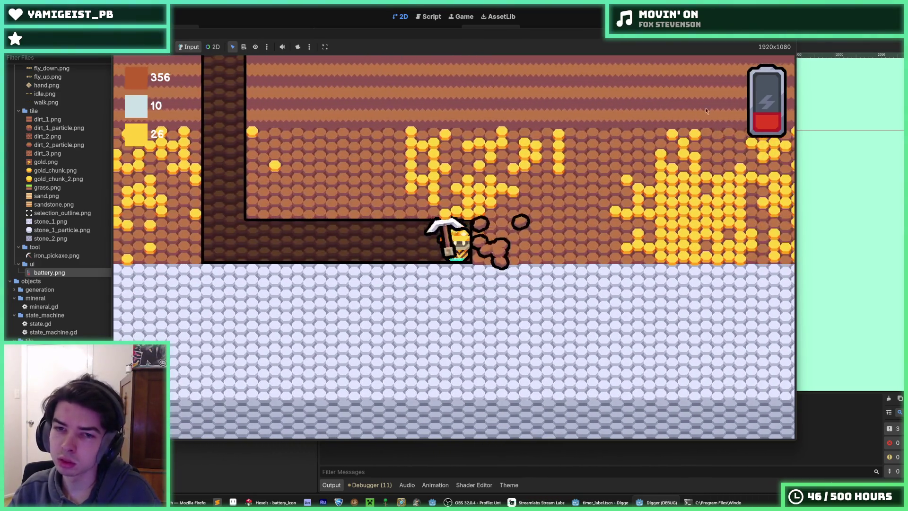
key("Up")
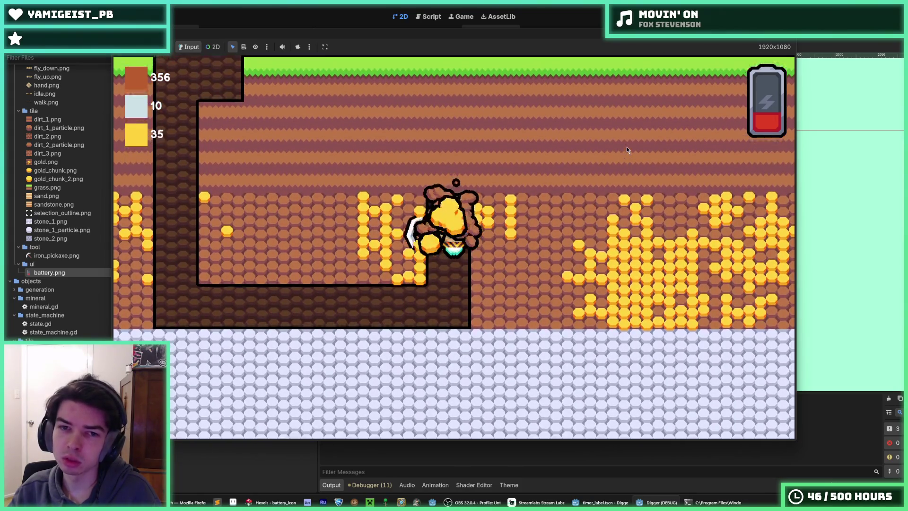
key("Right")
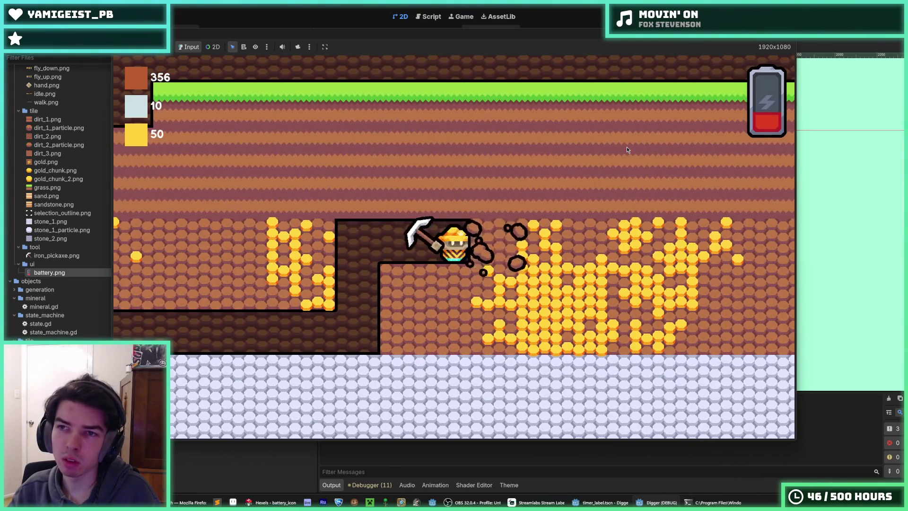
key("Right")
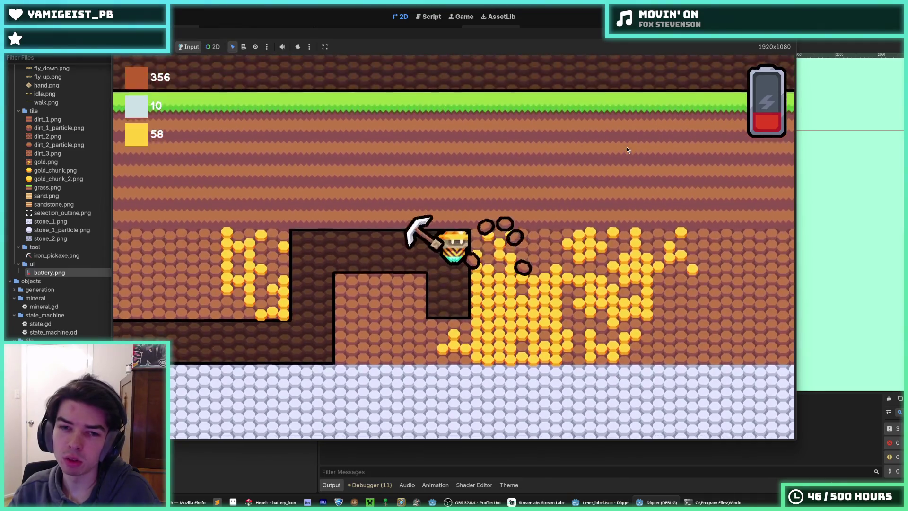
key("Escape")
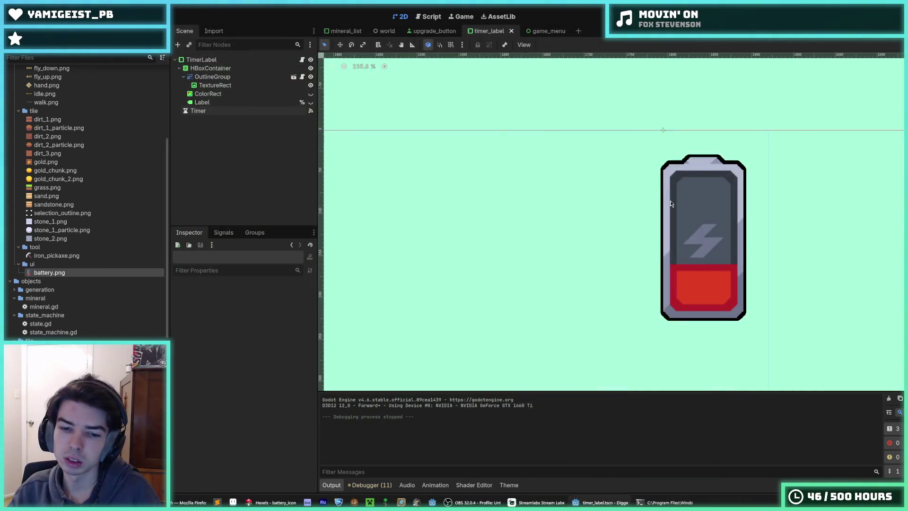
left_click(276, 503)
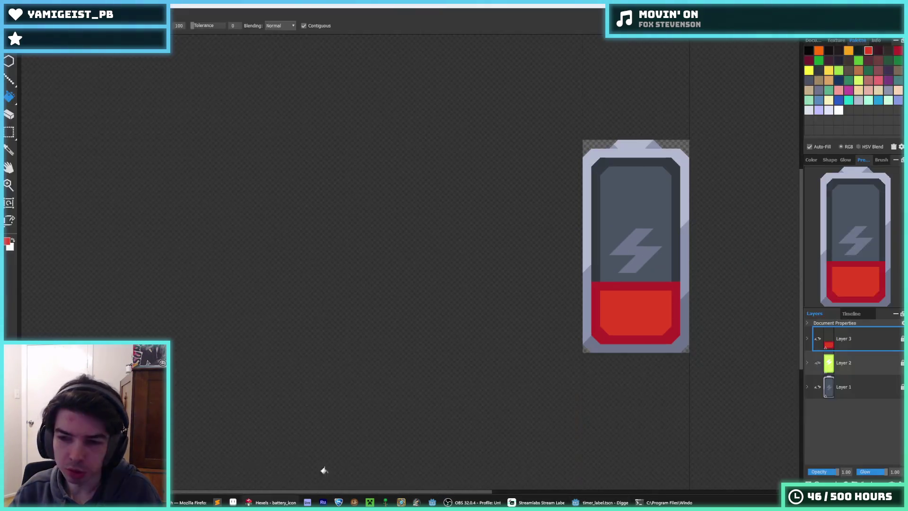
Step: Leave only Layer 1, the empty battery shell, visible by hiding Layers 2 and 3
left_click(819, 363)
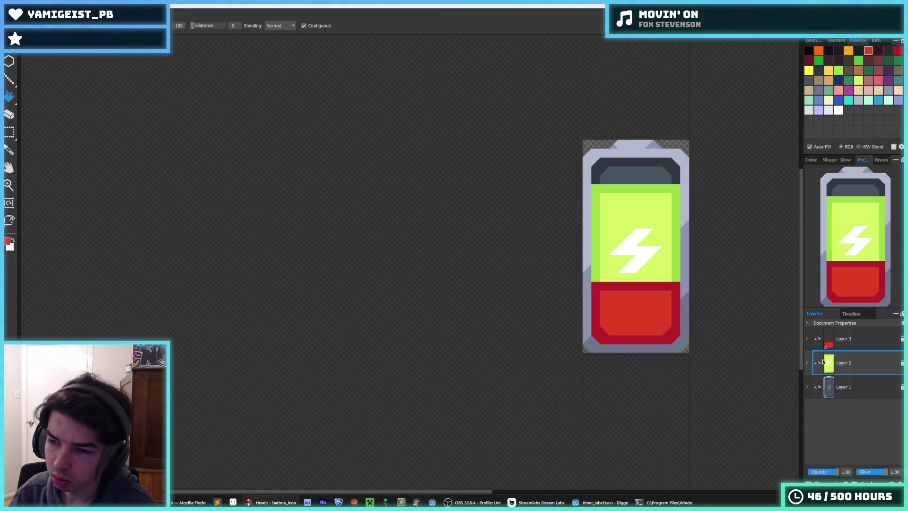
left_click(821, 346)
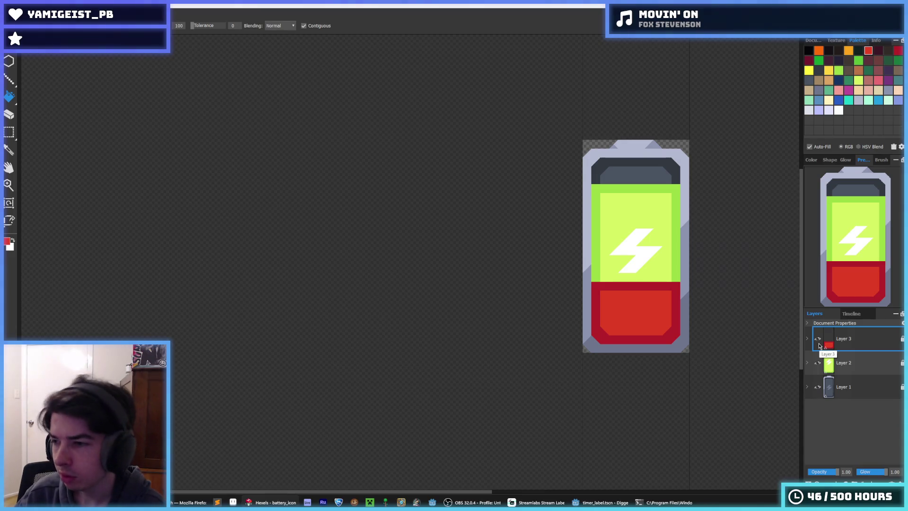
left_click(829, 387)
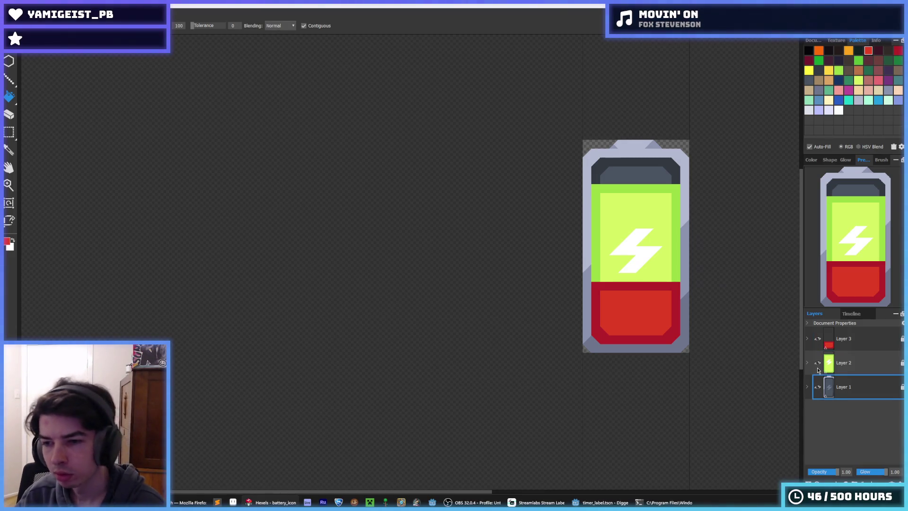
left_click(819, 363)
left_click(819, 339)
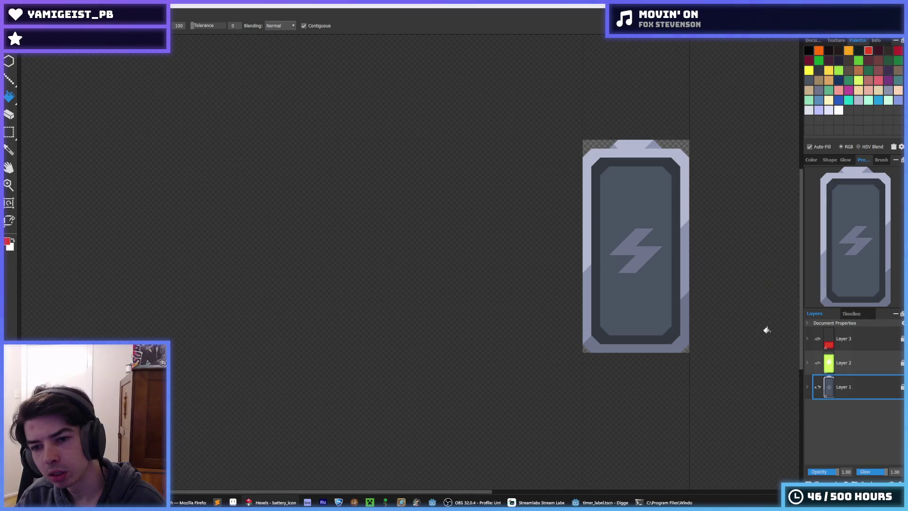
left_click_drag(710, 321, 636, 327)
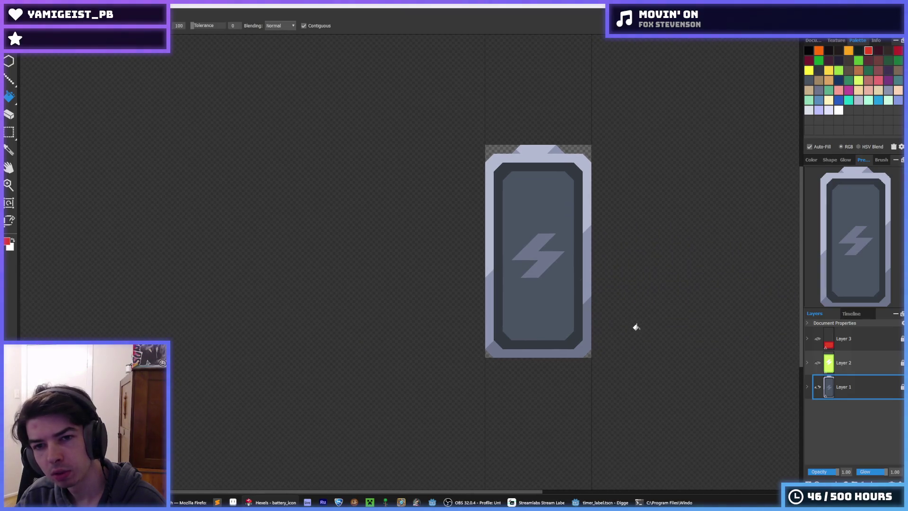
Step: Export the shell as battery_background.png in the ui folder and confirm the export
key("ctrl+e")
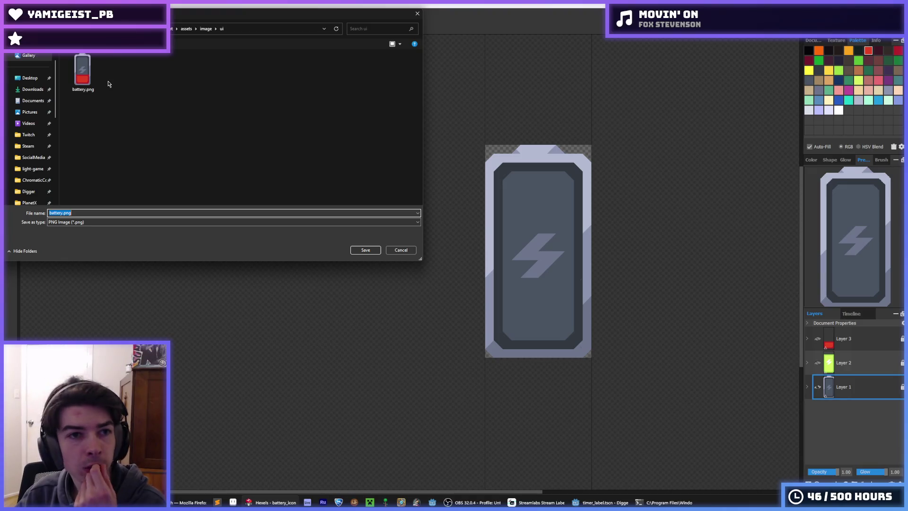
left_click(62, 214)
left_click(82, 71)
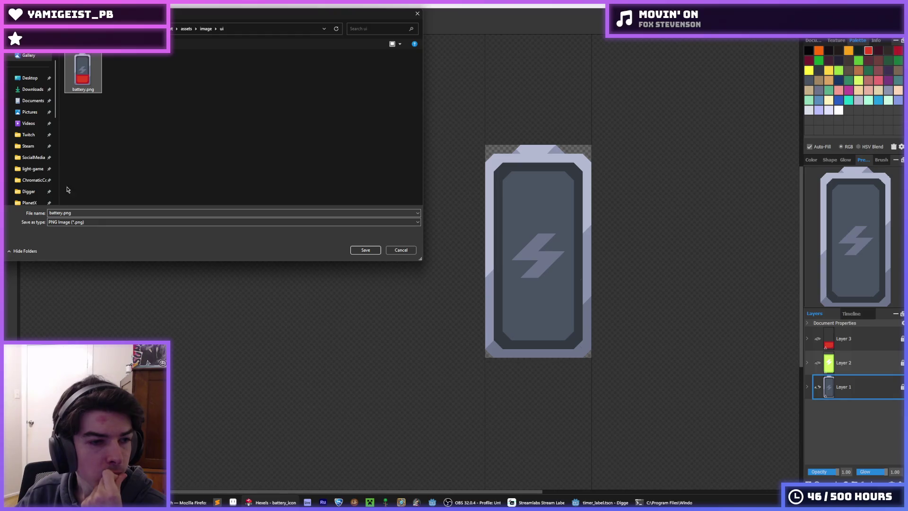
key("Home")
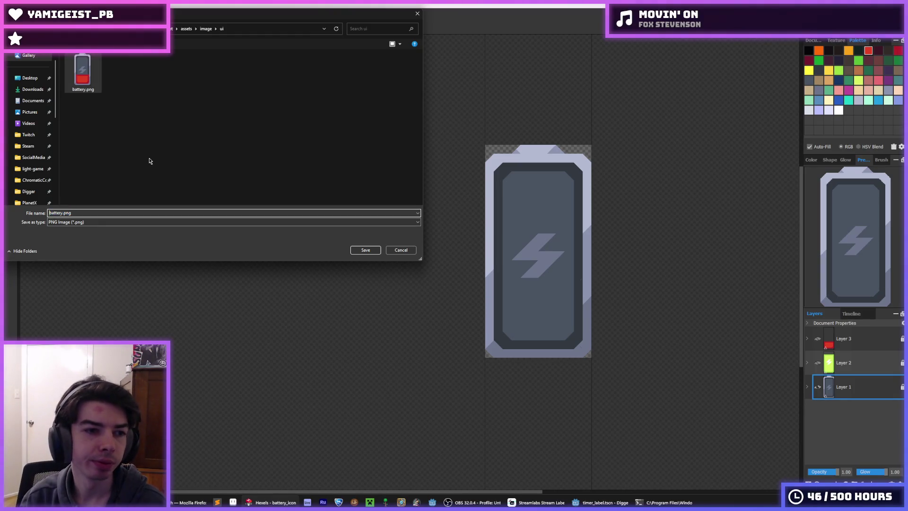
type("_background")
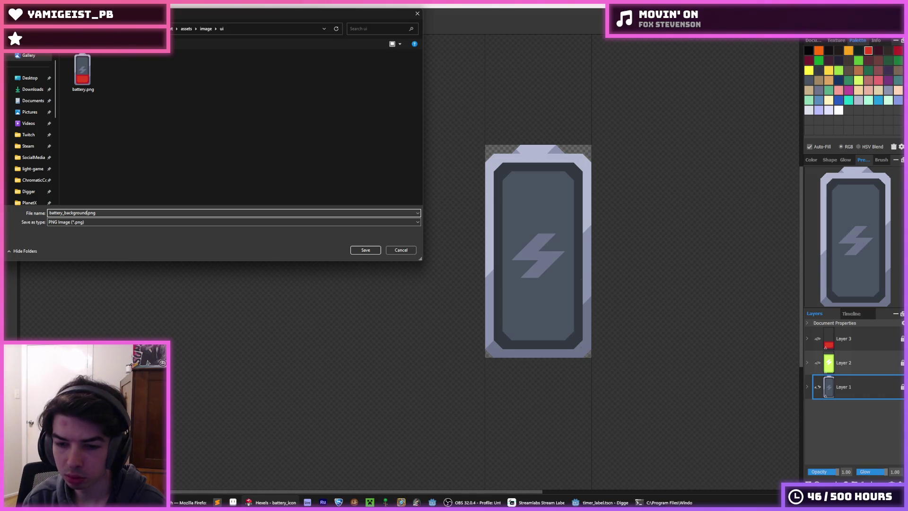
key("Return")
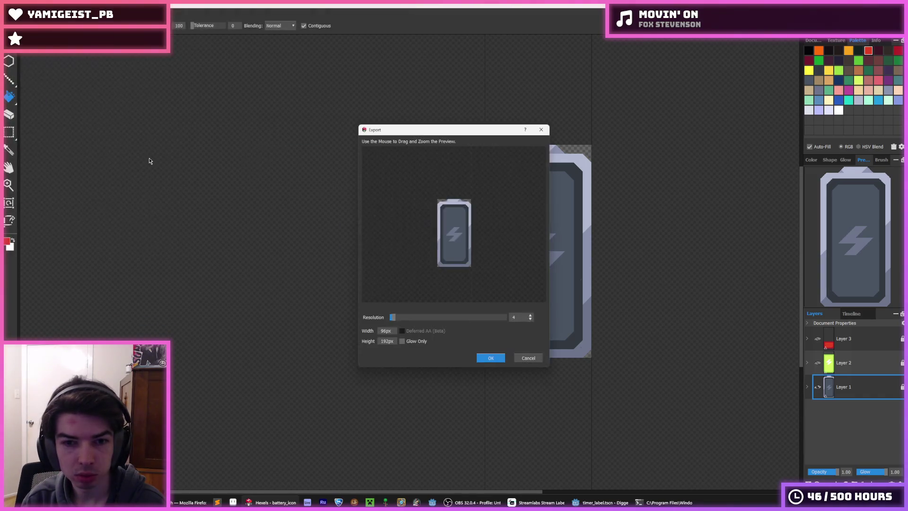
left_click(492, 360)
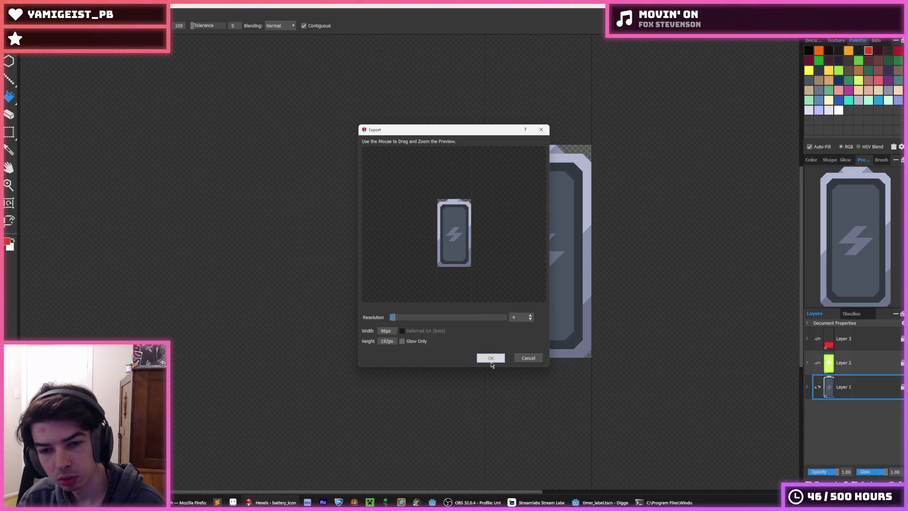
left_click(491, 361)
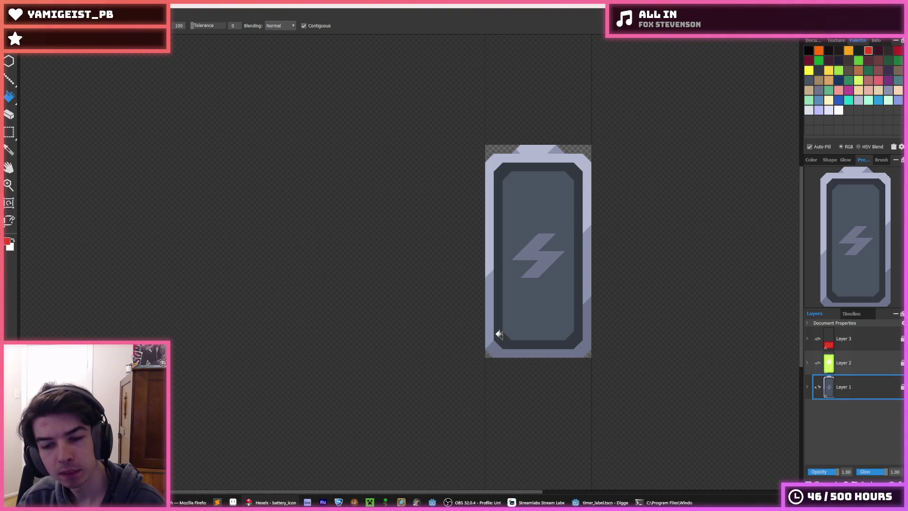
Step: Show the green fill layer, keep the red layer hidden, and fill the dark top band light green
left_click(818, 362)
left_click(818, 339)
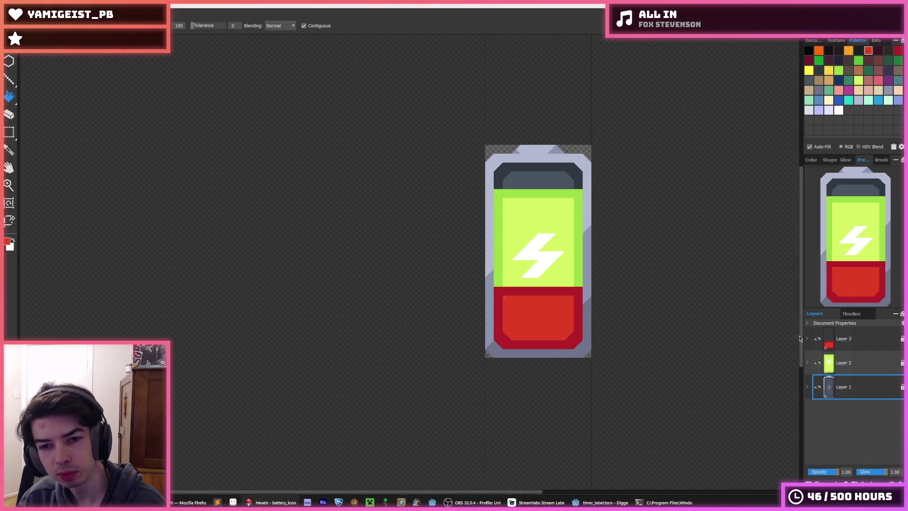
left_click(817, 339)
scroll(579, 210, "up", 2)
left_click(505, 189, "alt")
left_click(407, 145)
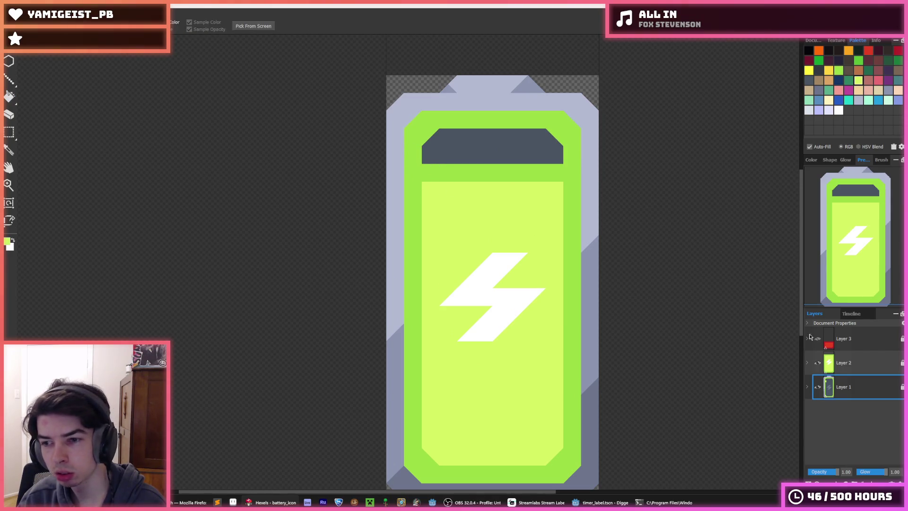
Step: Undo the top-band fill, then paint the dark top-left region darker battery green on Layer 2
key("ctrl+z")
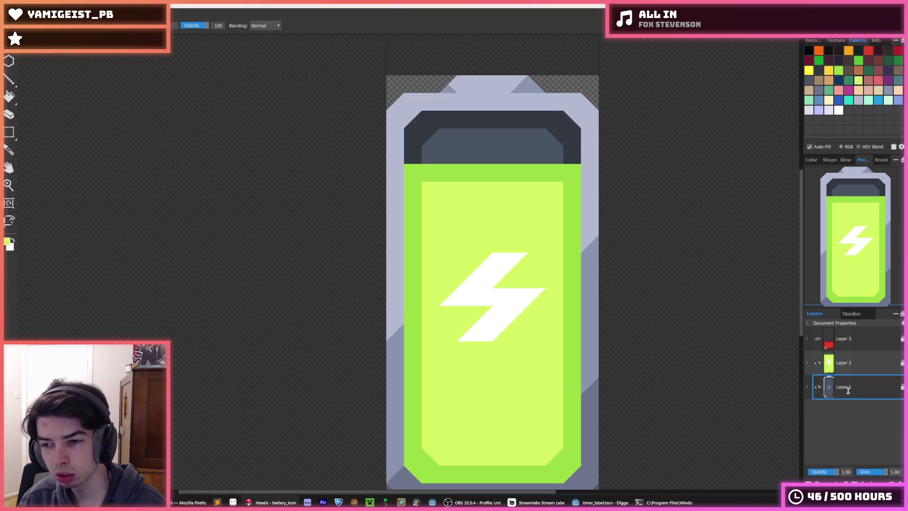
left_click(820, 363)
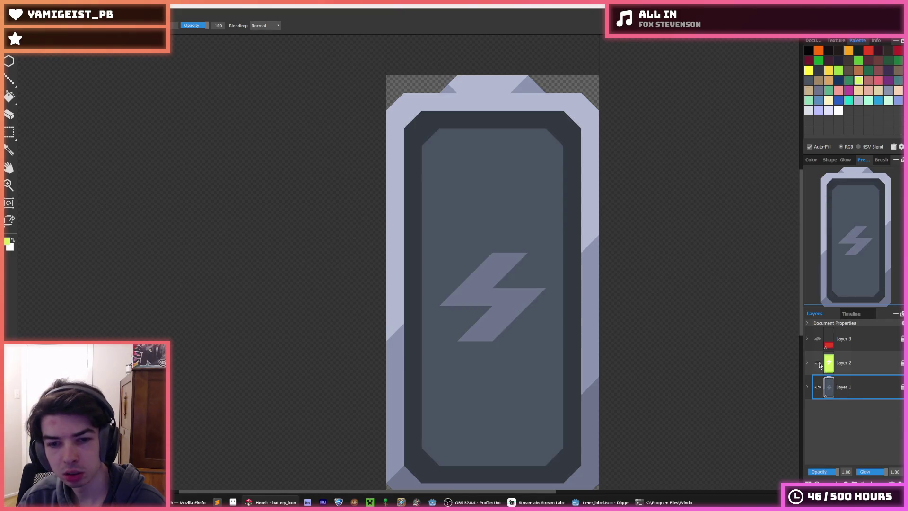
left_click(820, 363)
left_click(421, 175, "alt")
left_click(848, 365)
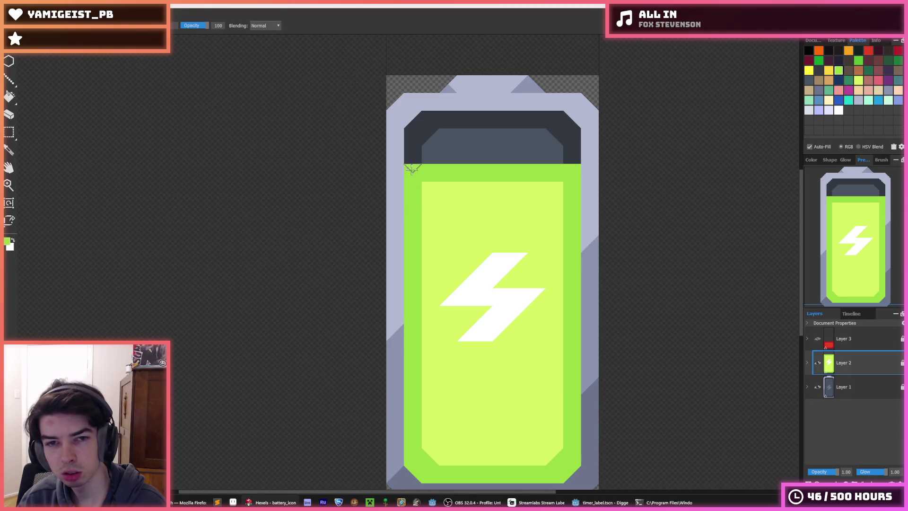
key("f")
key("b")
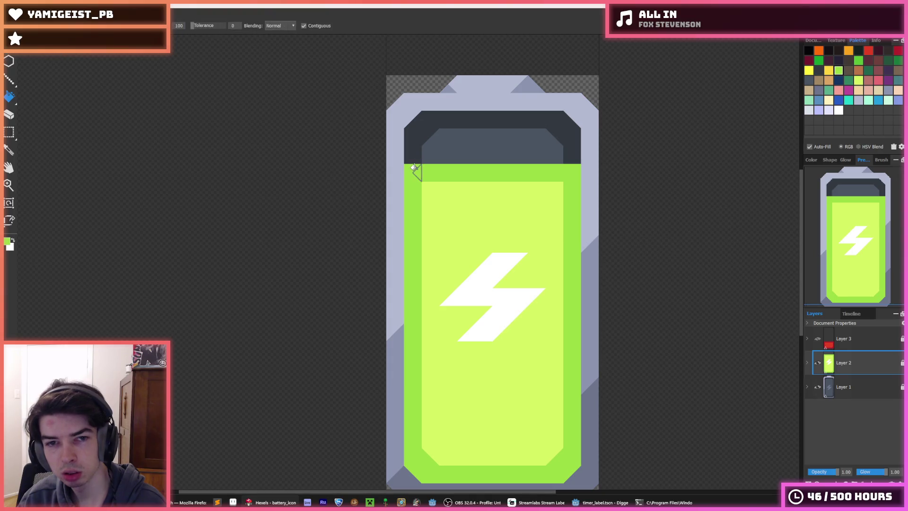
left_click(414, 143)
mouse_move(413, 143)
left_mouse_down()
mouse_move(412, 127)
mouse_move(426, 120)
mouse_move(495, 116)
mouse_move(544, 120)
mouse_move(576, 142)
mouse_move(539, 122)
left_mouse_up()
Step: Fill the dark top region and darker green band with the sampled light inner green
key("i")
left_click(427, 135)
left_click(458, 194, "alt")
mouse_move(440, 190)
left_mouse_down()
mouse_move(429, 172)
mouse_move(438, 171)
left_mouse_up()
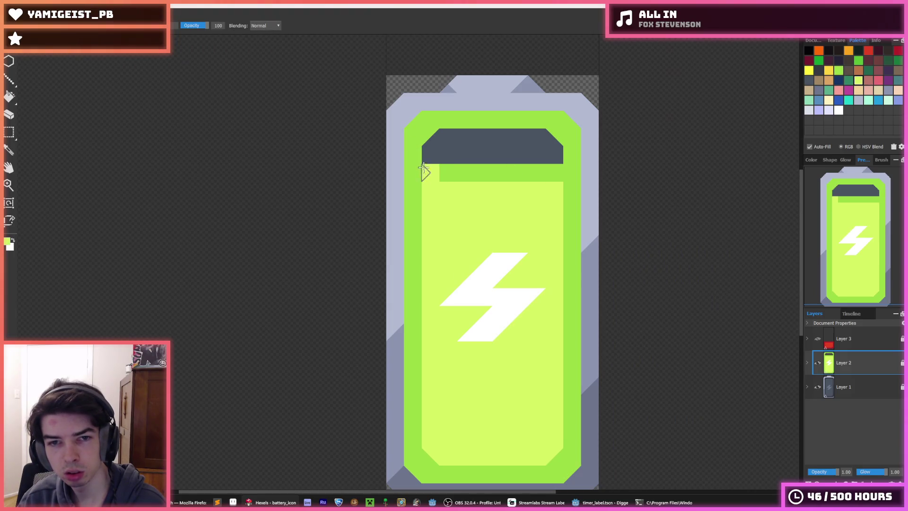
key("f")
left_click(474, 147)
key("b")
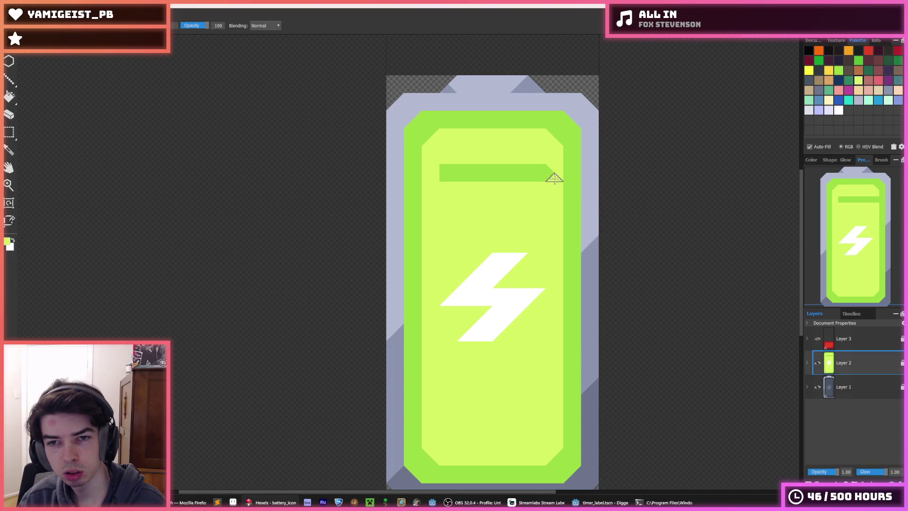
key("f")
left_click(530, 174)
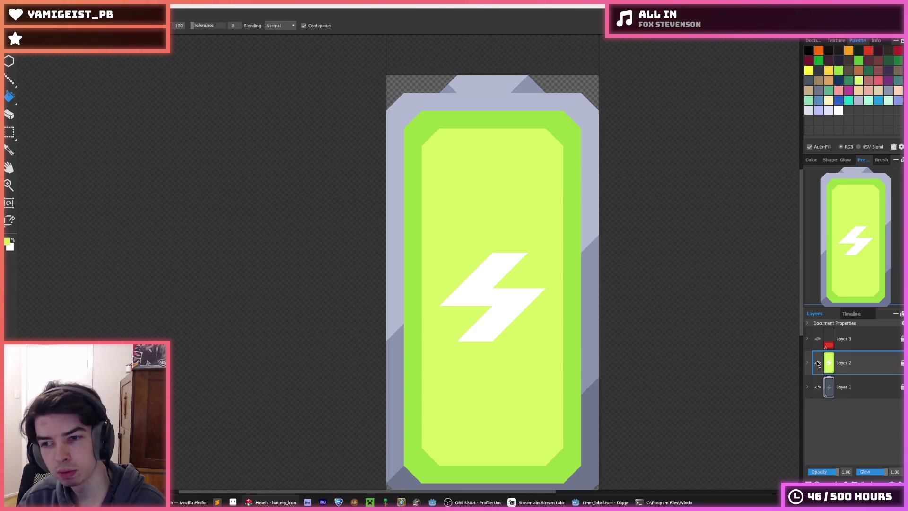
left_click(818, 363)
left_click(818, 363)
Step: On Layer 1, with the green fill hidden, fill the light upper frame with its dark edge colour
scroll(544, 251, "down", 5)
scroll(549, 250, "up", 3)
scroll(527, 243, "down", 3)
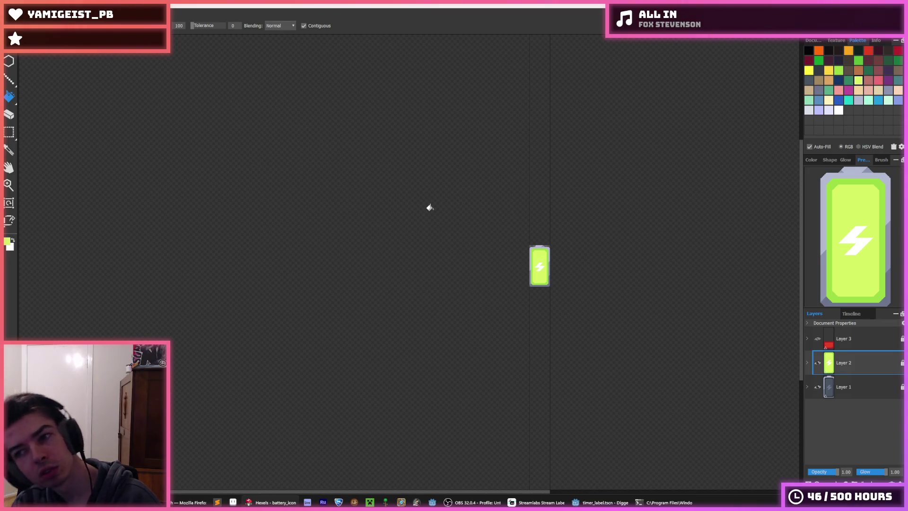
scroll(528, 271, "up", 3)
left_click(847, 393)
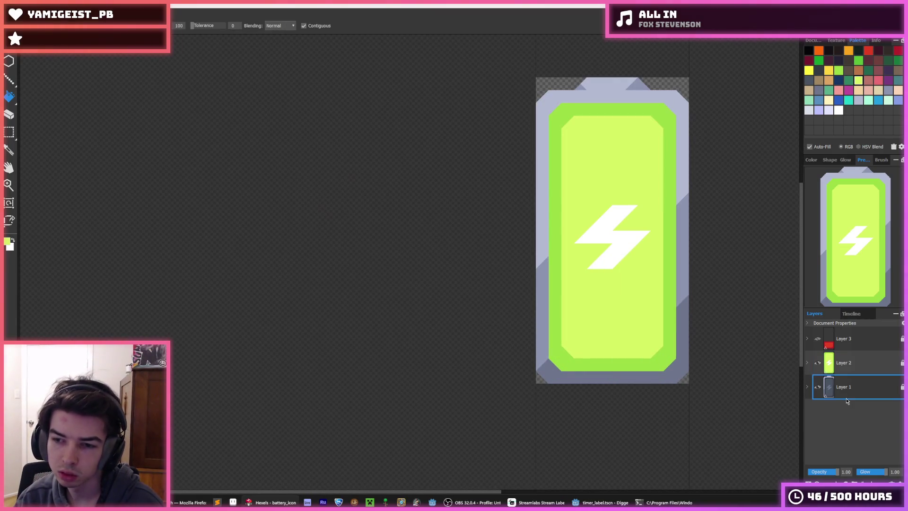
left_click(818, 363)
left_click(535, 266, "alt")
left_click(538, 239)
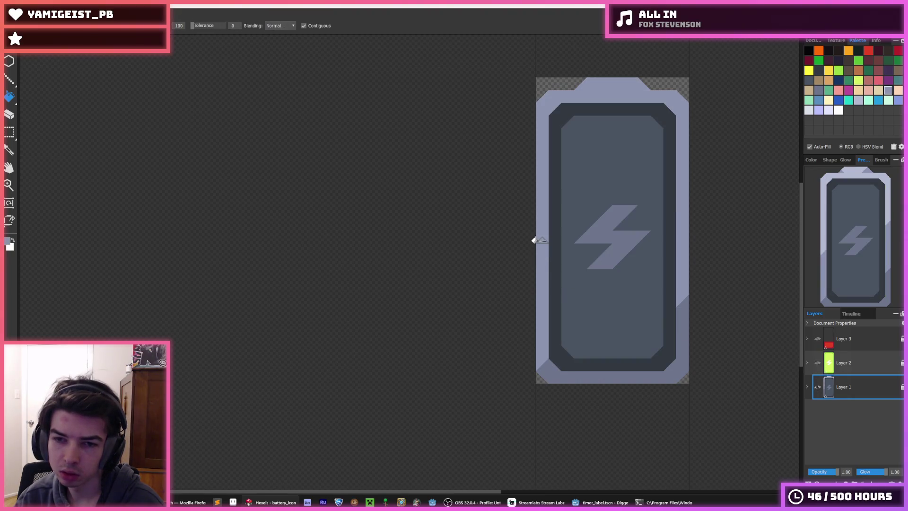
Step: Show the green fill layer again and hide the grey frame layer
scroll(693, 308, "down", 5)
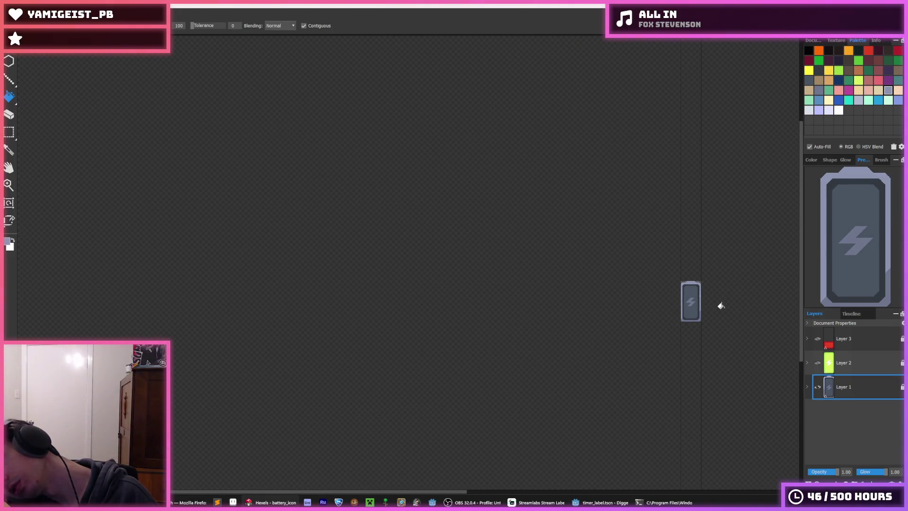
scroll(710, 306, "up", 3)
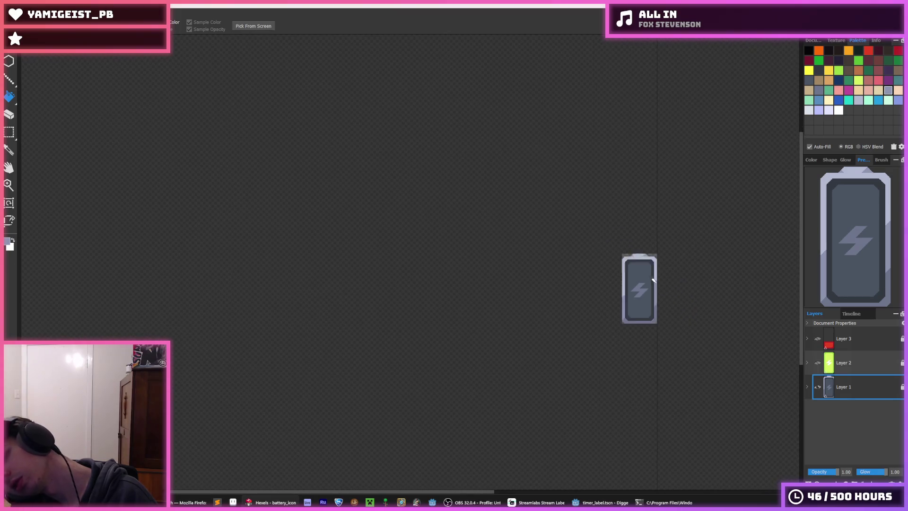
scroll(655, 282, "up", 3)
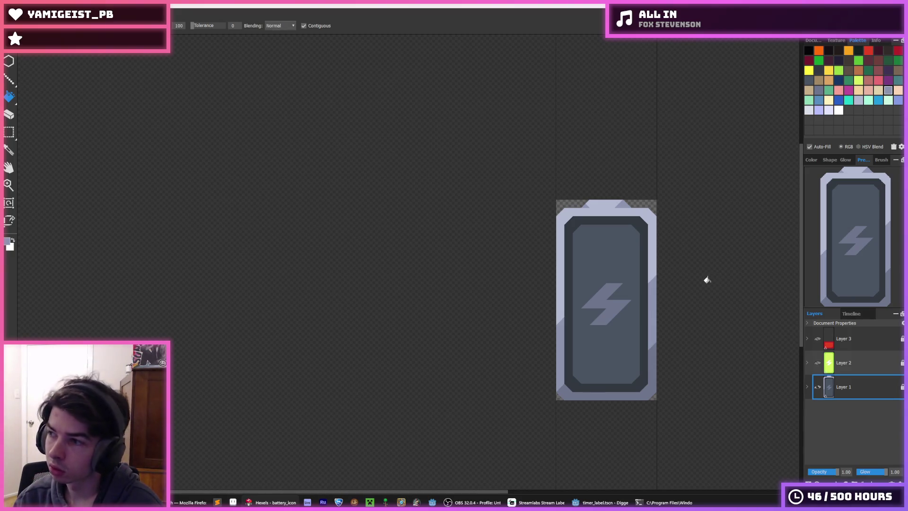
left_click(818, 363)
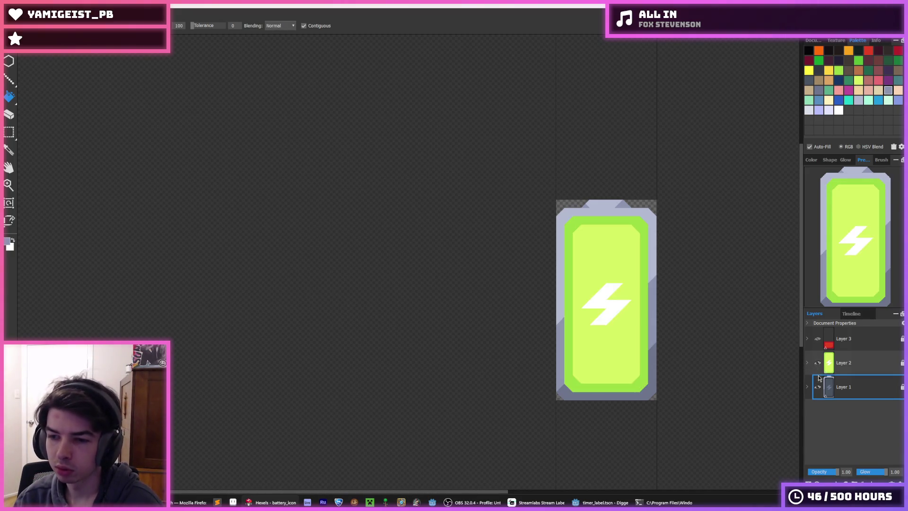
left_click(818, 387)
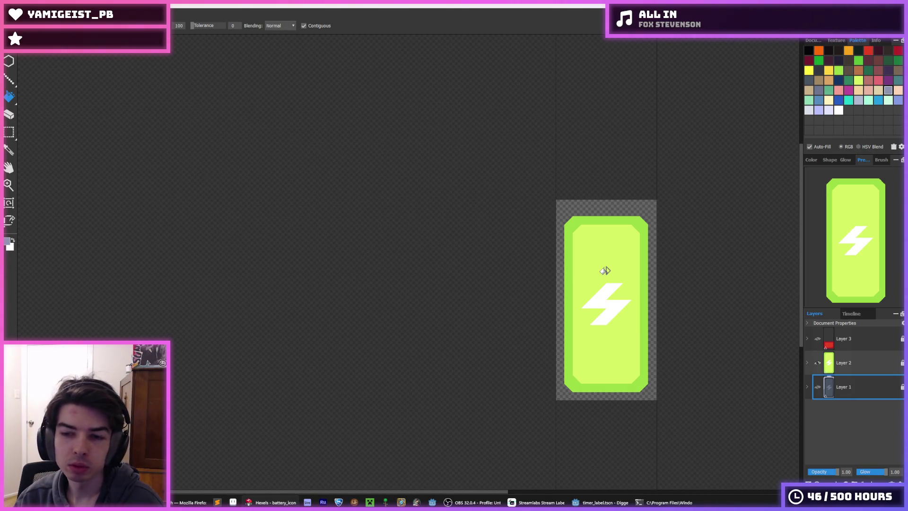
scroll(605, 271, "down", 1)
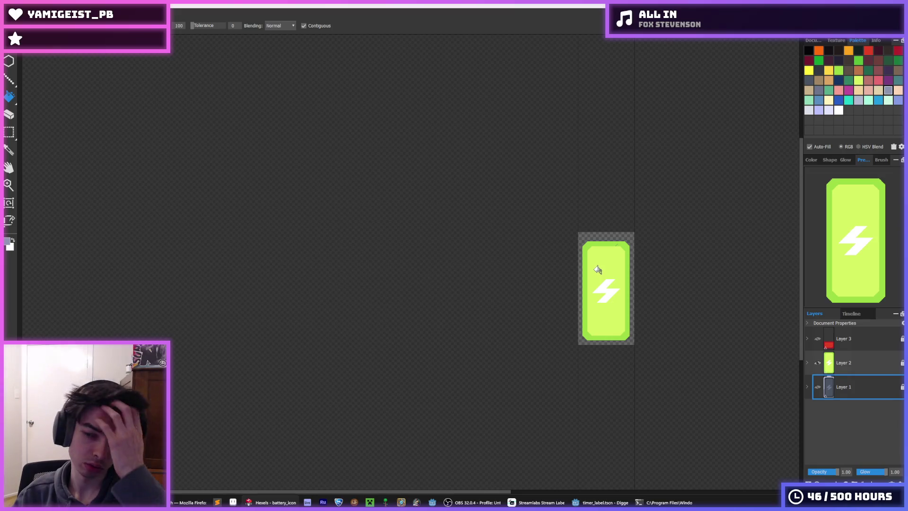
Step: Start a PNG export, cancel and restart it, then edit the file name toward battery_background.png
left_click(11, 48)
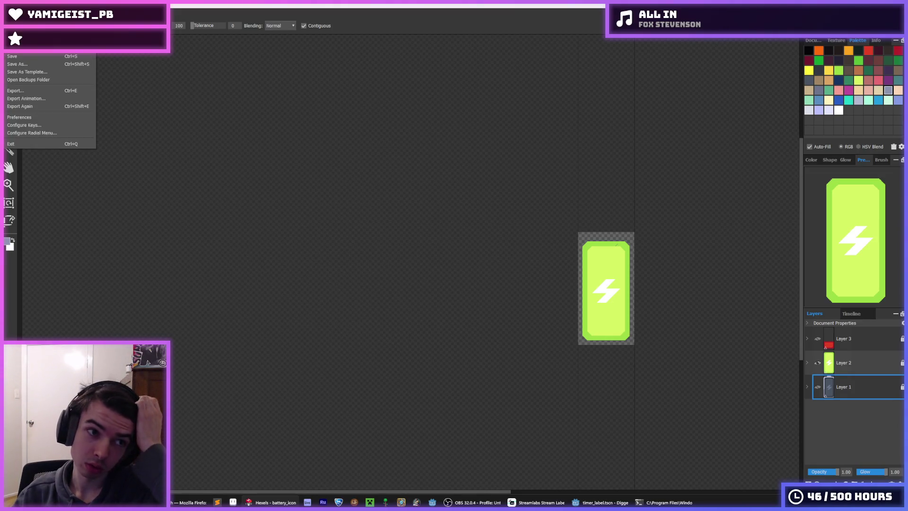
left_click(27, 93)
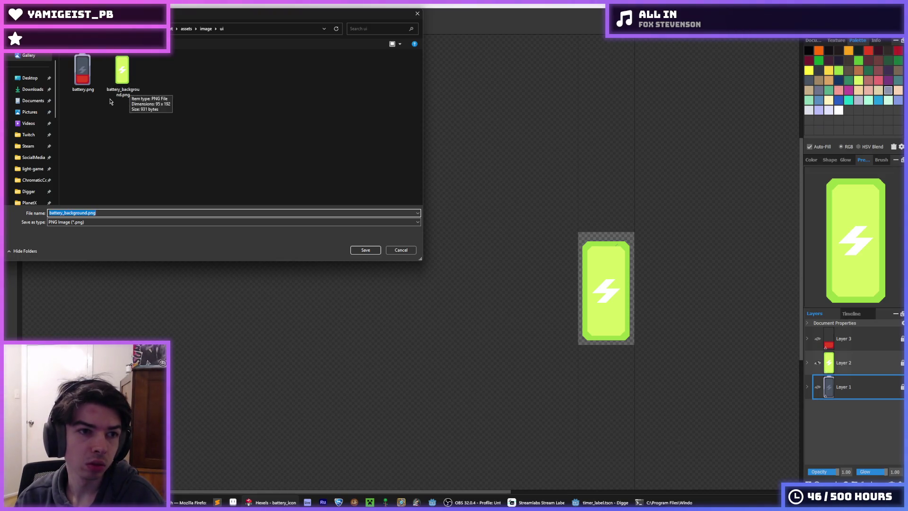
left_click(392, 252)
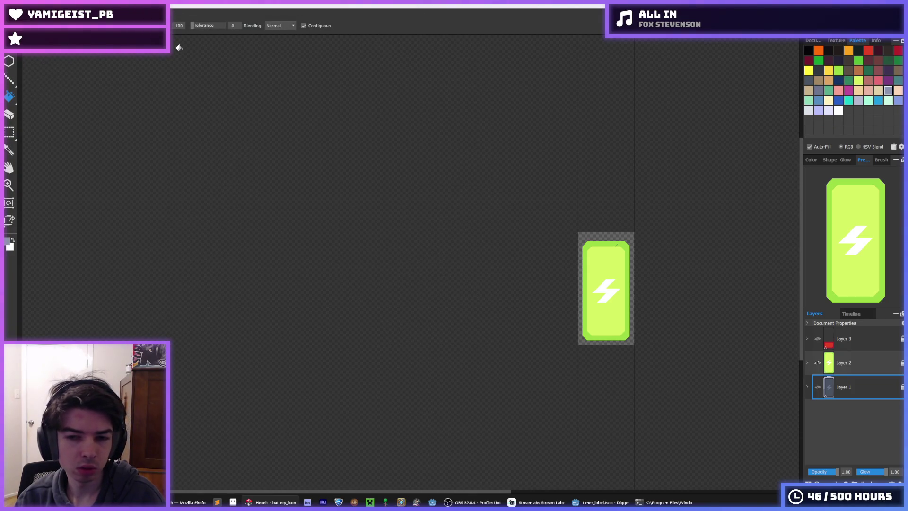
key("alt+f")
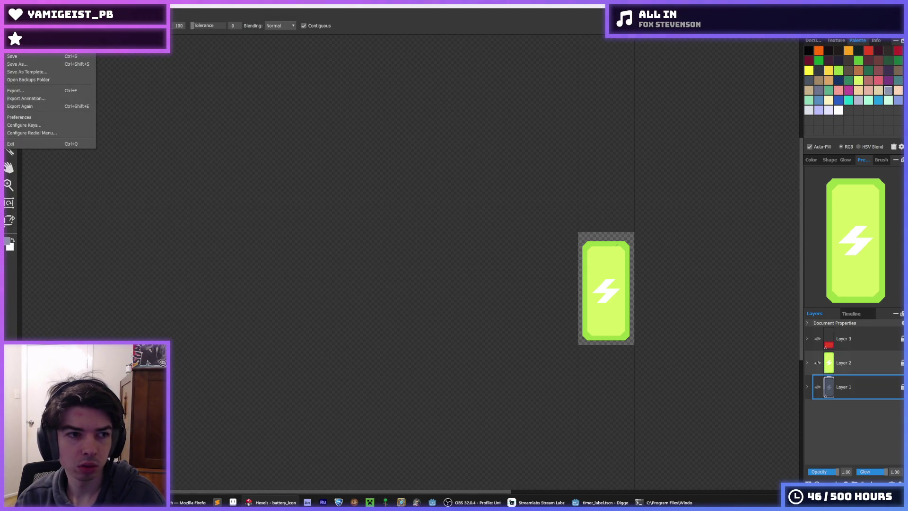
left_click(38, 95)
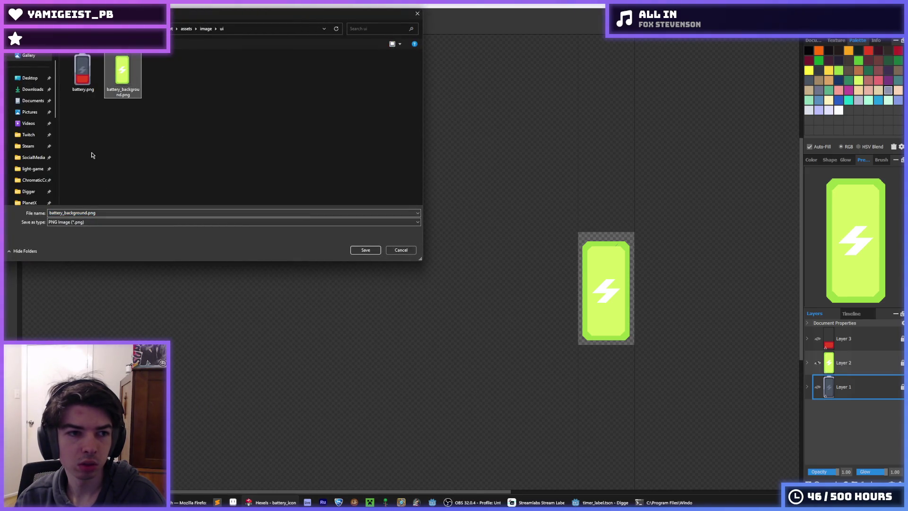
left_click(85, 212)
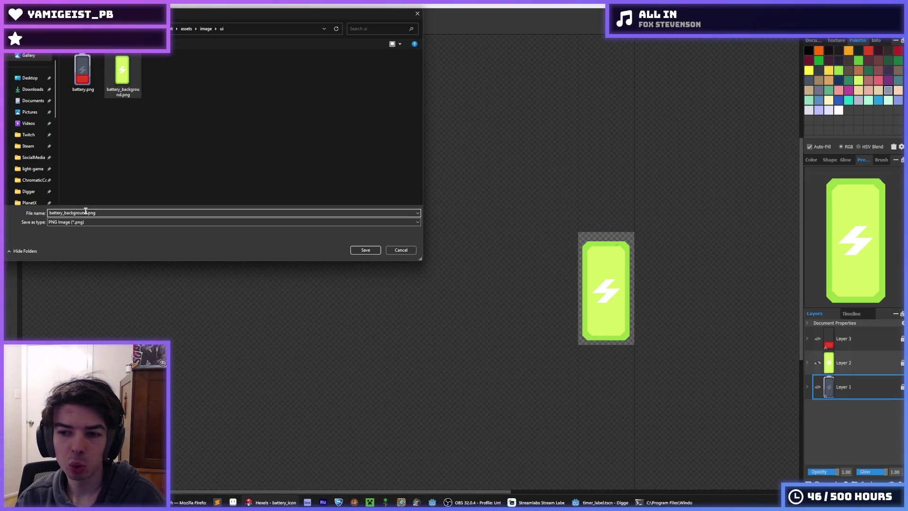
left_click_drag(85, 212, 63, 209)
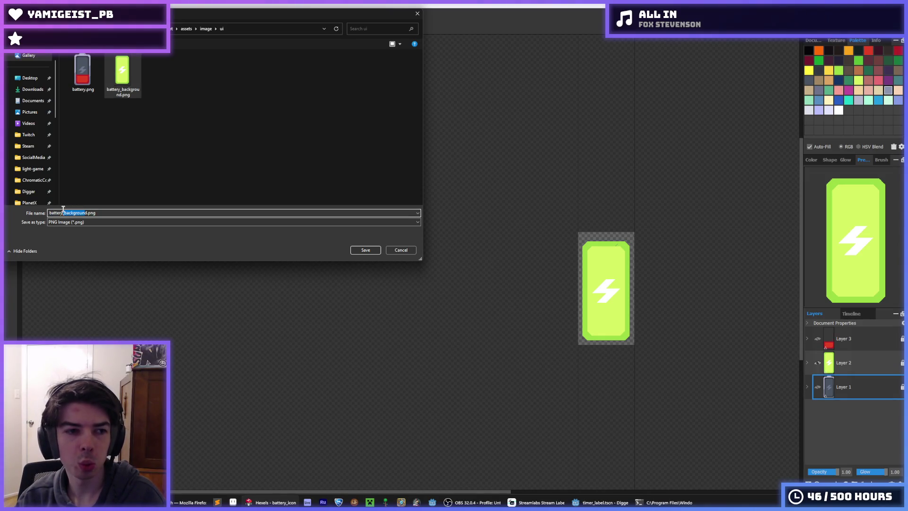
key("BackSpace")
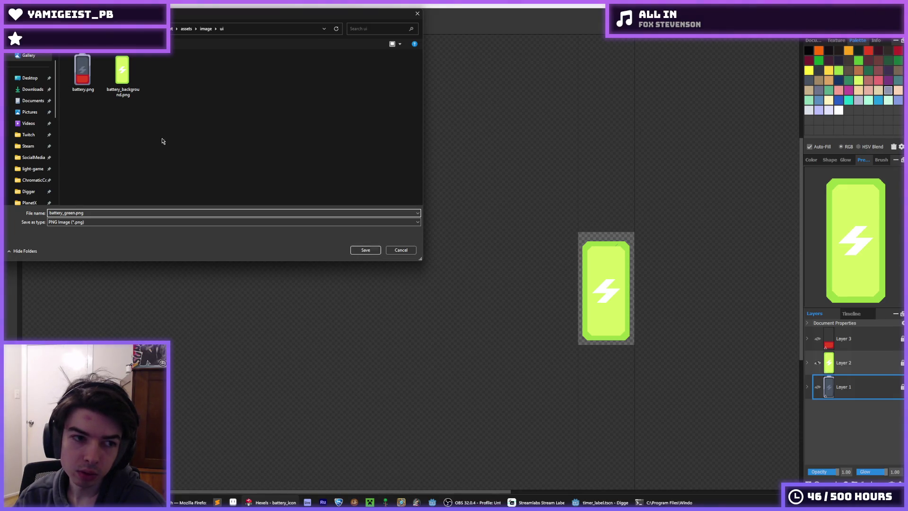
left_click(122, 94)
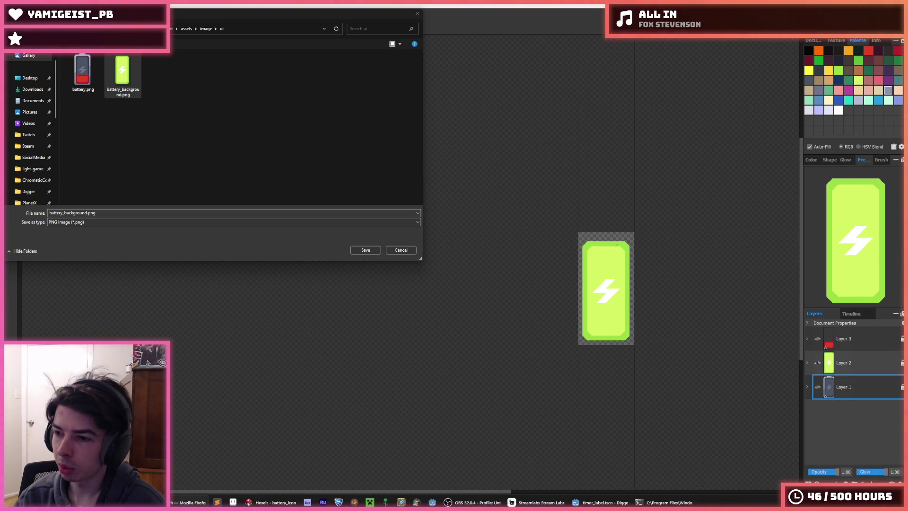
Step: Save over the existing battery_background.png, confirm replacing it, and accept the export options
left_click(87, 213)
mouse_move(88, 214)
left_mouse_down()
mouse_move(52, 214)
mouse_move(63, 214)
left_mouse_up()
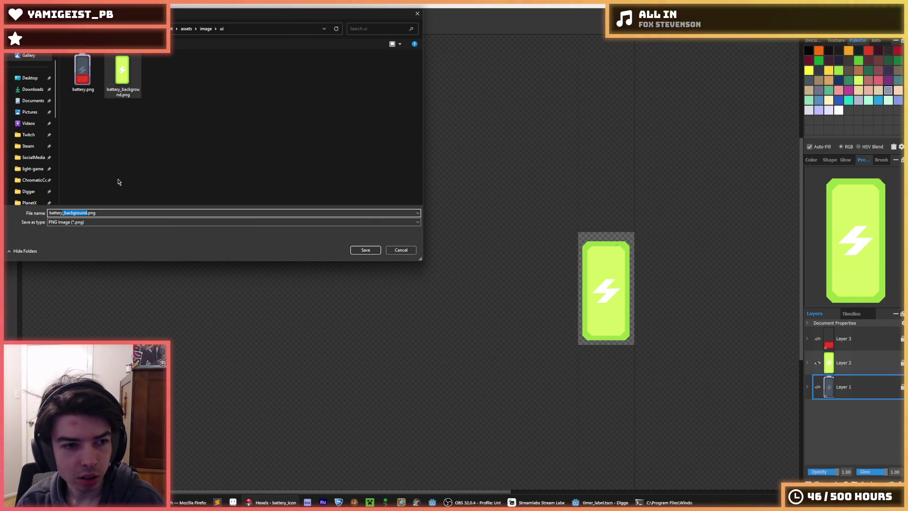
double_click(122, 71)
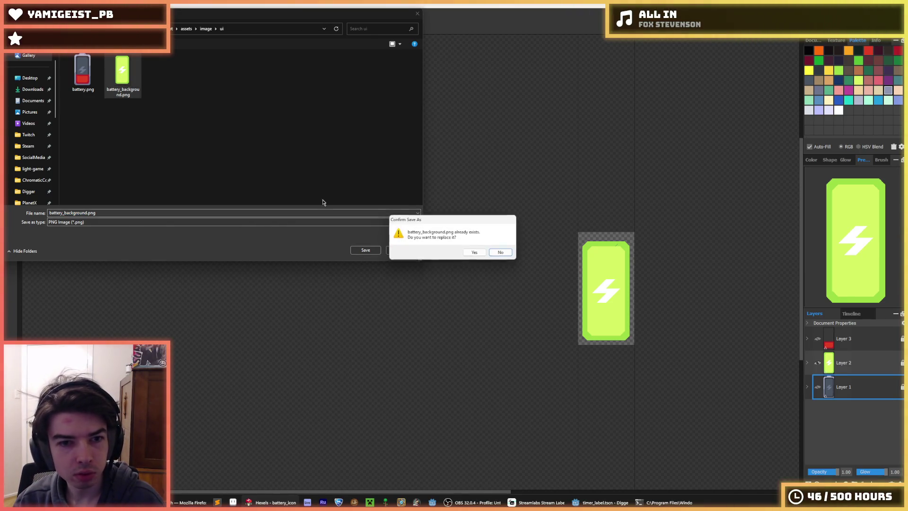
left_click(475, 253)
key("Return")
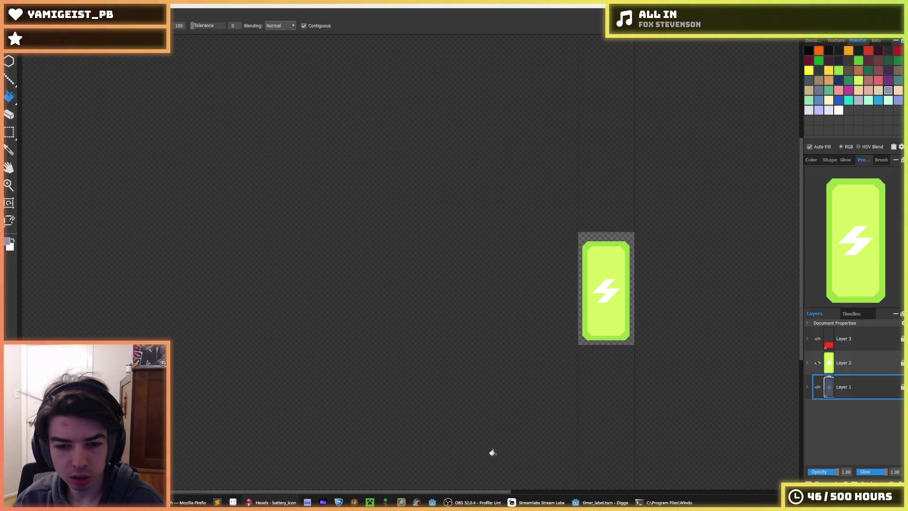
left_click(600, 502)
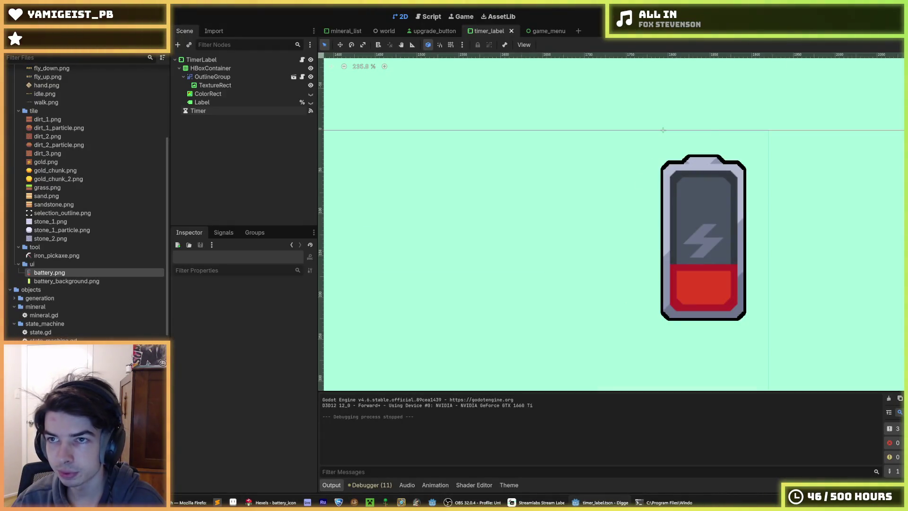
Step: Run the game with F5 and dig the miner through dirt and gold to check the battery
key("F5")
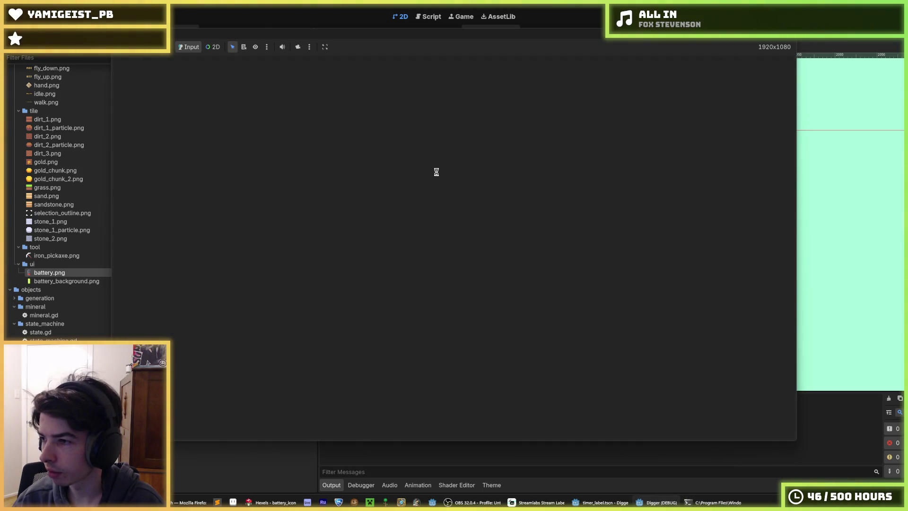
key("s")
key("s")
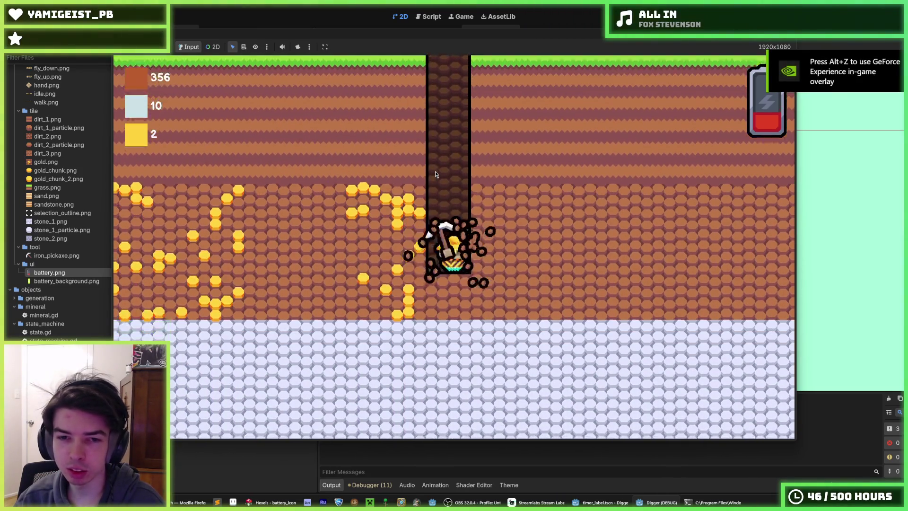
key("a")
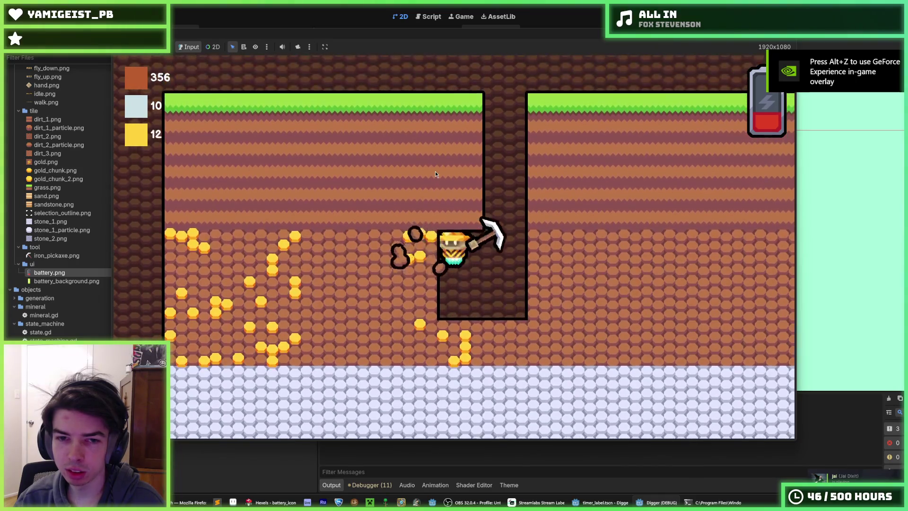
key("a")
key("s")
key("s")
key("s")
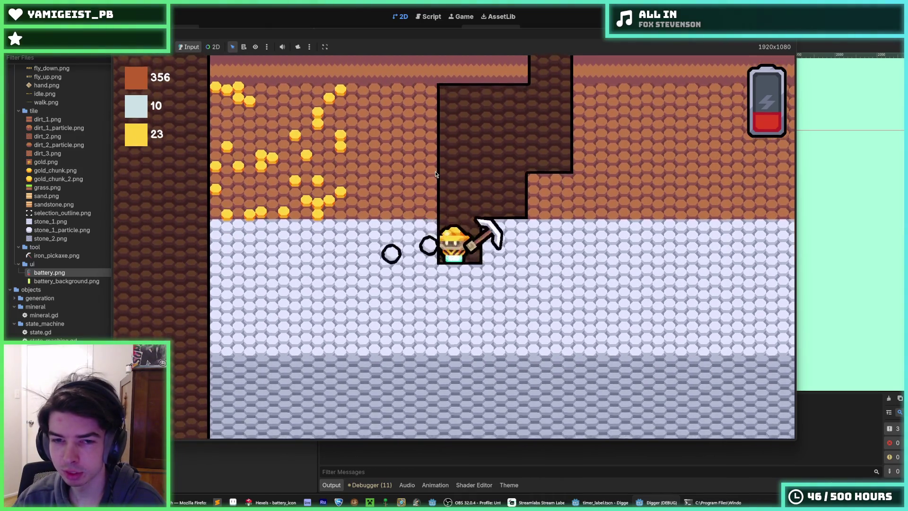
key("a")
key("w")
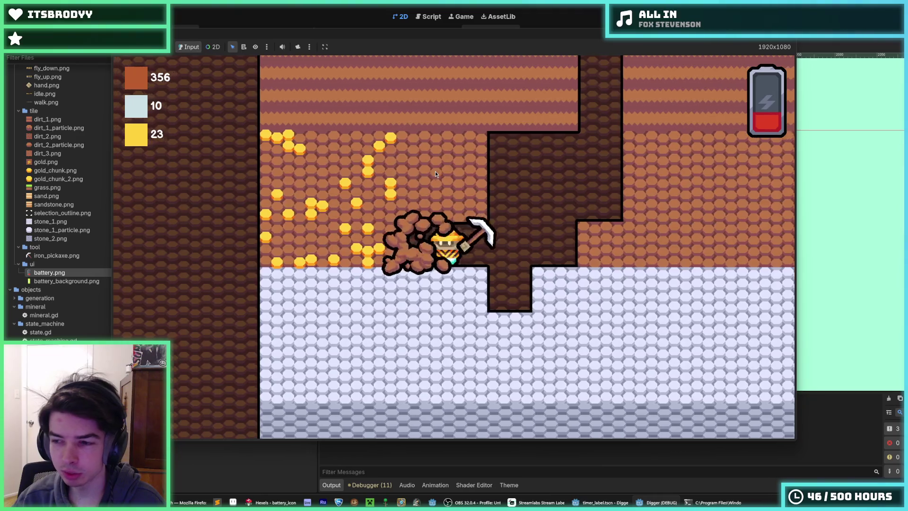
key("a")
key("w")
key("a")
key("w")
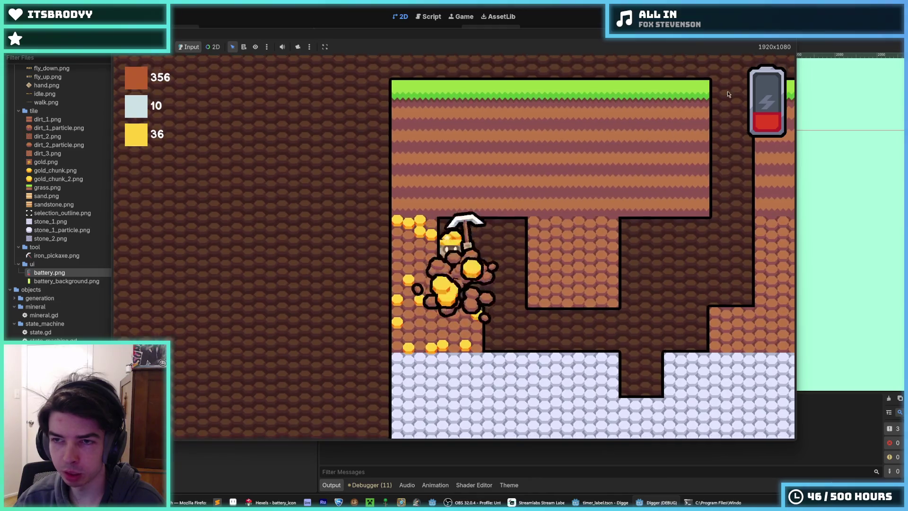
key("a")
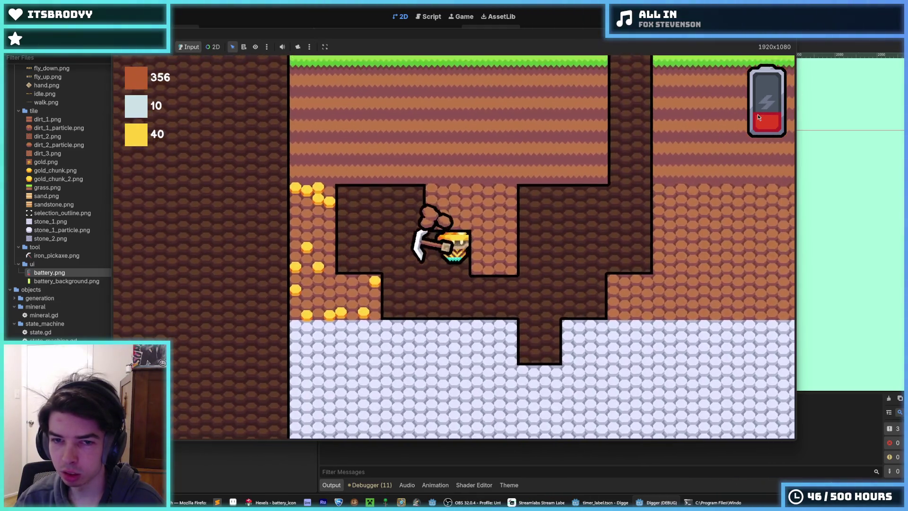
key("d")
key("w")
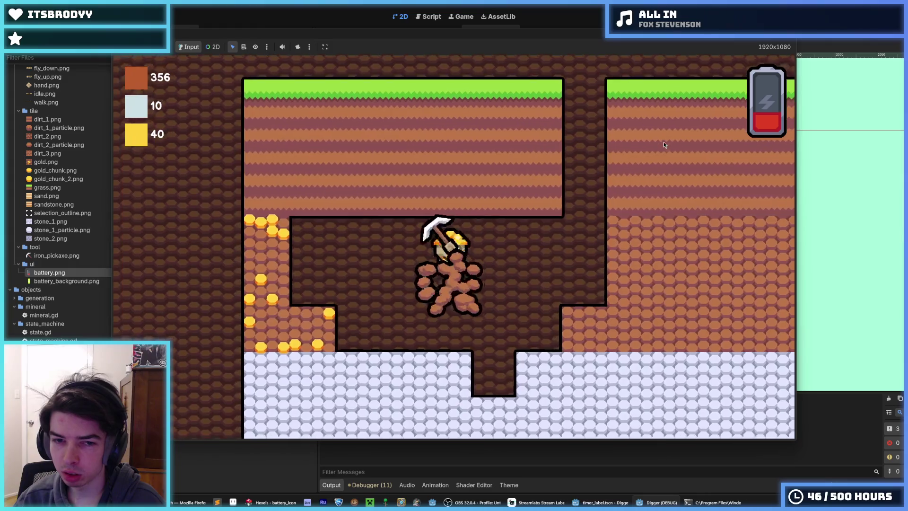
key("a")
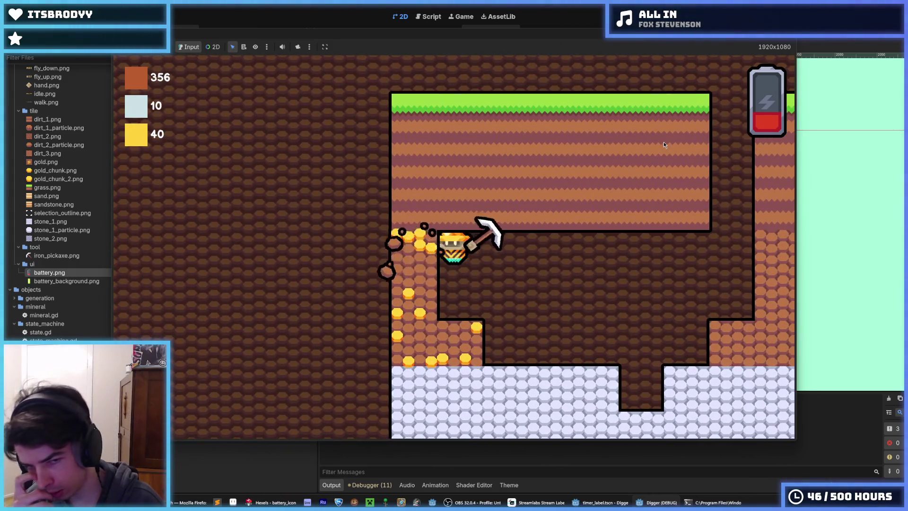
key("a")
key("s")
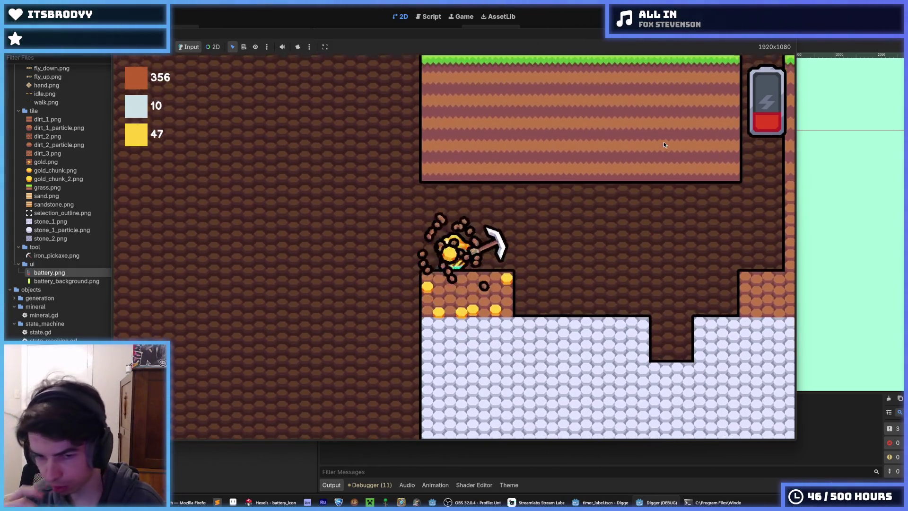
key("d")
key("d")
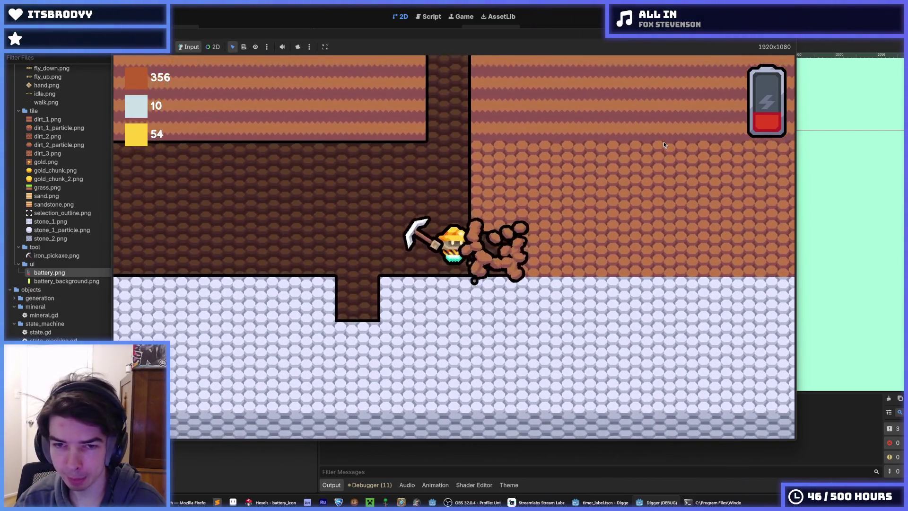
key("d")
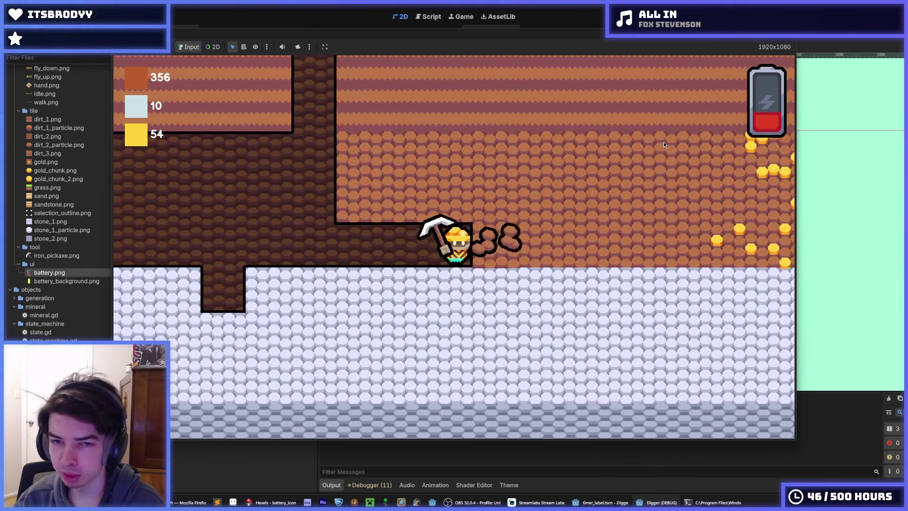
key("w")
key("d")
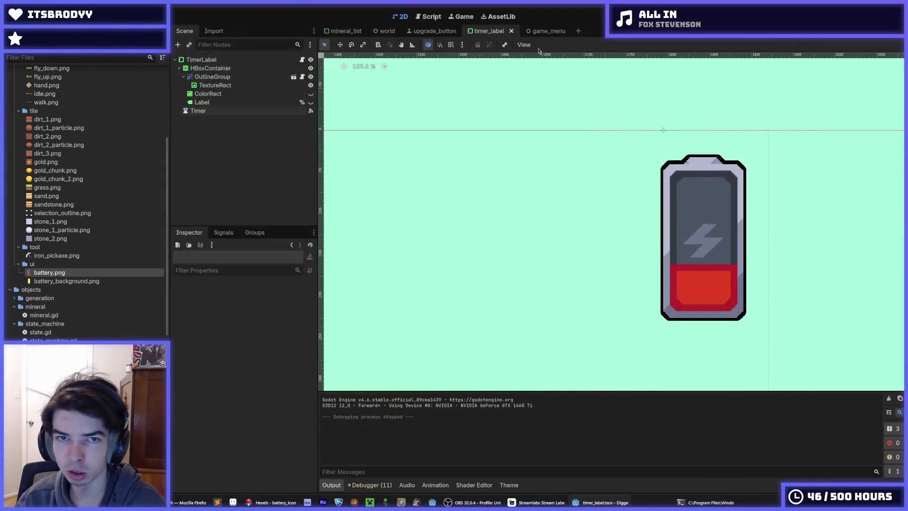
Step: Stop the game and open tile.gd and tile_manager.gd in the script editor
left_click(429, 16)
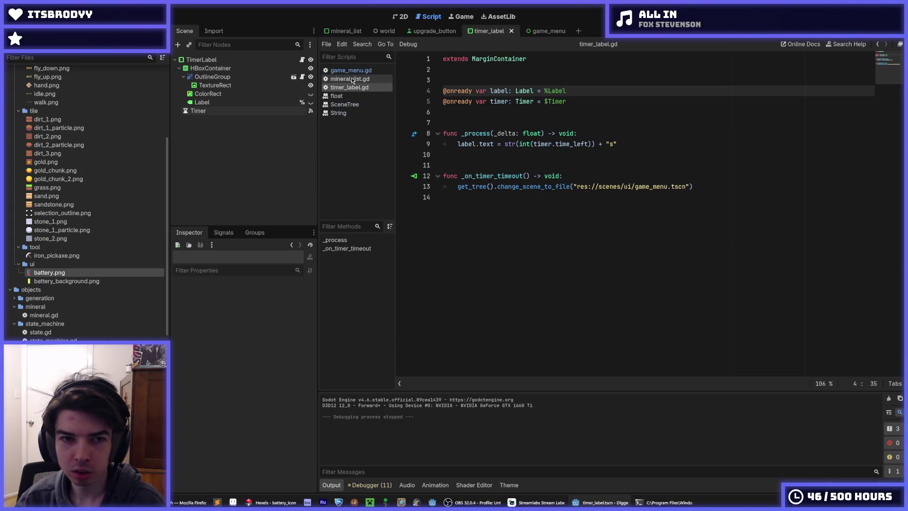
scroll(86, 204, "down", 10)
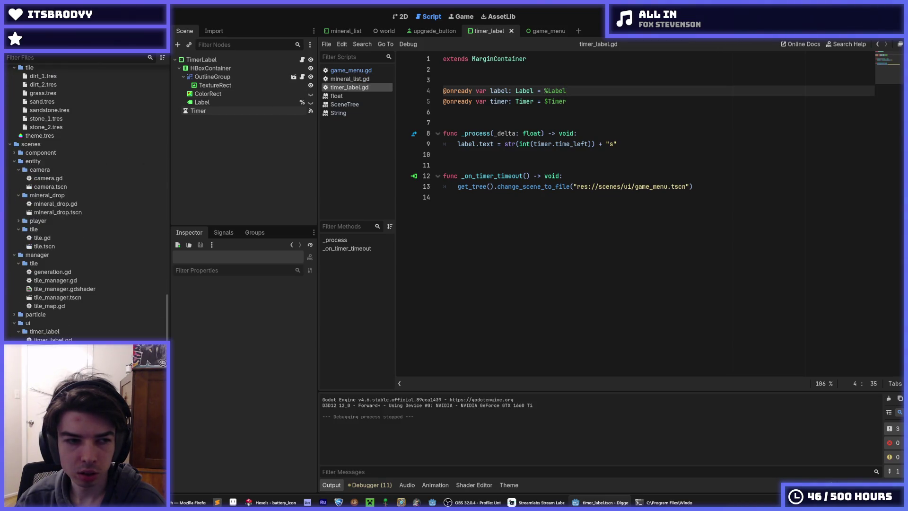
scroll(79, 282, "up", 5)
double_click(50, 122)
scroll(565, 276, "down", 1)
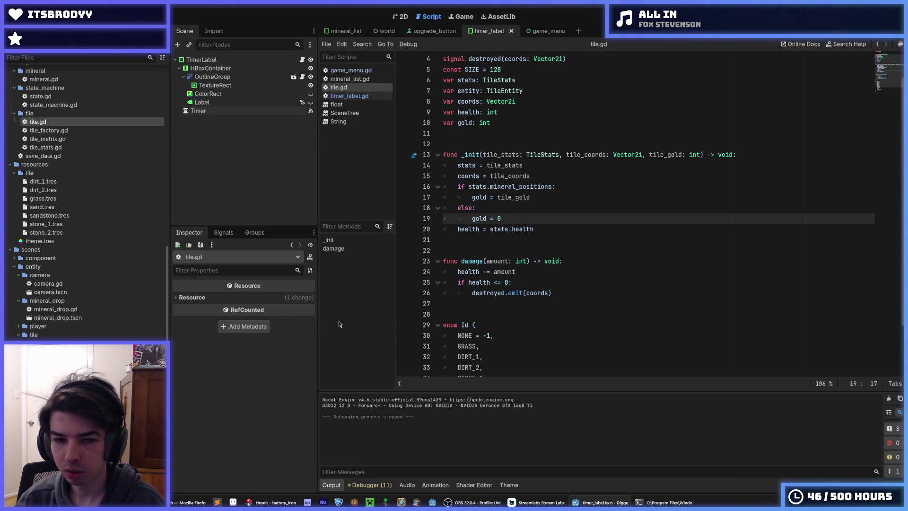
scroll(52, 297, "down", 5)
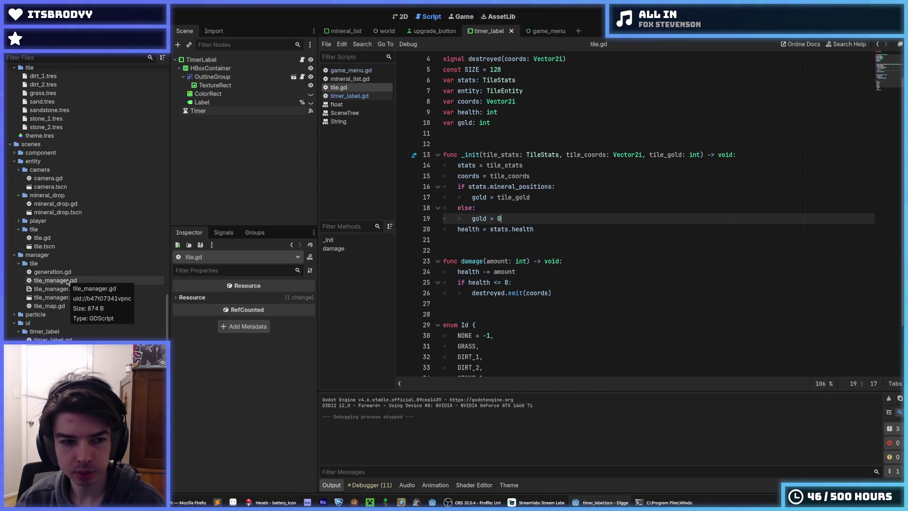
double_click(68, 281)
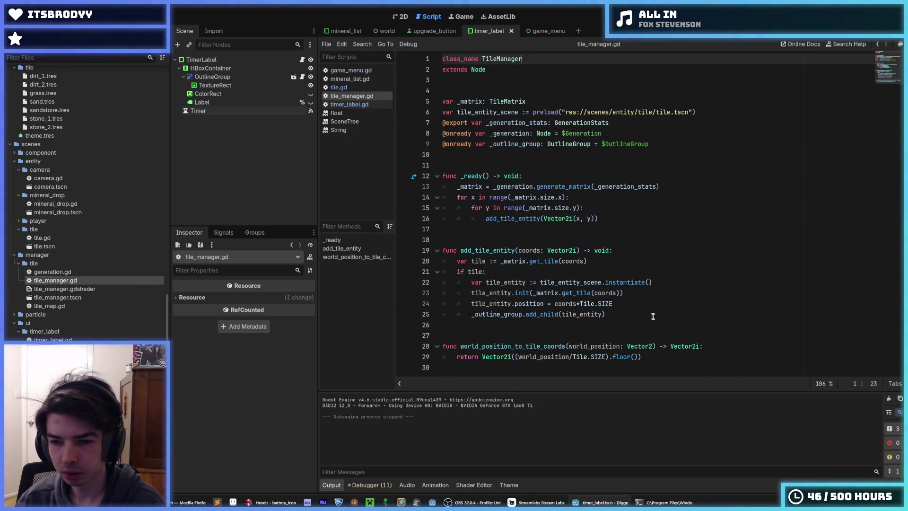
Step: Review lines 20 to 25 of the add_tile_entity function in tile_manager.gd
left_click(733, 311)
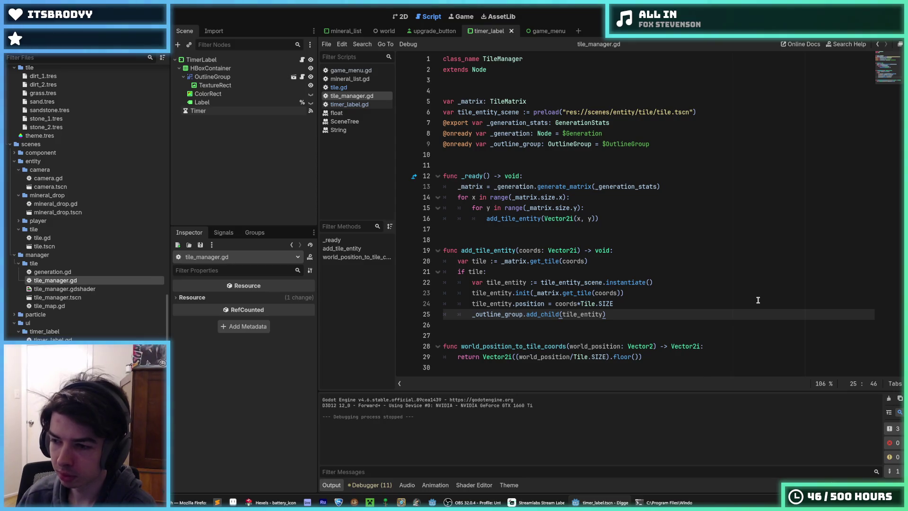
left_click(741, 289)
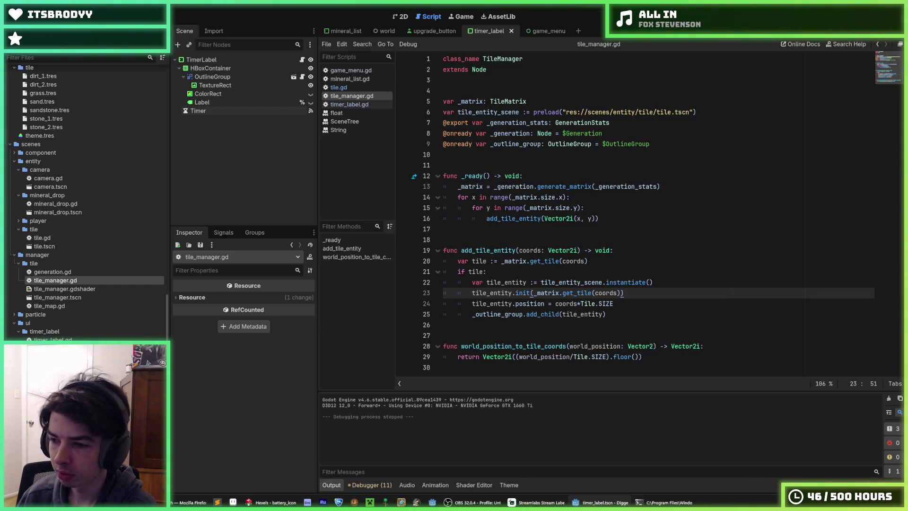
left_click(676, 316)
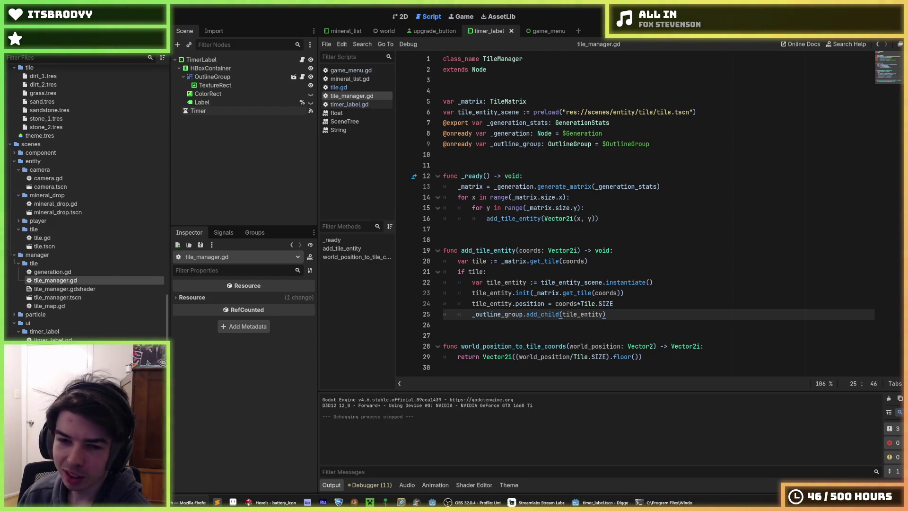
mouse_move(642, 314)
left_mouse_down()
mouse_move(473, 304)
mouse_move(459, 263)
left_mouse_up()
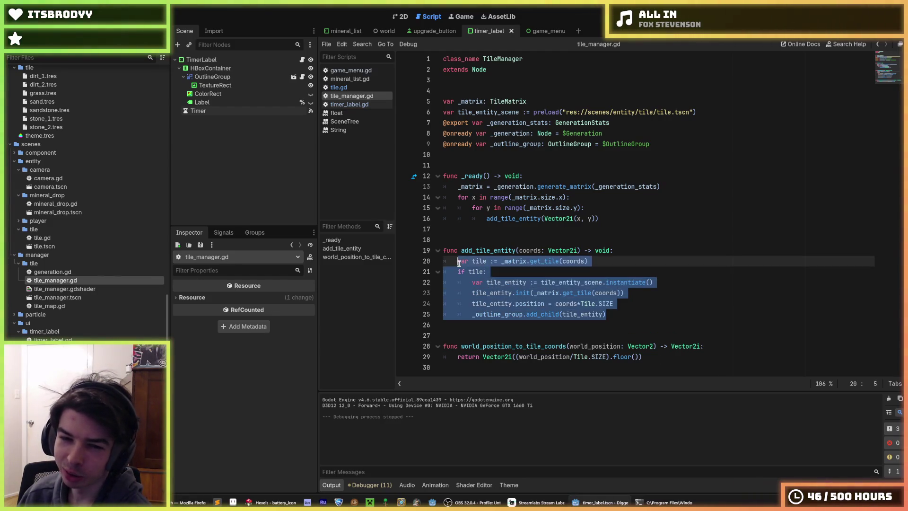
left_click(457, 263)
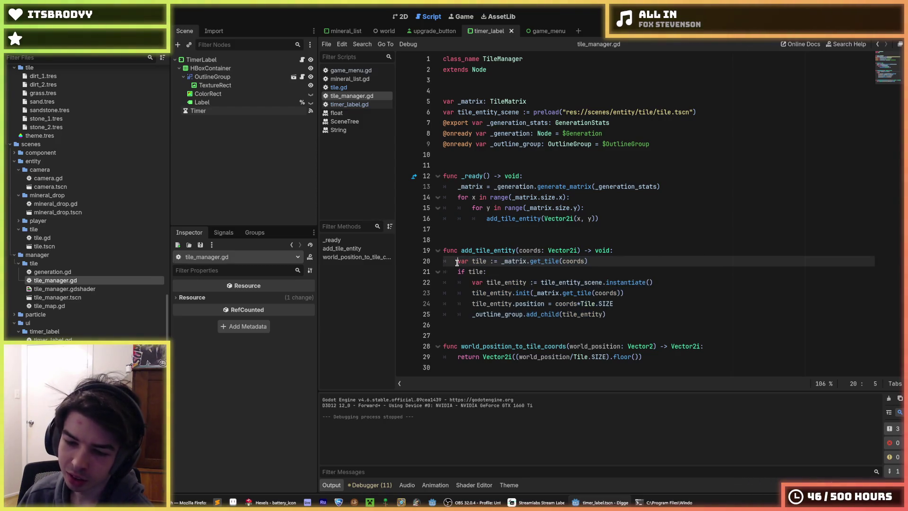
left_click(607, 261)
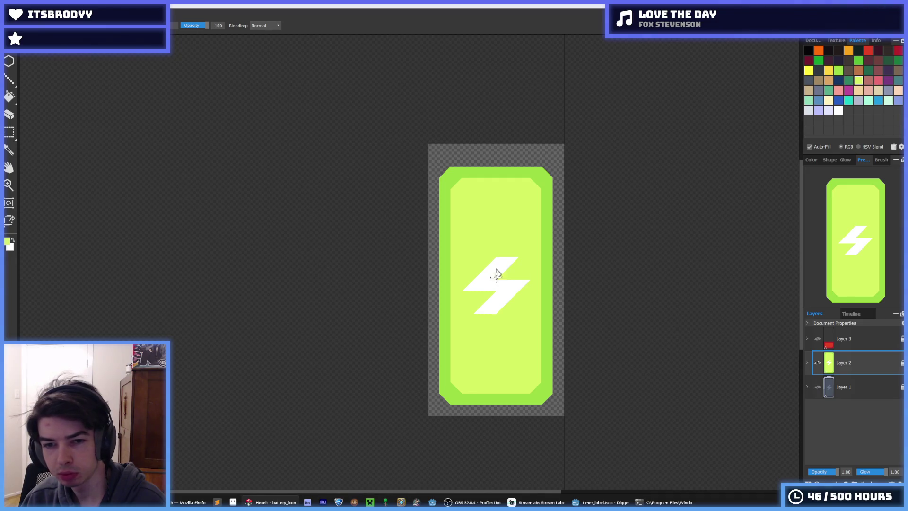
Step: Erase the white lightning bolt from the lime-green fill on Layer 2
mouse_move(477, 300)
left_mouse_down()
mouse_move(479, 265)
mouse_move(503, 254)
mouse_move(507, 296)
mouse_move(522, 285)
left_mouse_up()
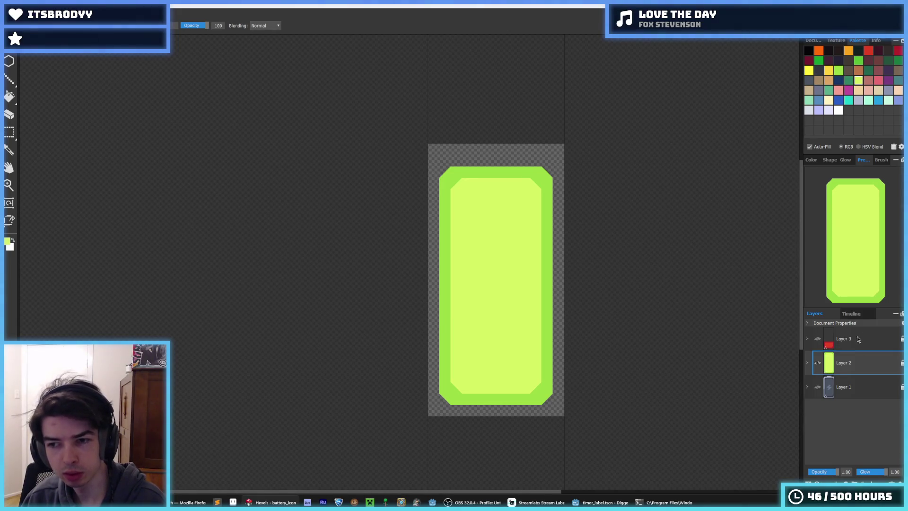
Step: Recolour the battery fill solid red with a darker red border using flood fill
left_click(870, 50)
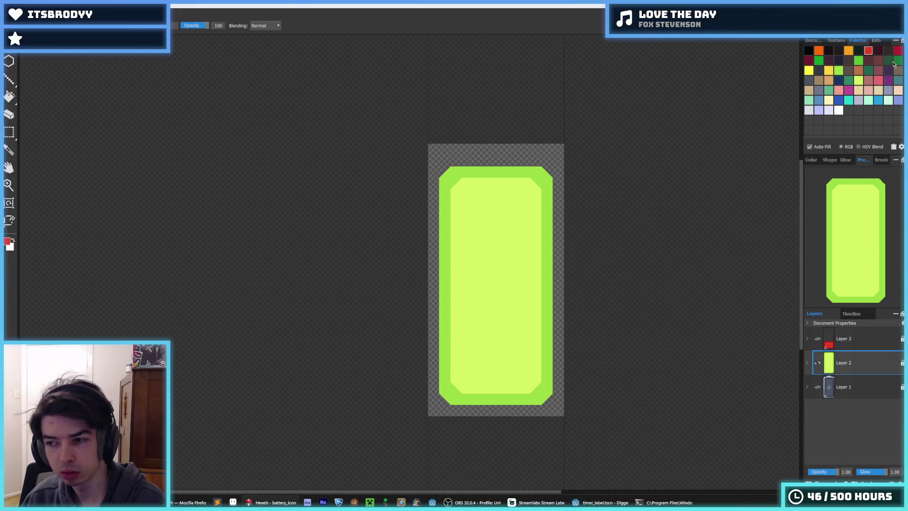
key("g")
left_click(544, 260)
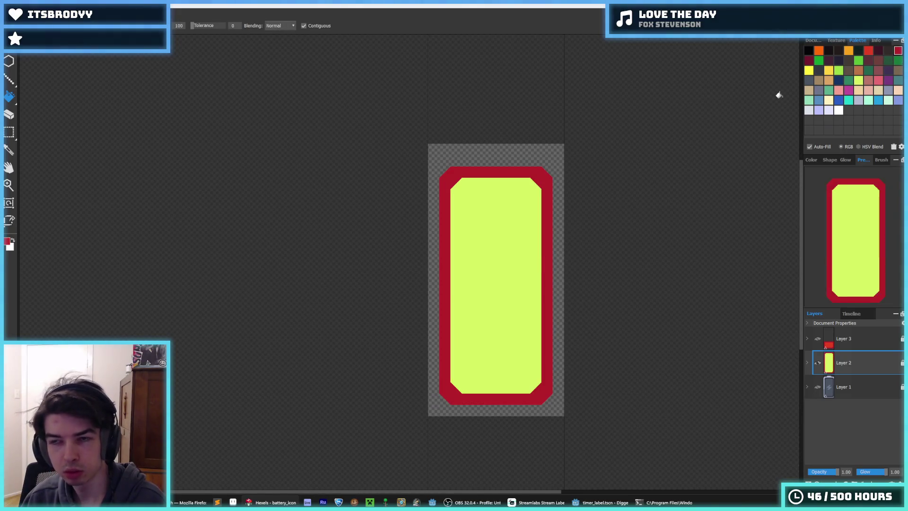
left_click(868, 51)
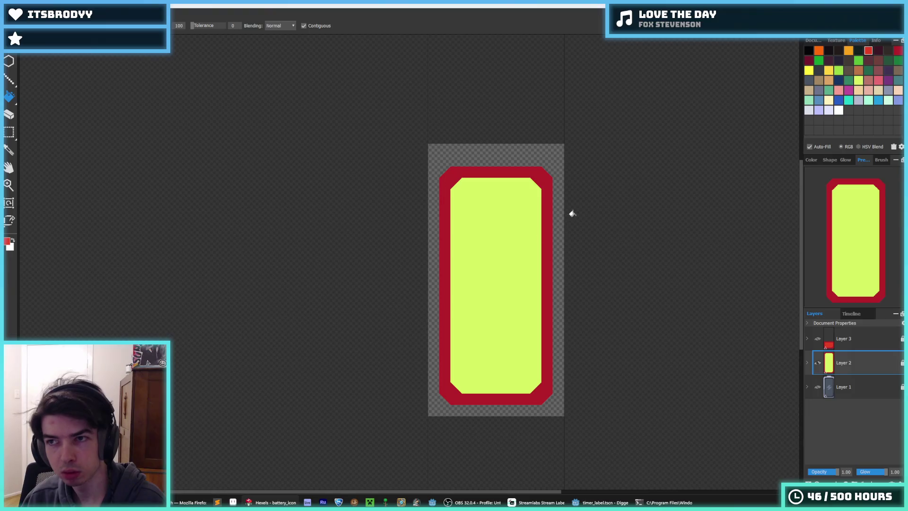
left_click(521, 257)
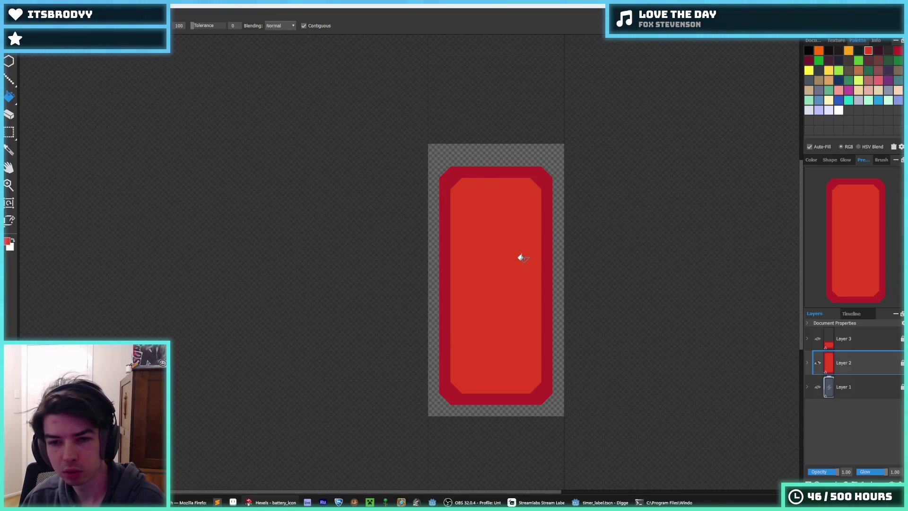
Step: Export the red battery as battery_red.png and accept the PNG options
key("ctrl+e")
left_click_drag(75, 212, 64, 213)
type("red")
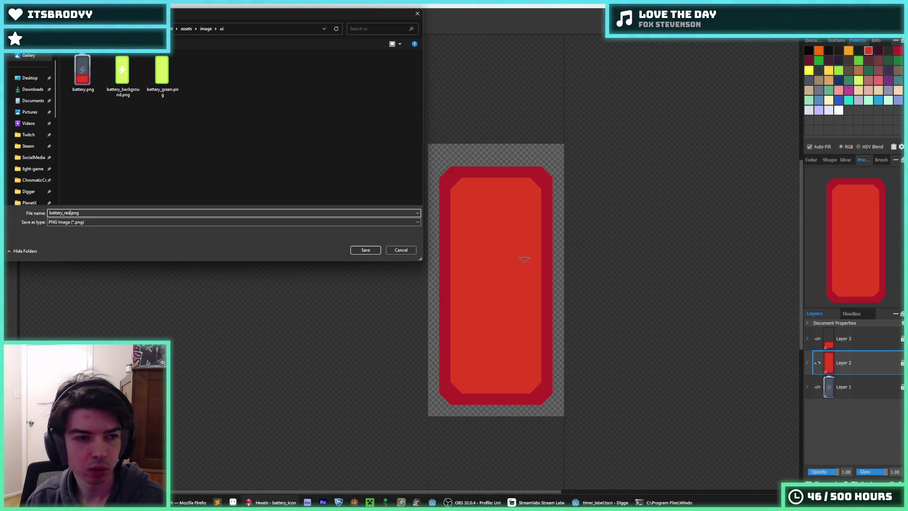
key("Return")
left_click(490, 358)
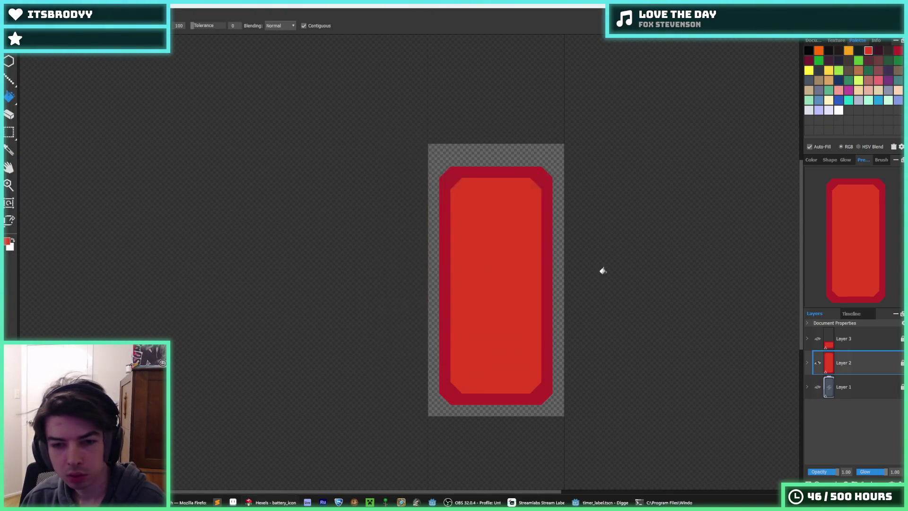
Step: Try orange fills, settling on a light orange interior with a dark orange border
left_click(819, 50)
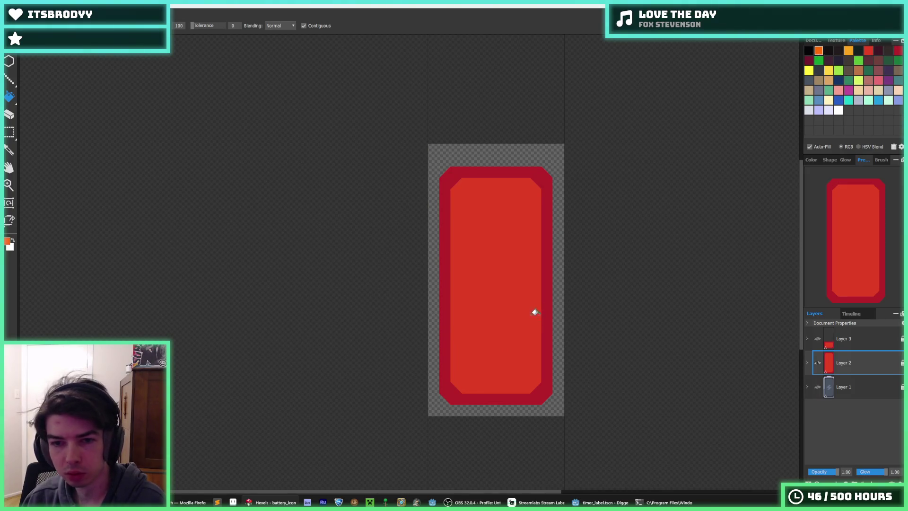
left_click(546, 300)
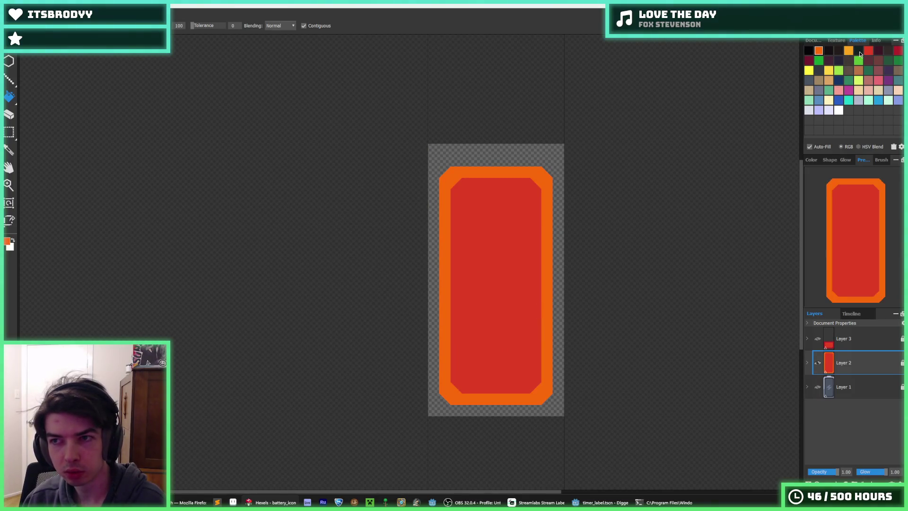
key("ctrl+z")
left_click(491, 263)
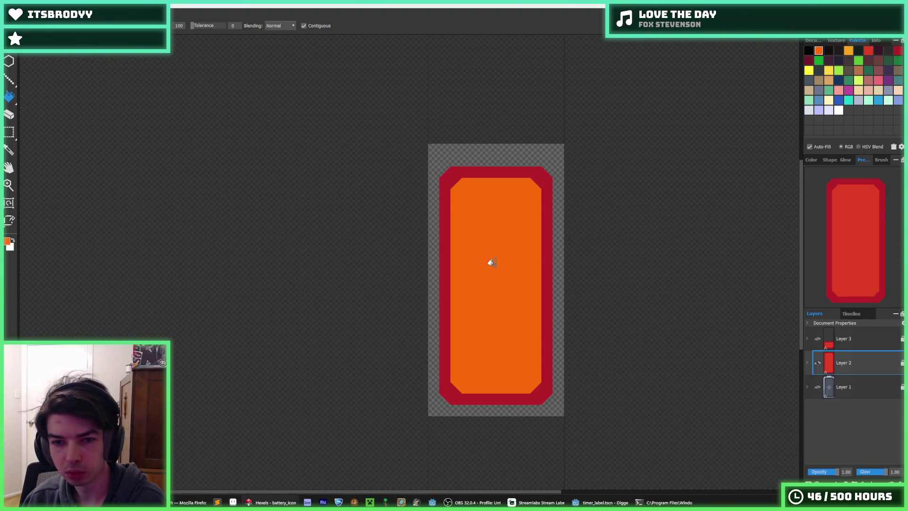
left_click(849, 51)
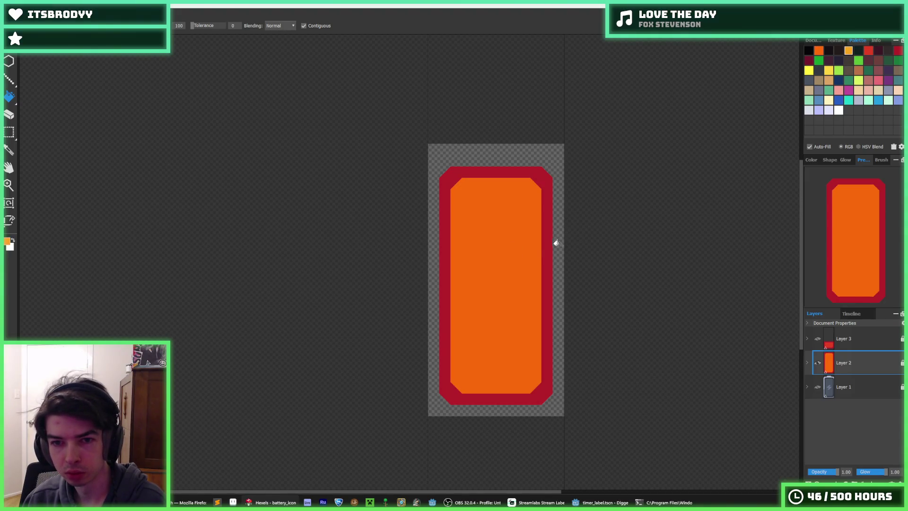
key("ctrl+z")
left_click(503, 209)
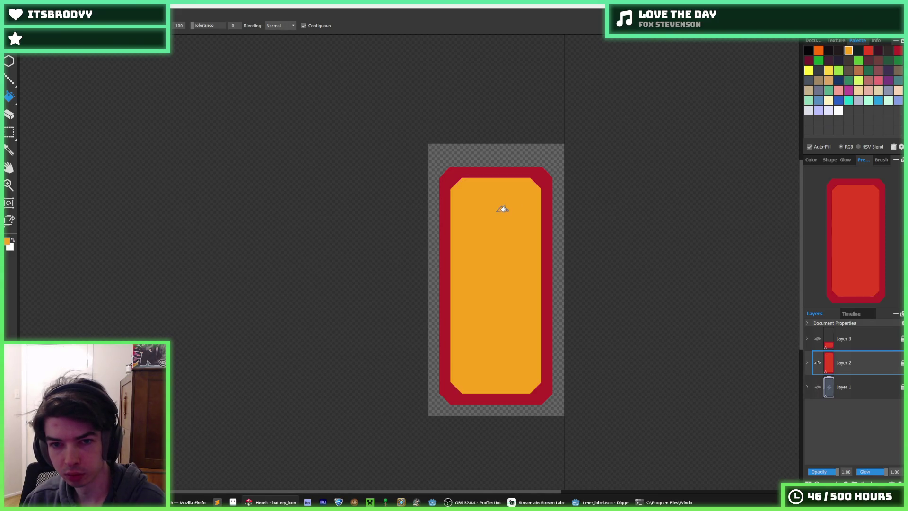
left_click(819, 51)
left_click(546, 246)
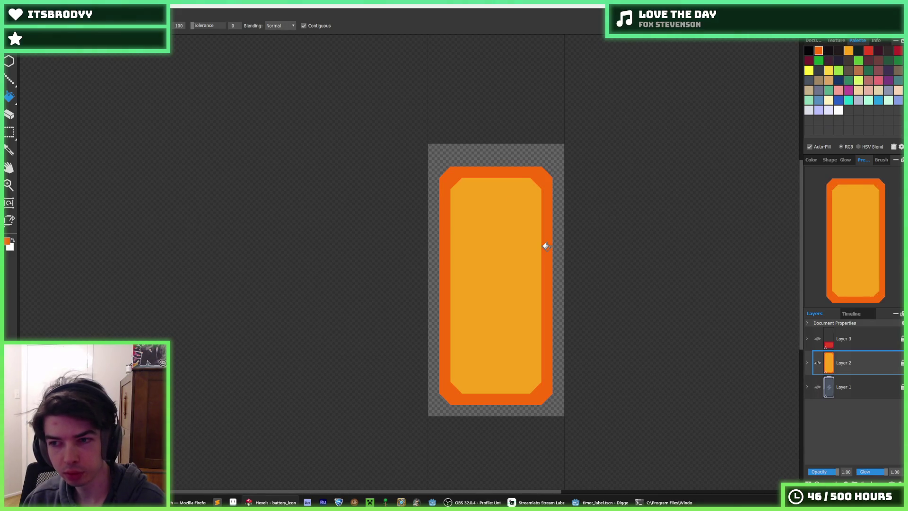
Step: Show the grey casing layer and recolour the battery: red border, darker orange interior
left_click(818, 387)
scroll(513, 307, "down", 5)
scroll(509, 308, "up", 5)
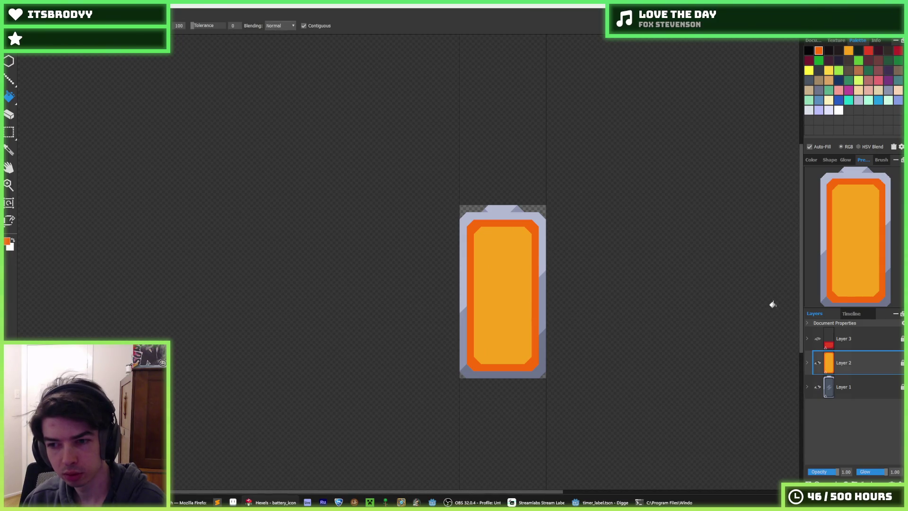
scroll(529, 310, "up", 2)
left_click(867, 52)
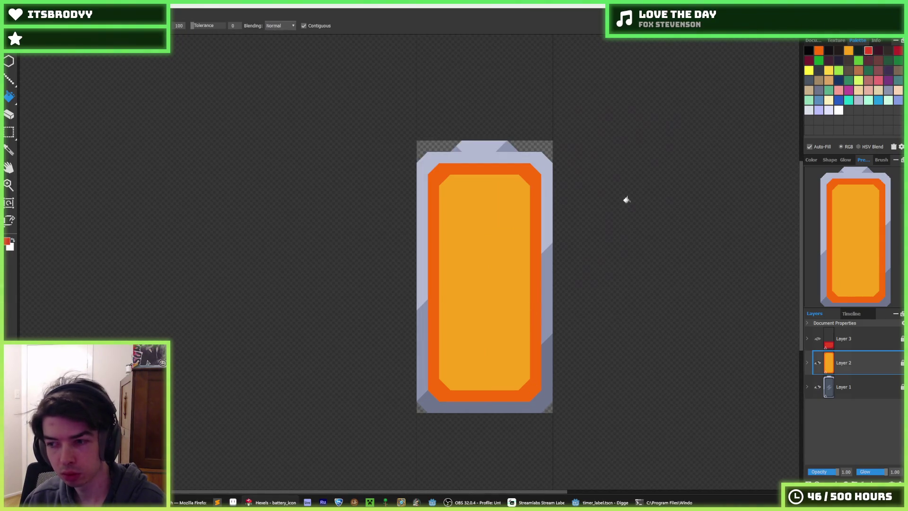
left_click(537, 245)
scroll(520, 231, "up", 1)
left_click(520, 230)
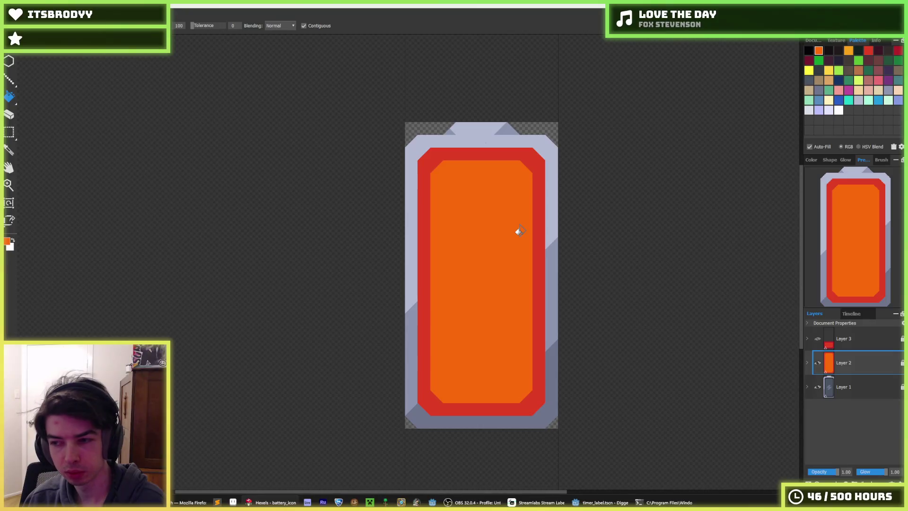
Step: Export the red-bordered battery as battery_orange_red.png
key("ctrl+e")
left_click(71, 212)
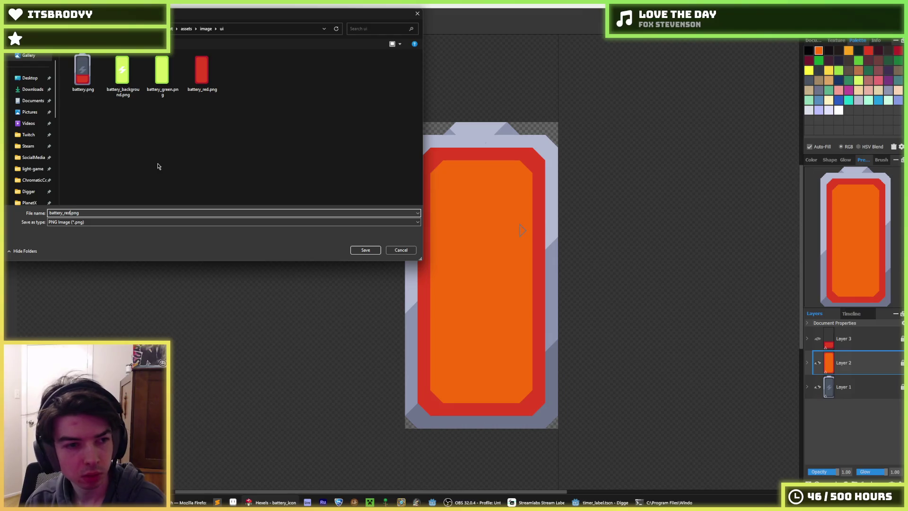
type("orange_red")
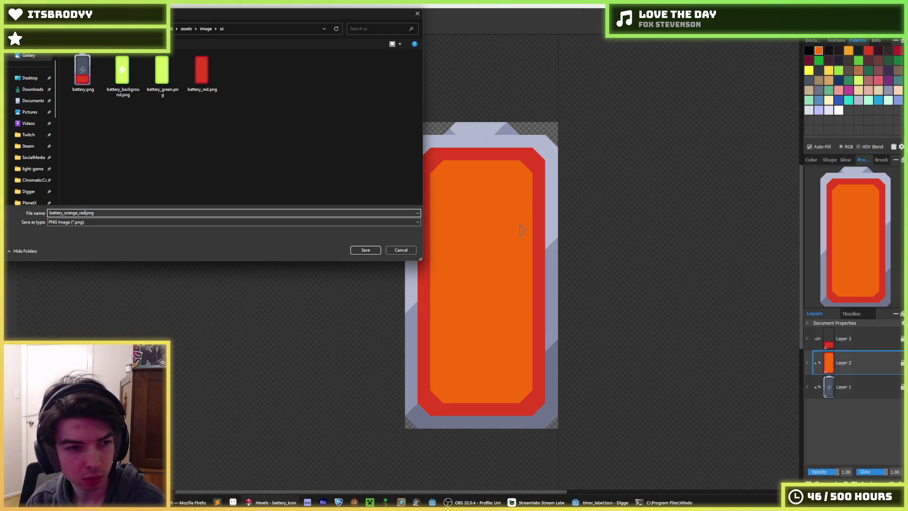
key("Return")
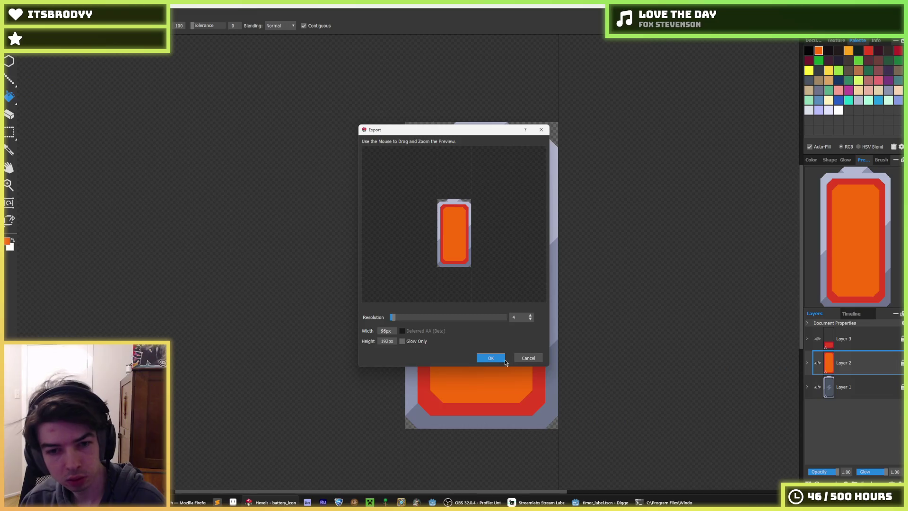
left_click(491, 358)
Step: Refill the interior light orange and the border dark orange
left_click(849, 50)
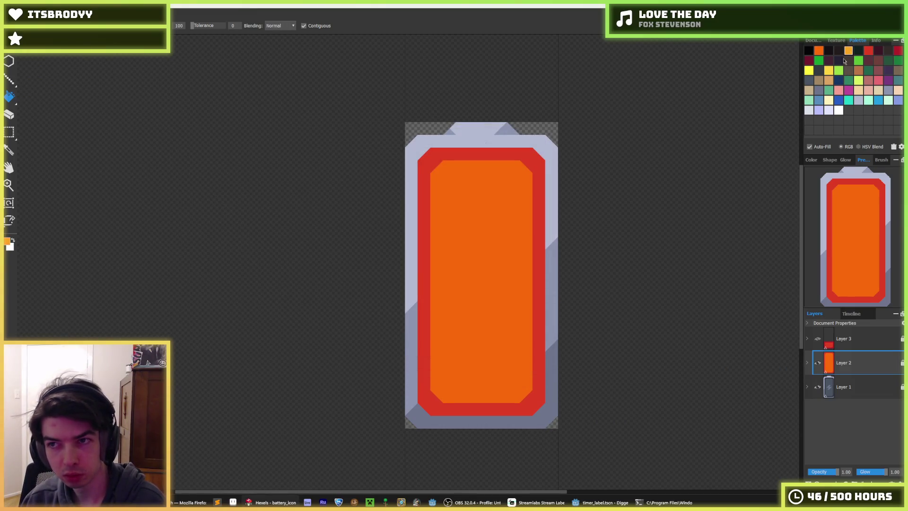
left_click(508, 213)
left_click(819, 51)
left_click(538, 242)
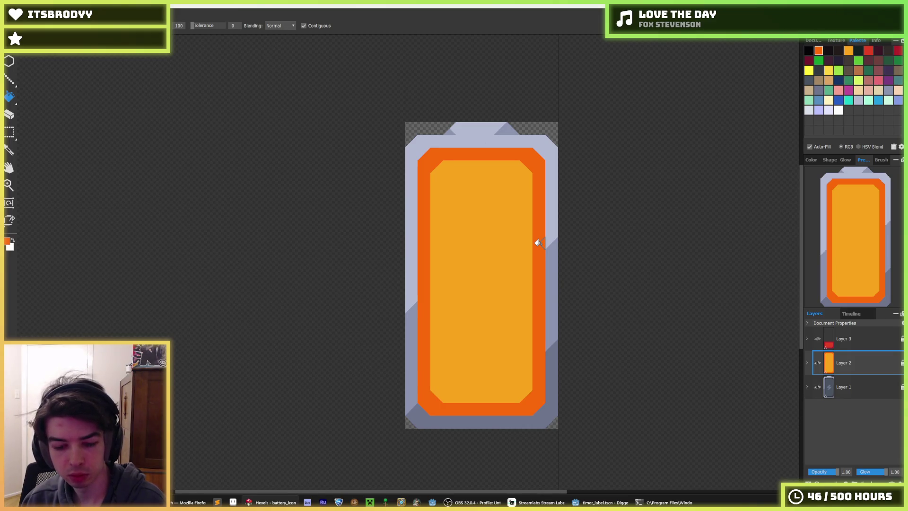
Step: Export this orange version as battery_orange.png
key("ctrl+e")
left_click(84, 213)
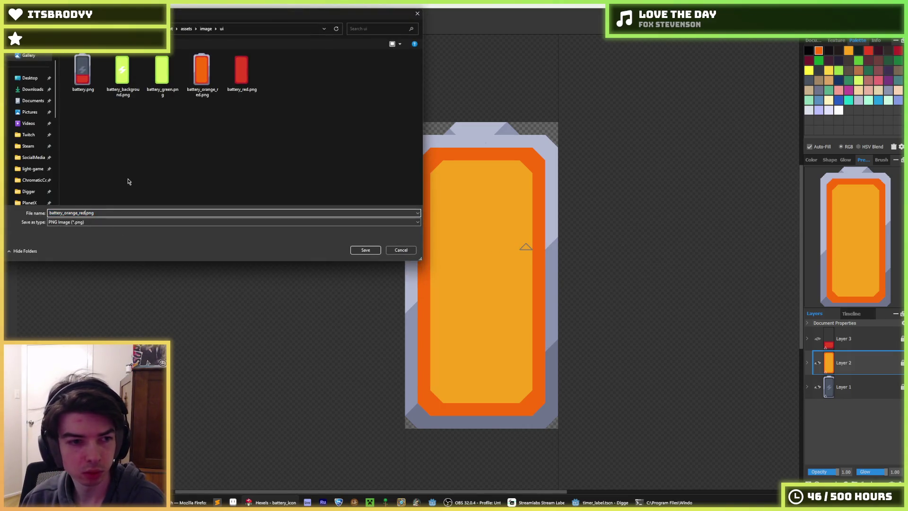
key("Return")
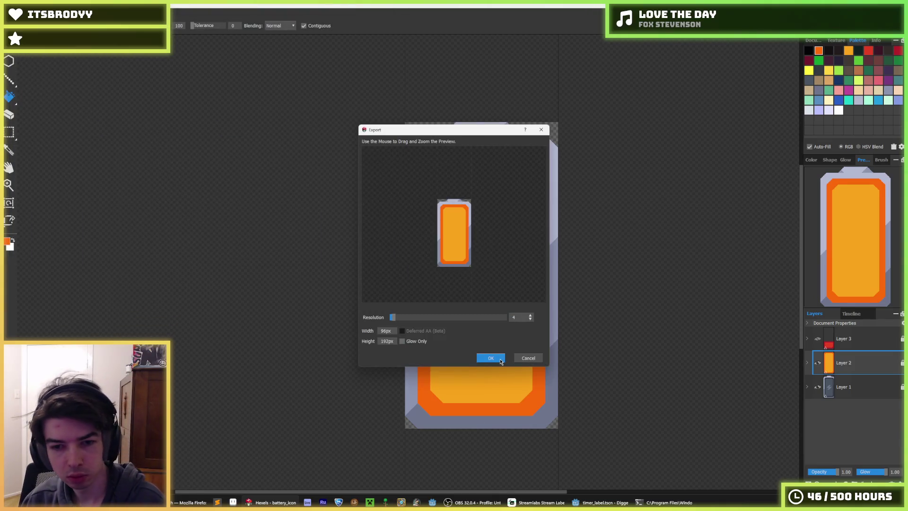
left_click(501, 362)
left_click(811, 73)
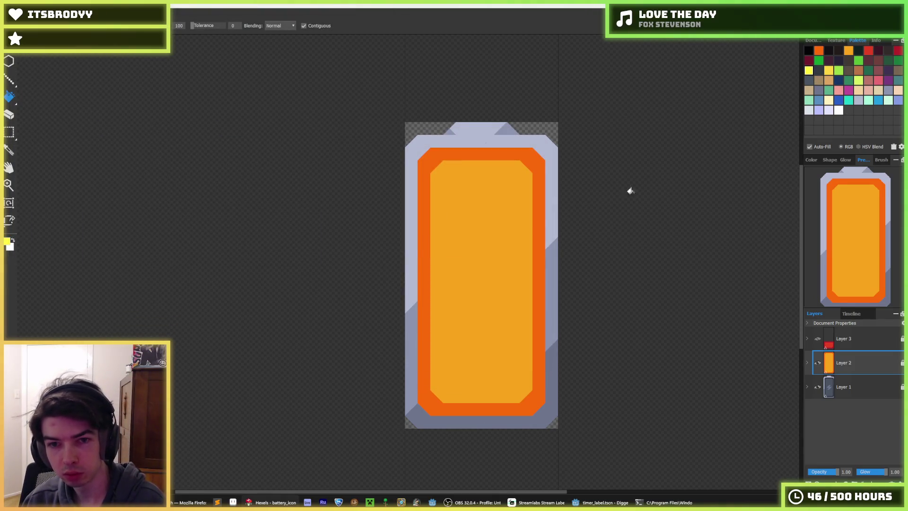
Step: Try yellow, bright yellow and golden yellow fills on the interior and border
left_click(453, 256)
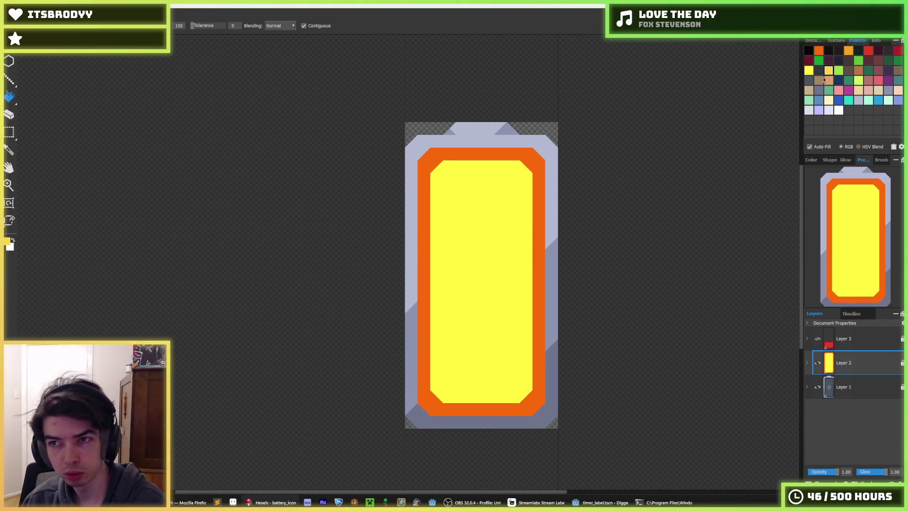
left_click(540, 229)
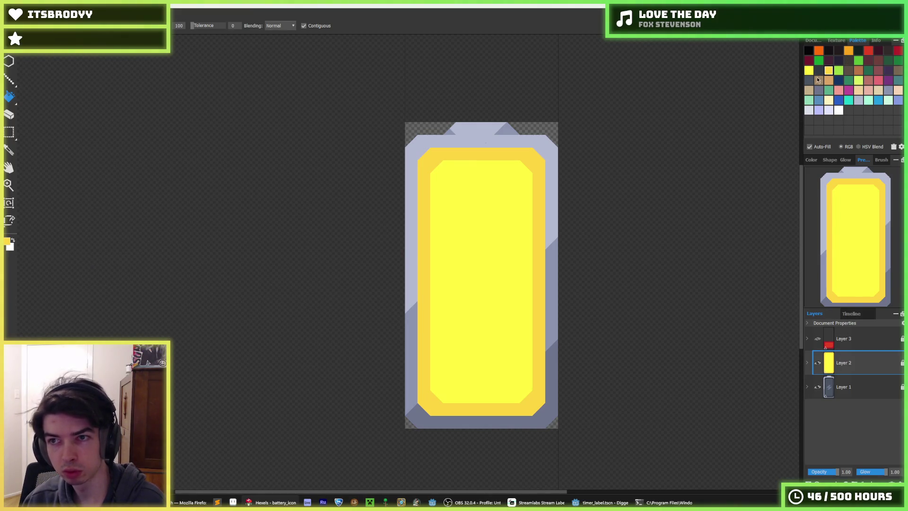
left_click(539, 206)
left_click(457, 230)
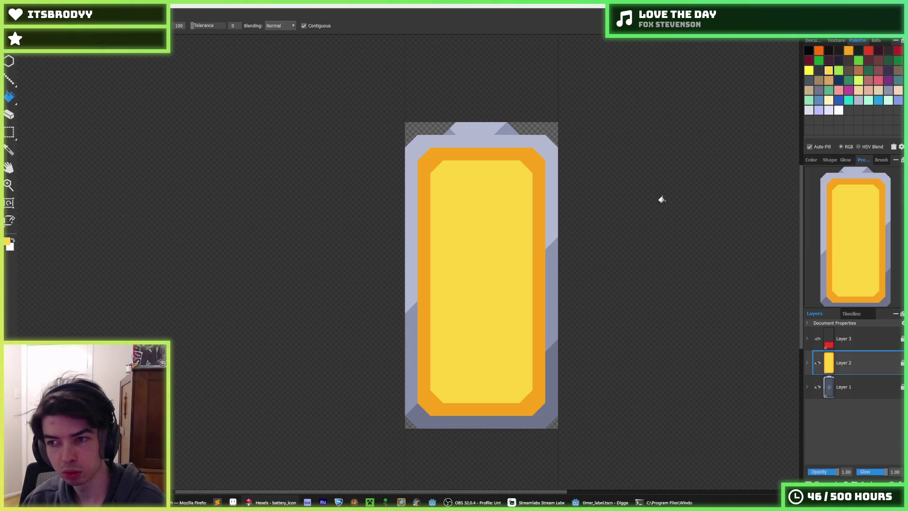
left_click(810, 70)
left_click(511, 237)
left_click(848, 50)
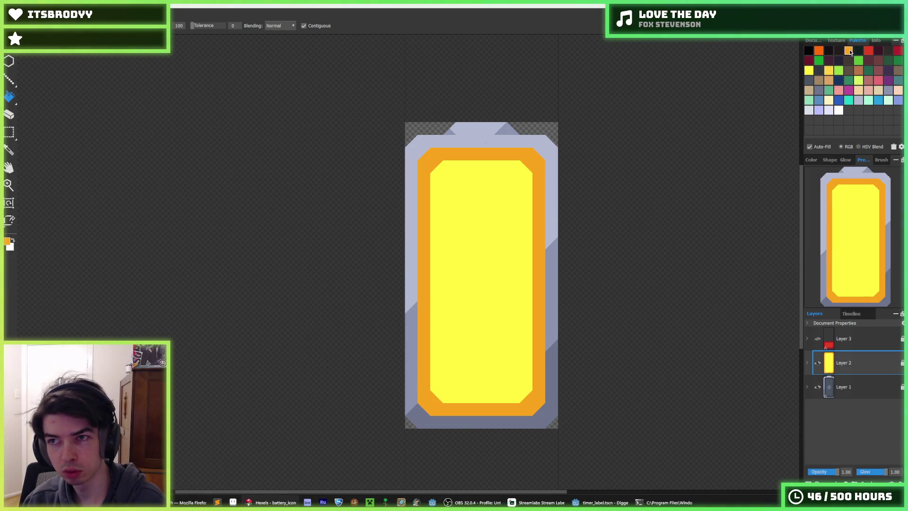
left_click(829, 71)
left_click(542, 217)
Step: Use undo/redo to restore the orange ring with the golden interior
scroll(552, 250, "down", 4)
scroll(552, 249, "down", 2)
scroll(569, 253, "down", 2)
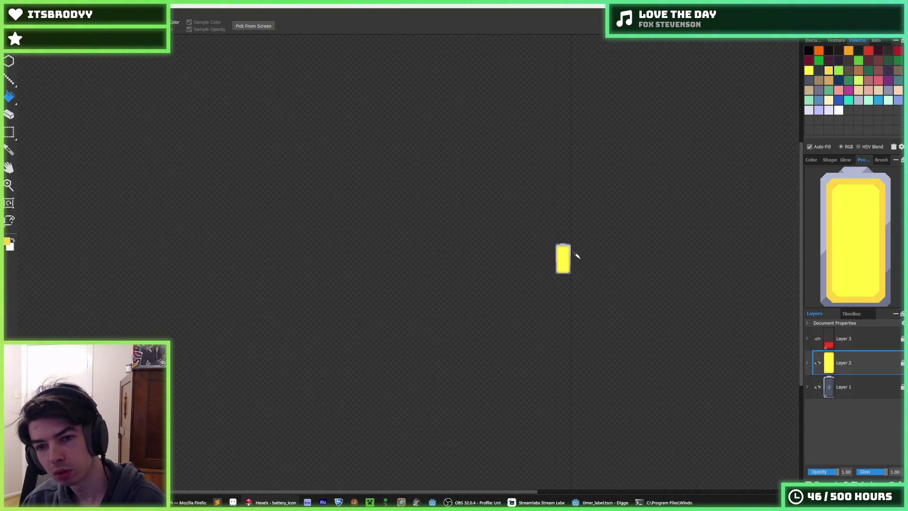
scroll(578, 256, "up", 3)
left_click(563, 254)
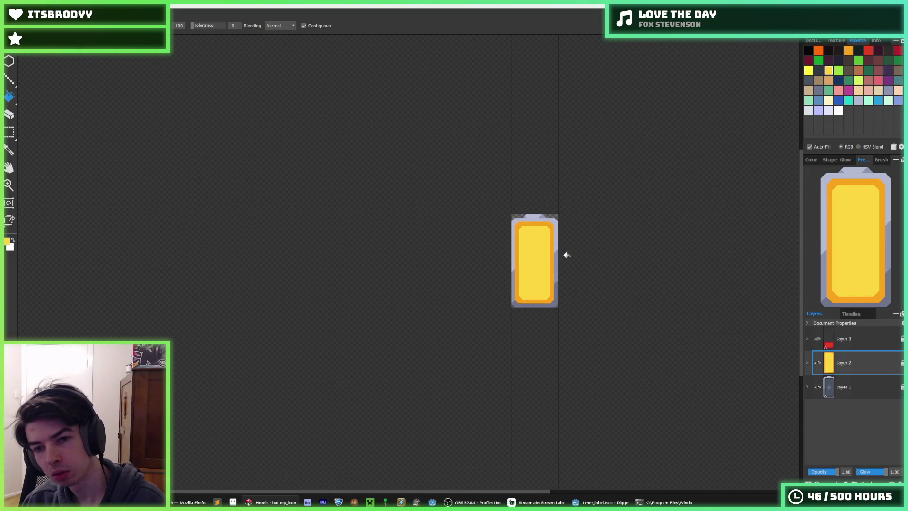
scroll(566, 254, "down", 3)
key("alt")
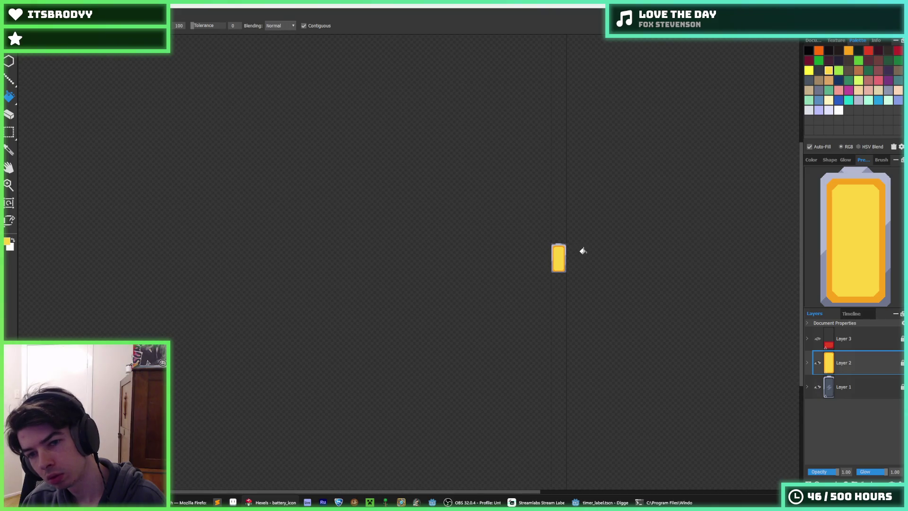
key("ctrl+z")
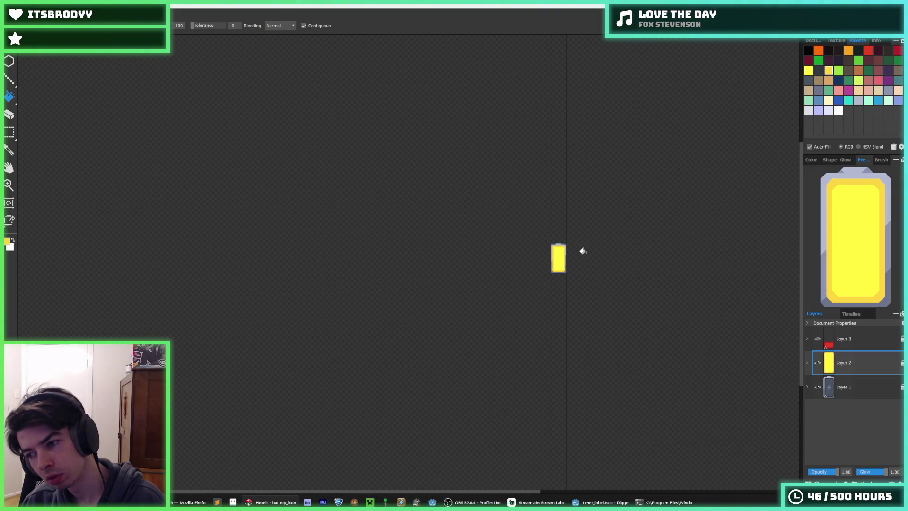
key("ctrl+y")
scroll(575, 252, "up", 5)
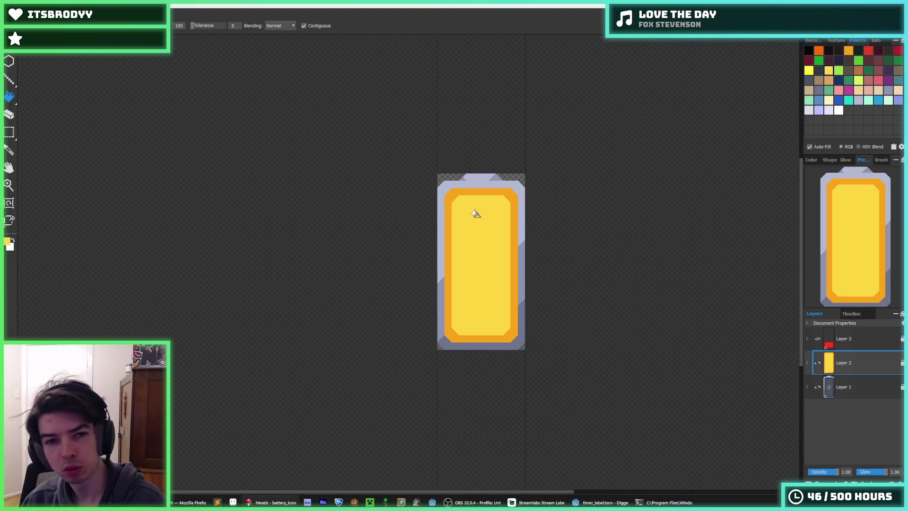
Step: Try a lime interior with a lime-green border, then undo it
key("alt+f")
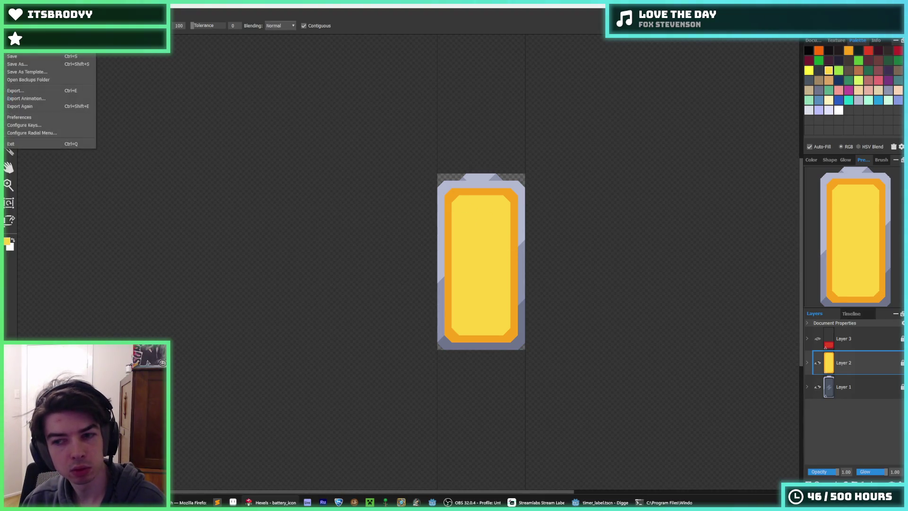
key("Escape")
key("alt+f")
key("Escape")
left_click(809, 70)
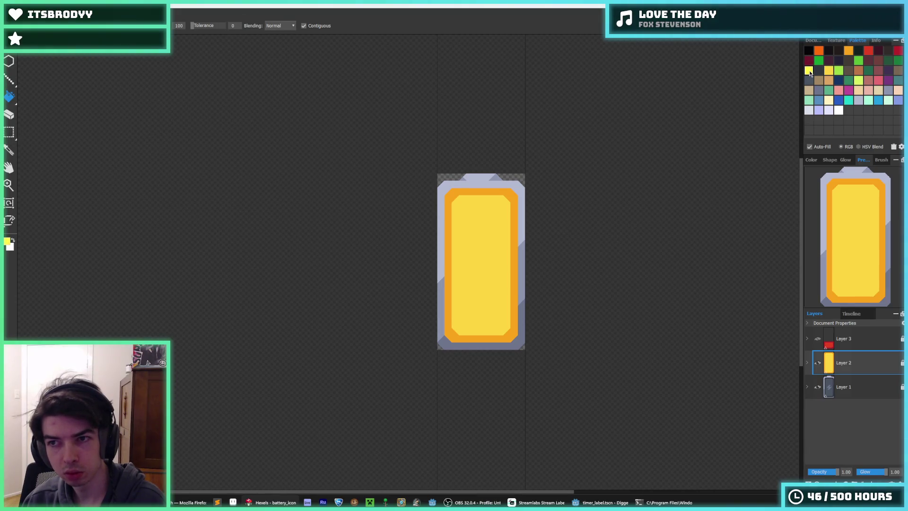
left_click(858, 80)
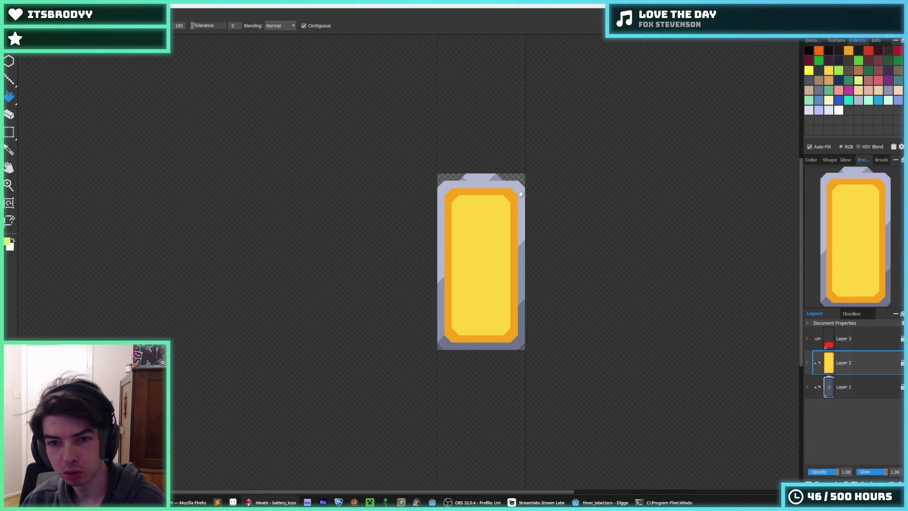
left_click(510, 235)
left_click(839, 70)
left_click(515, 223)
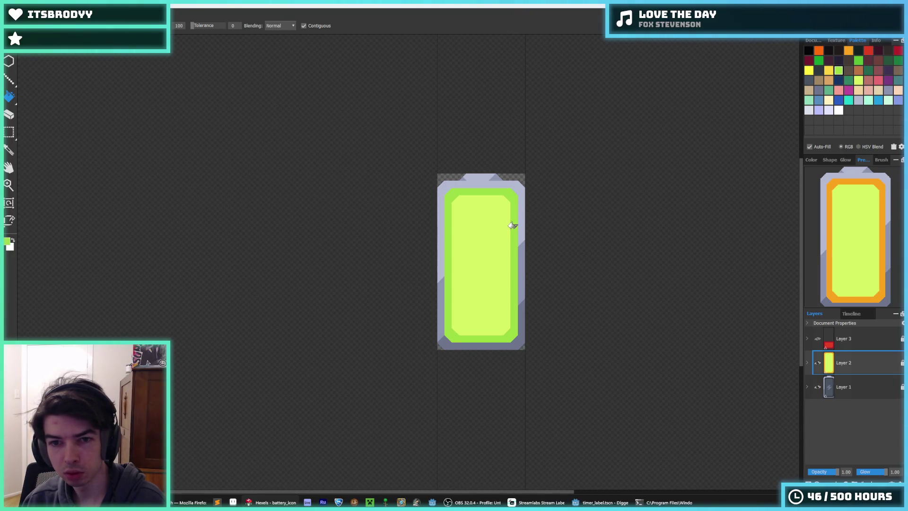
key("ctrl+z")
key("ctrl+z")
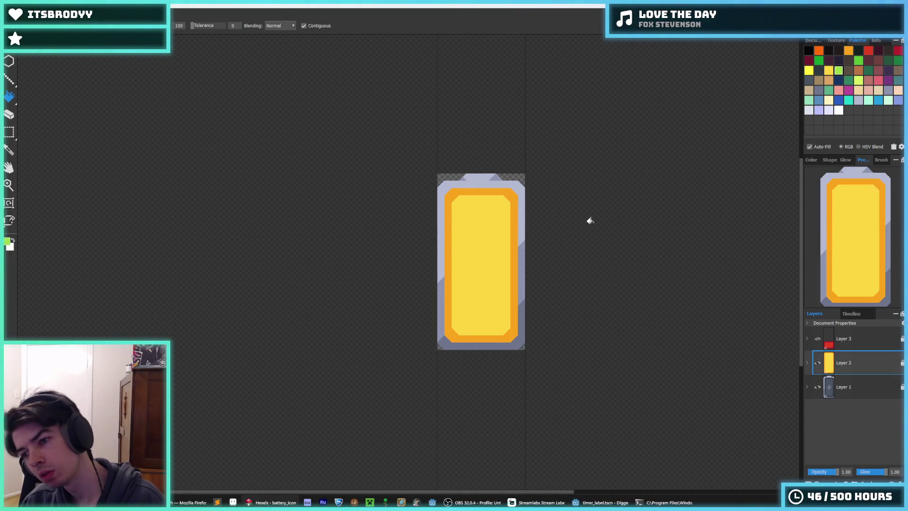
key("ctrl+y")
key("ctrl+y")
key("ctrl+z")
key("ctrl+z")
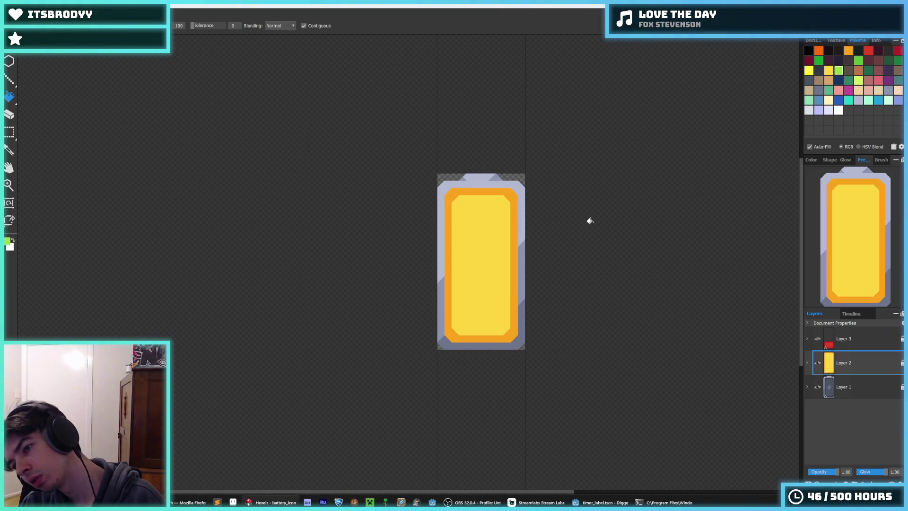
Step: Try a bright yellow interior with gold border, then a lime interior with green border
left_click(809, 70)
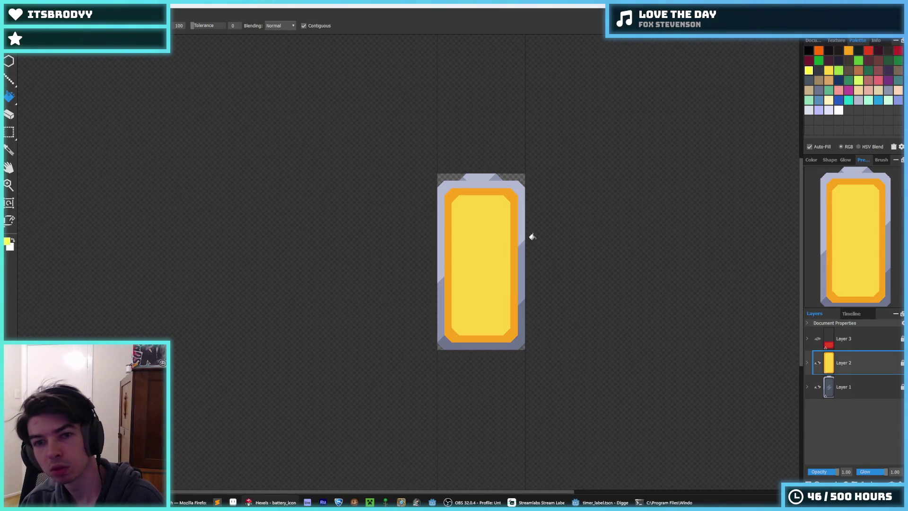
left_click(506, 237)
left_click(829, 70)
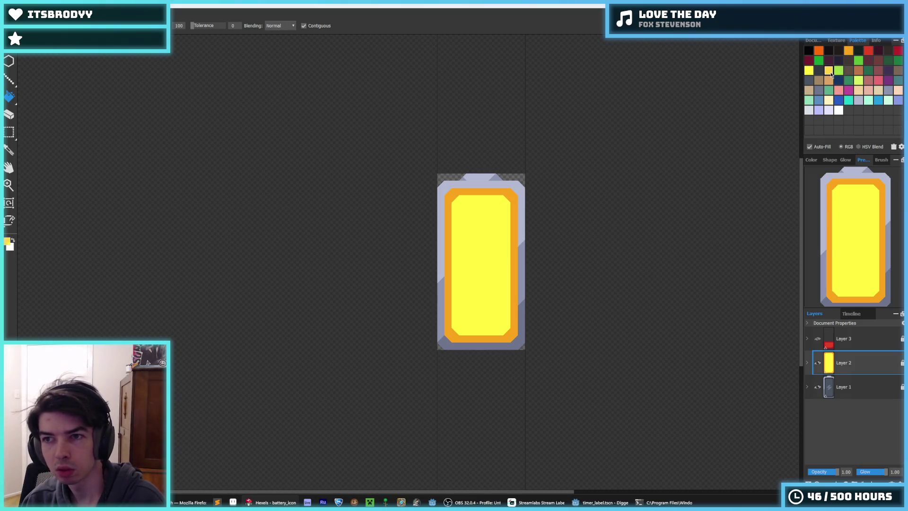
left_click(513, 260)
left_click(859, 81)
left_click(483, 240)
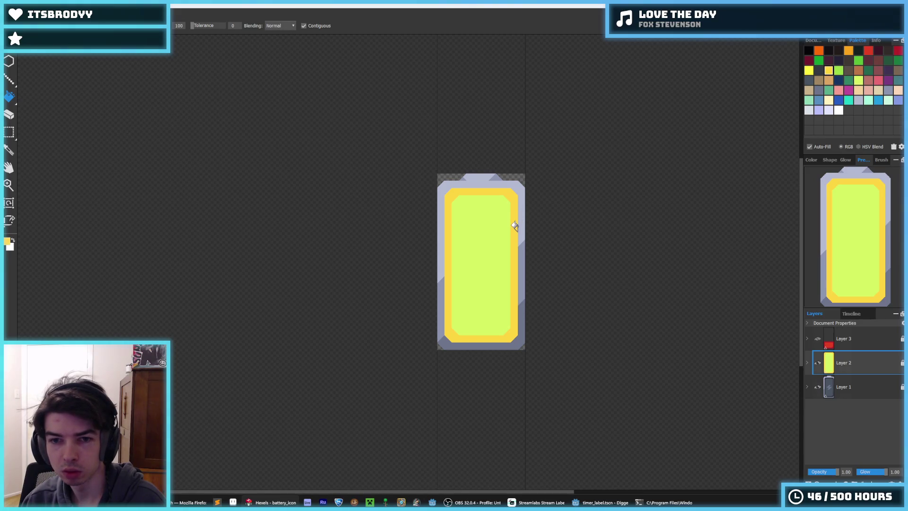
left_click(839, 70)
left_click(515, 228)
Step: Compare versions with undo/redo, settling on the yellow fill with orange border
key("ctrl+z")
key("ctrl+z")
key("ctrl+z")
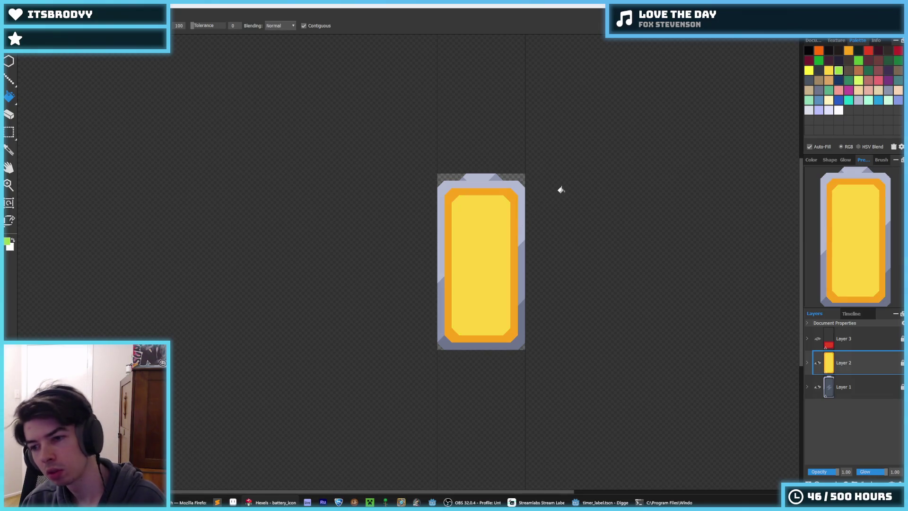
key("ctrl+z")
key("ctrl+y")
key("ctrl+y")
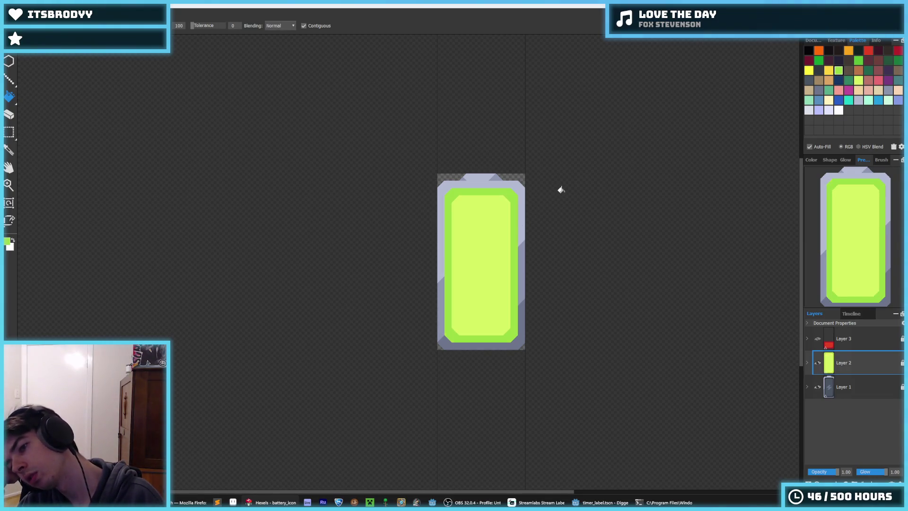
key("ctrl+z")
key("ctrl+z")
key("ctrl+y")
key("ctrl+y")
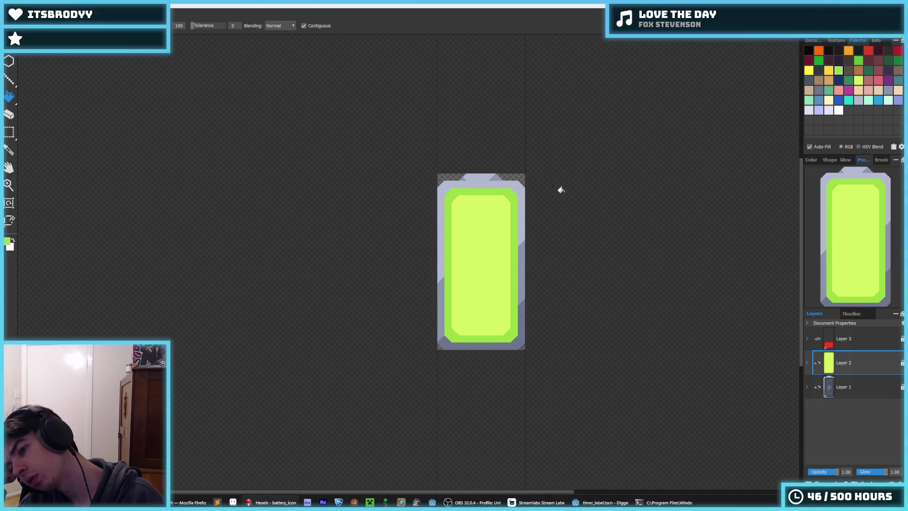
key("ctrl+z")
key("ctrl+z")
key("ctrl+y")
key("ctrl+y")
key("ctrl+z")
key("ctrl+z")
key("ctrl+z")
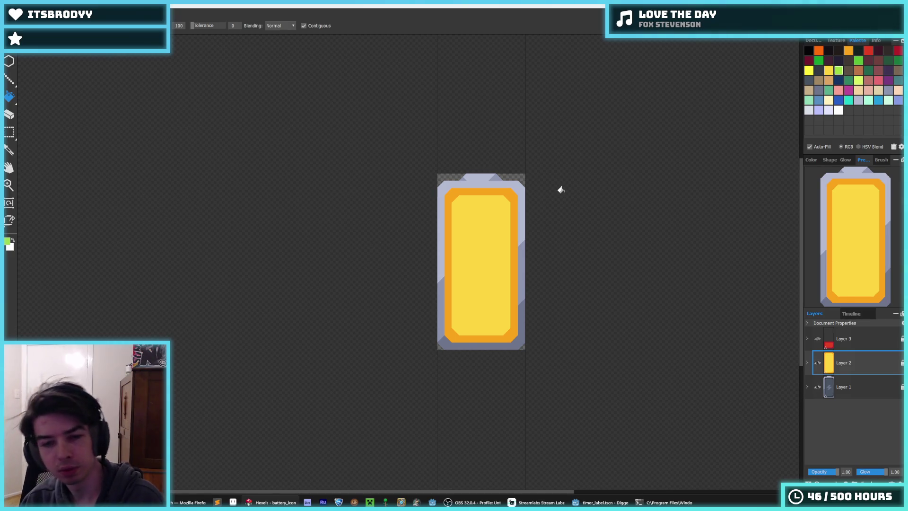
key("ctrl+e")
Step: Hide the grey frame layer, export battery_yellow.png, then undo back to orange/red-orange colours
left_click(78, 213)
left_click_drag(76, 214, 58, 224)
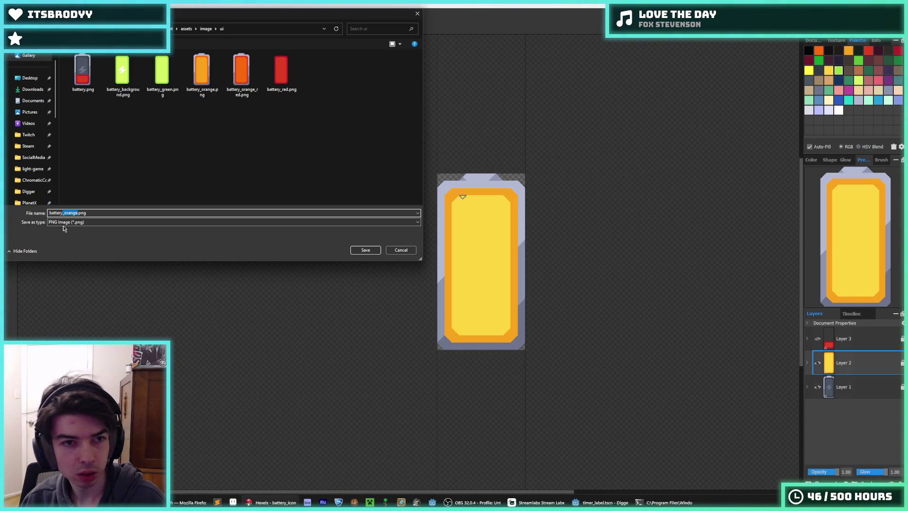
key("Escape")
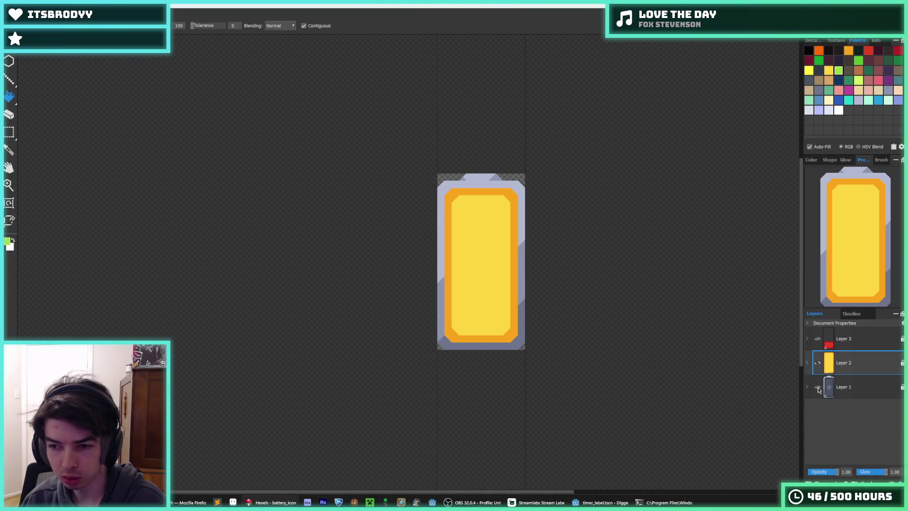
left_click(818, 387)
key("ctrl+shift+e")
left_click_drag(77, 213, 65, 215)
type("ye")
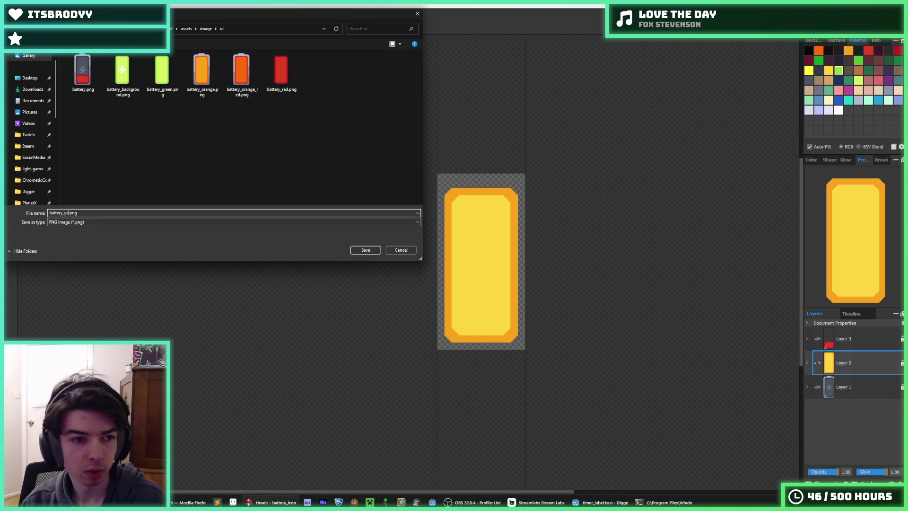
key("Return")
left_click(490, 358)
key("ctrl+z")
key("ctrl+z")
key("ctrl+z")
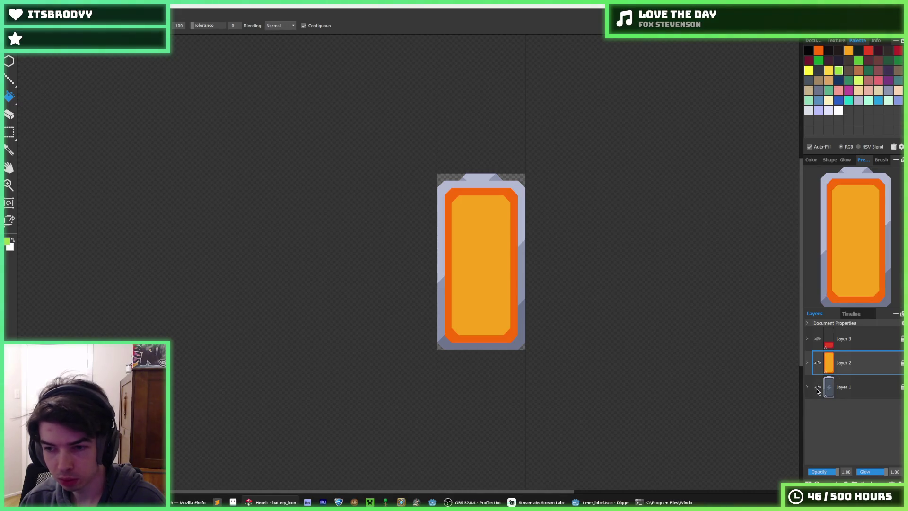
Step: With the grey frame hidden, export the orange battery over battery_orange.png
left_click(818, 387)
key("ctrl+e")
left_click(215, 76)
double_click(218, 78)
left_click(477, 254)
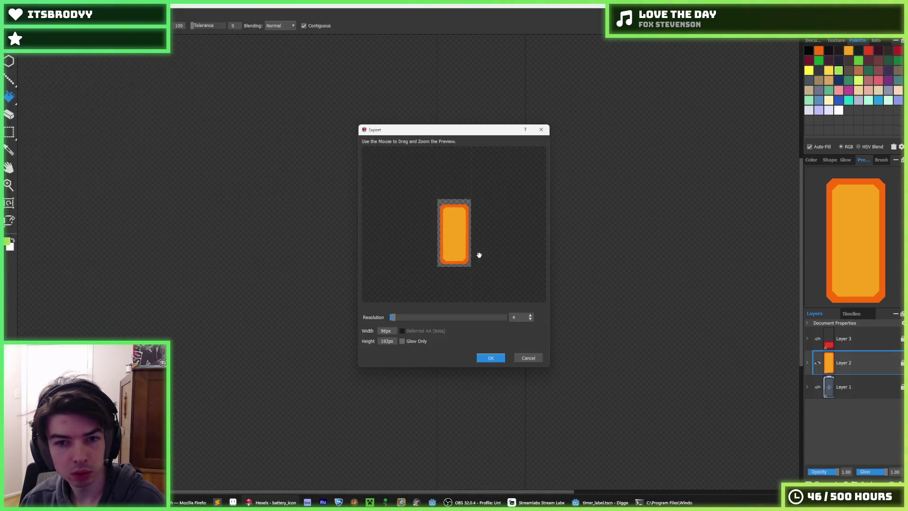
left_click(490, 356)
Step: Restore the red border with dark orange fill and export it over battery_orange_red.png
key("ctrl+z")
key("ctrl+z")
key("ctrl+z")
key("ctrl+y")
key("ctrl+z")
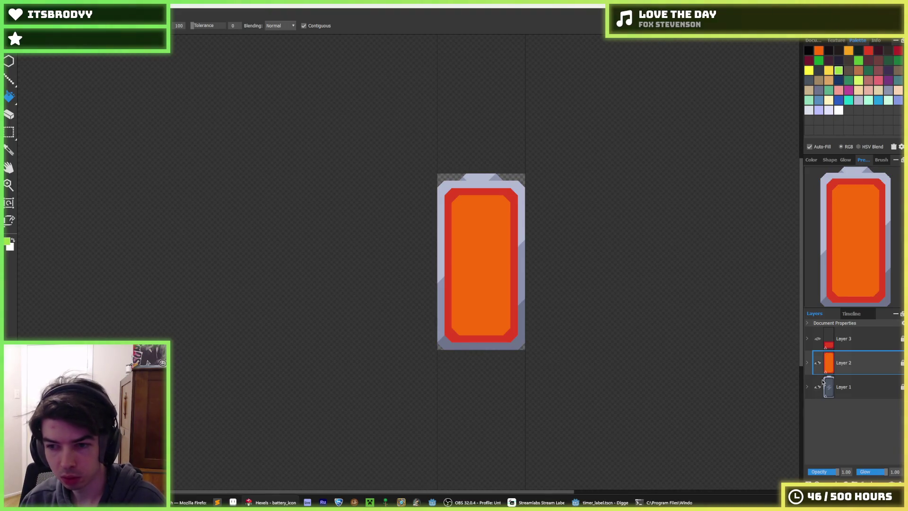
left_click(818, 387)
key("ctrl+e")
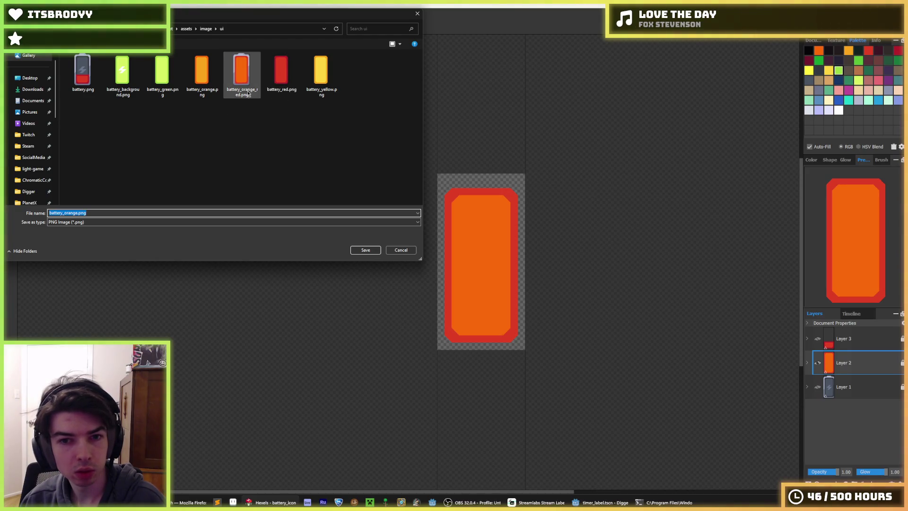
double_click(251, 90)
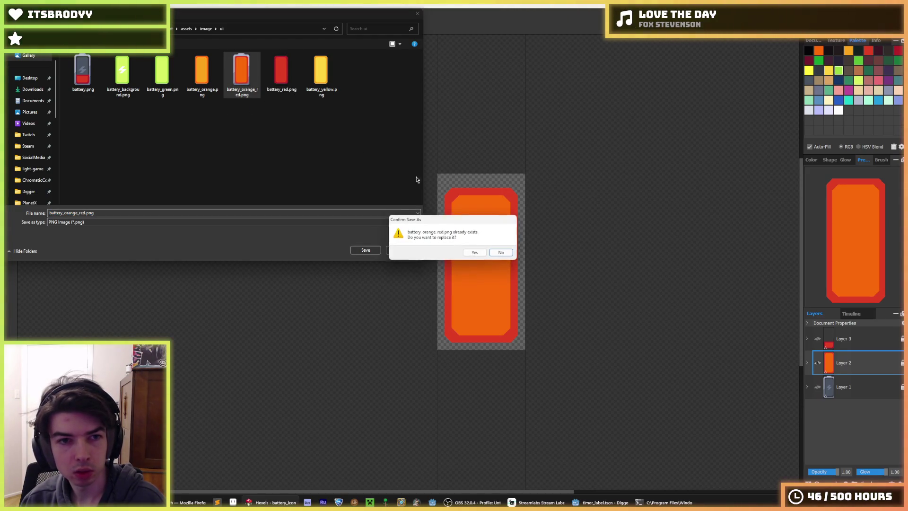
left_click(475, 253)
left_click(501, 355)
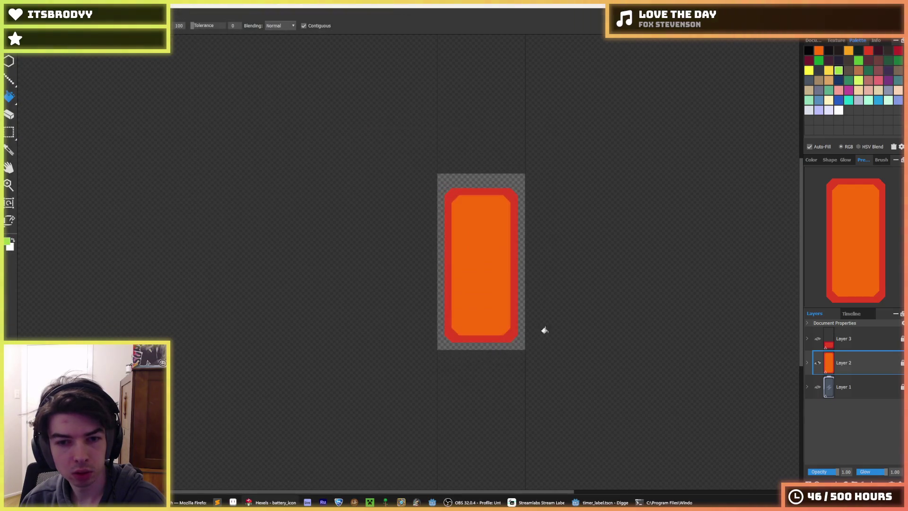
Step: Fill the battery interior yellow-orange and the border orange
left_click(849, 51)
left_click(467, 237)
left_click(819, 50)
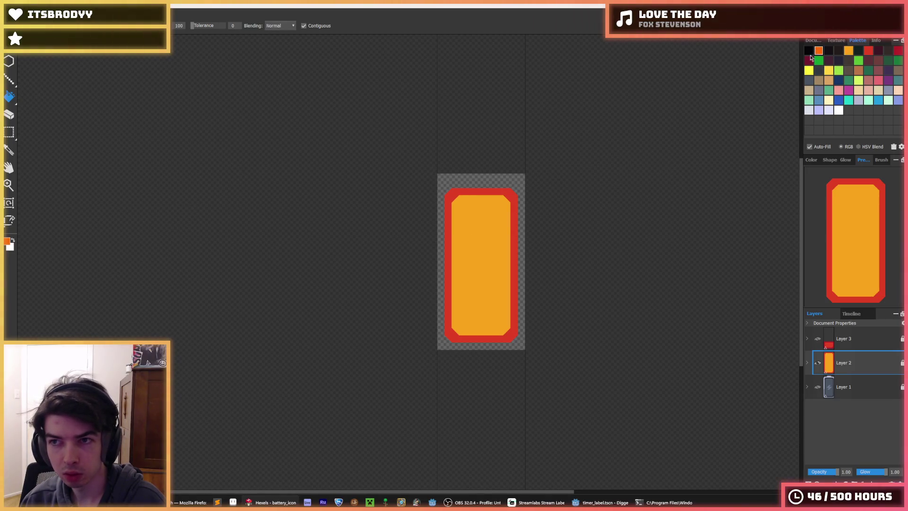
left_click(512, 235)
Step: Export the recoloured battery, overwriting battery_orange.png
key("ctrl+e")
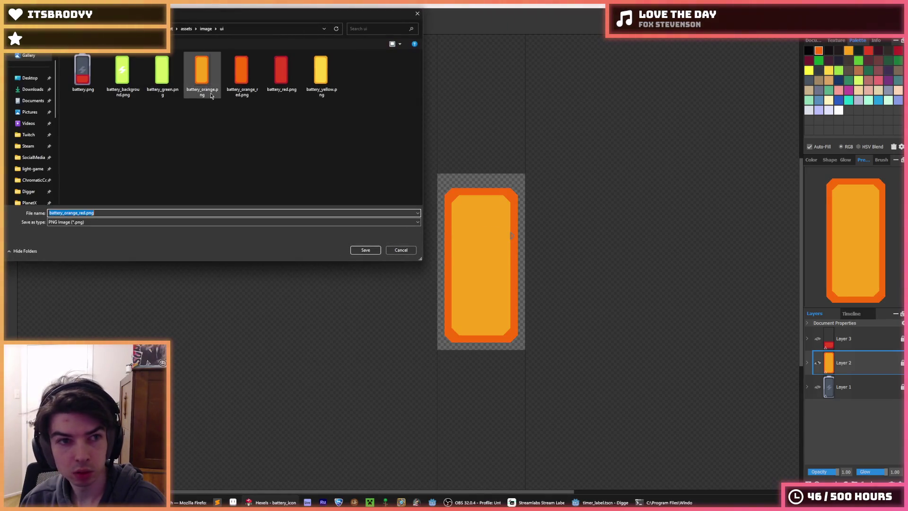
double_click(198, 86)
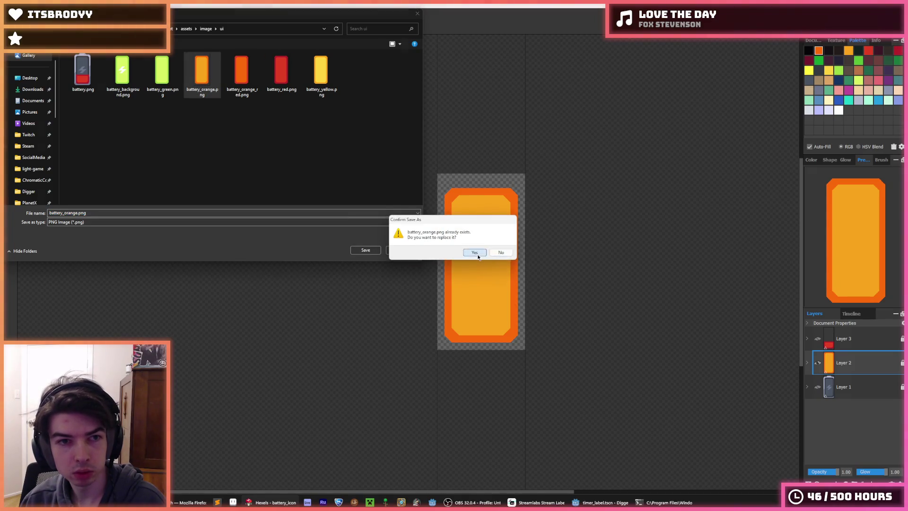
left_click(474, 253)
left_click(481, 359)
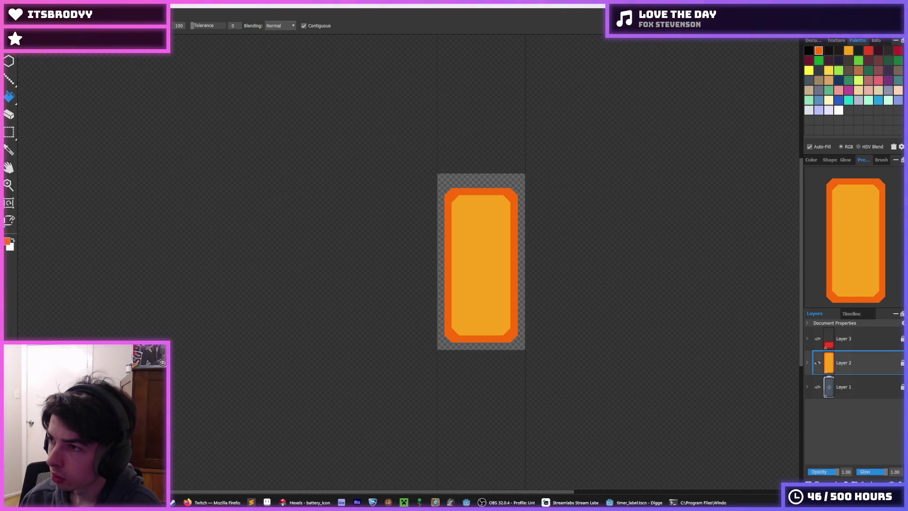
Step: In File Explorer, rename battery_green.png to battery_color_1.png
key("alt+Tab")
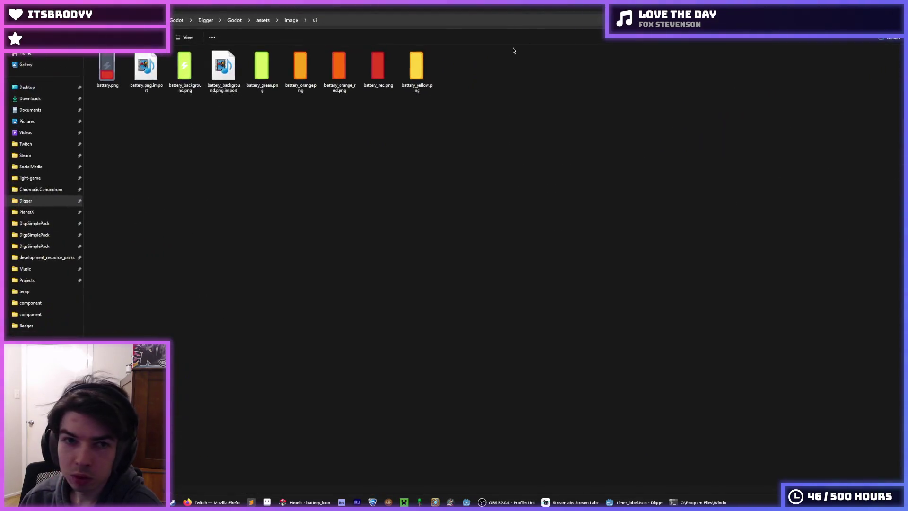
left_click(412, 87)
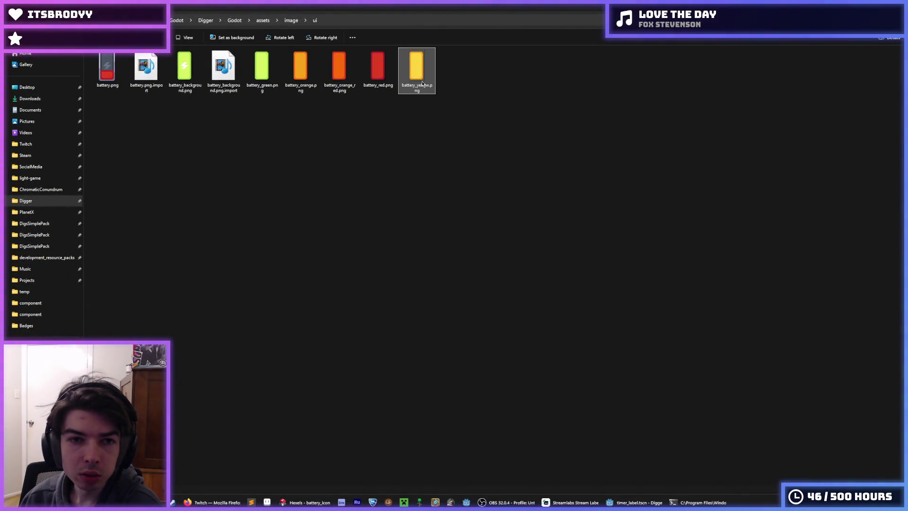
type("battery_g")
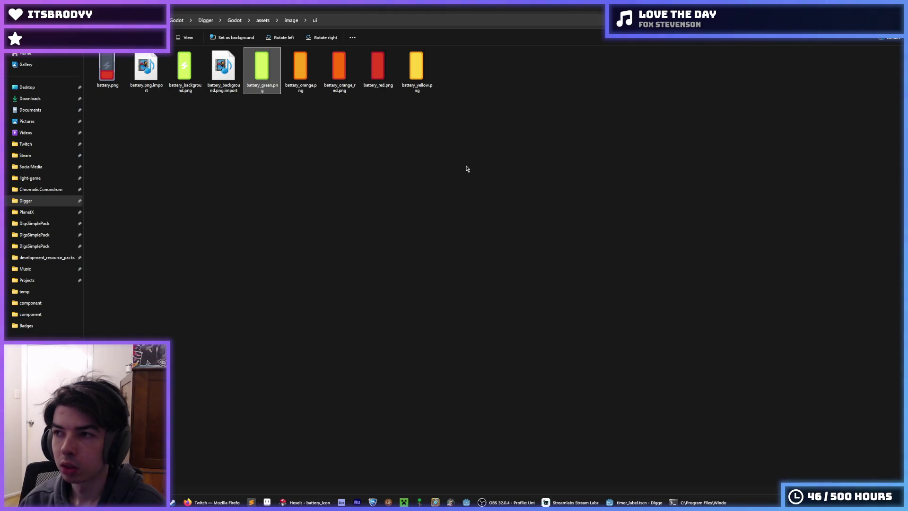
key("F2")
key("Right")
key("BackSpace")
key("BackSpace")
key("BackSpace")
key("BackSpace")
key("BackSpace")
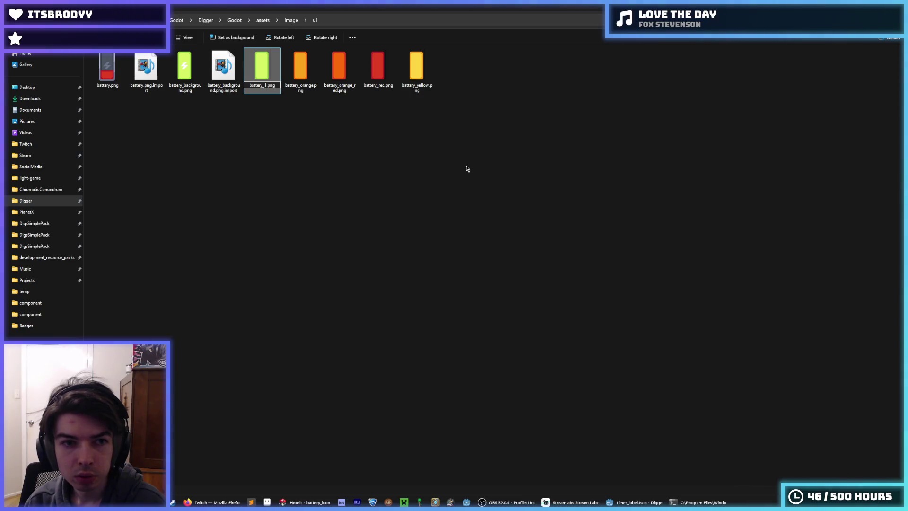
type("color_1")
key("Return")
Step: Rename the orange battery file to battery_color_2.png
key("Right")
key("F2")
key("Right")
key("BackSpace")
key("BackSpace")
key("BackSpace")
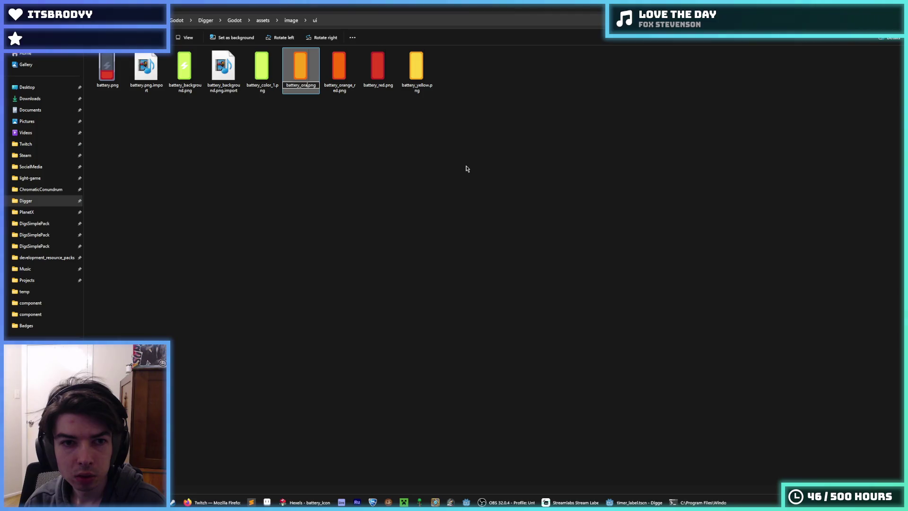
type("color_2")
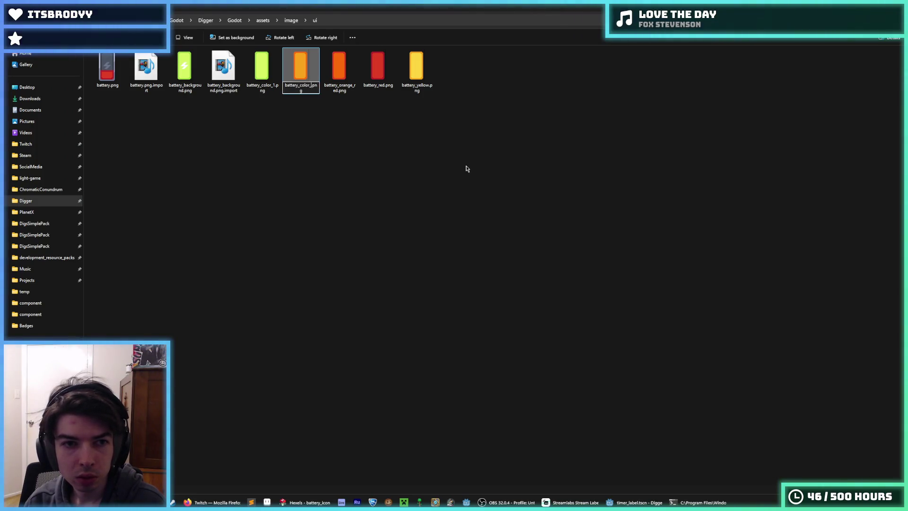
key("Return")
Step: Rename the orange-red battery file to battery_color_3.png
key("Right")
key("F2")
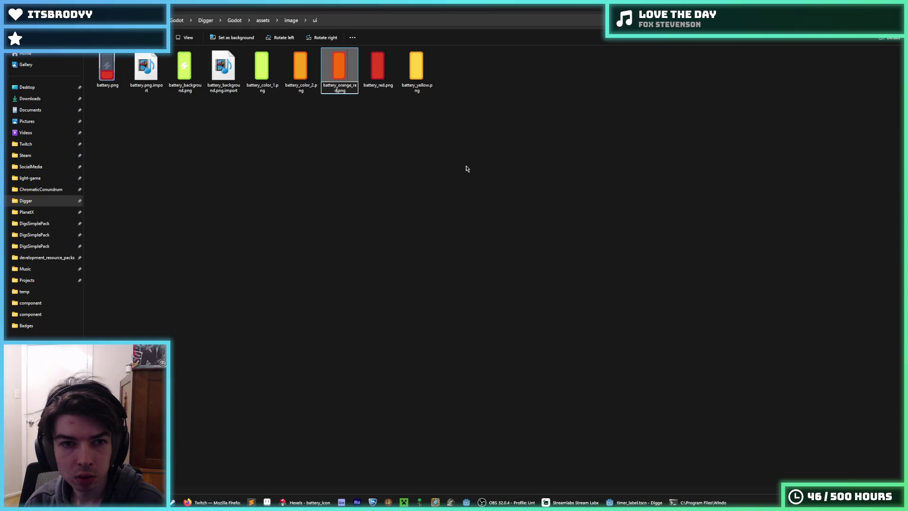
key("Right")
key("BackSpace")
key("BackSpace")
key("BackSpace")
type("color")
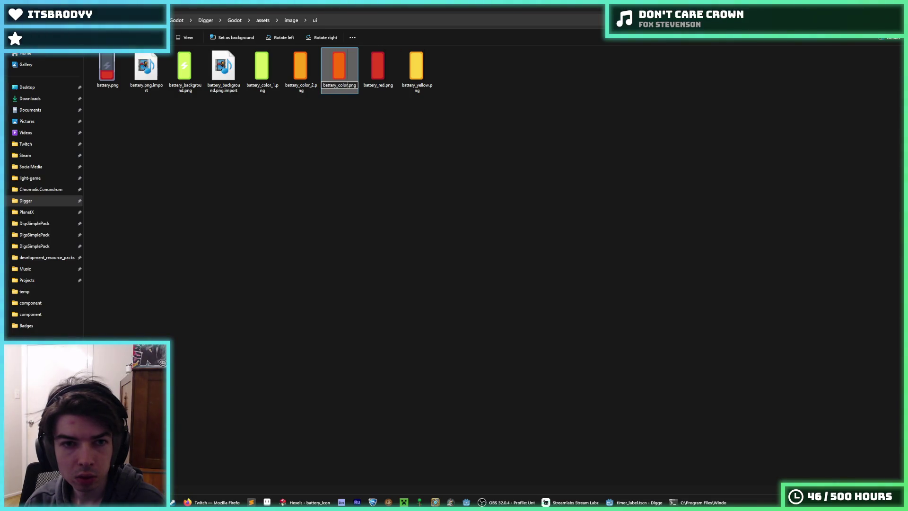
type("_3")
key("Return")
Step: Attempt to rename battery_yellow.png to battery_color_2, triggering a name-conflict prompt
key("Right")
key("Right")
key("F2")
key("Right")
key("BackSpace")
key("BackSpace")
key("BackSpace")
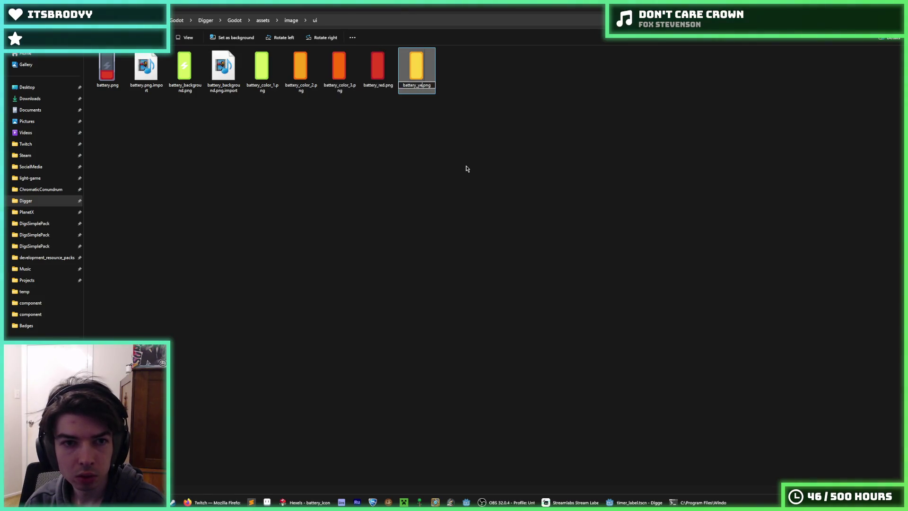
key("BackSpace")
type("color_2")
key("Return")
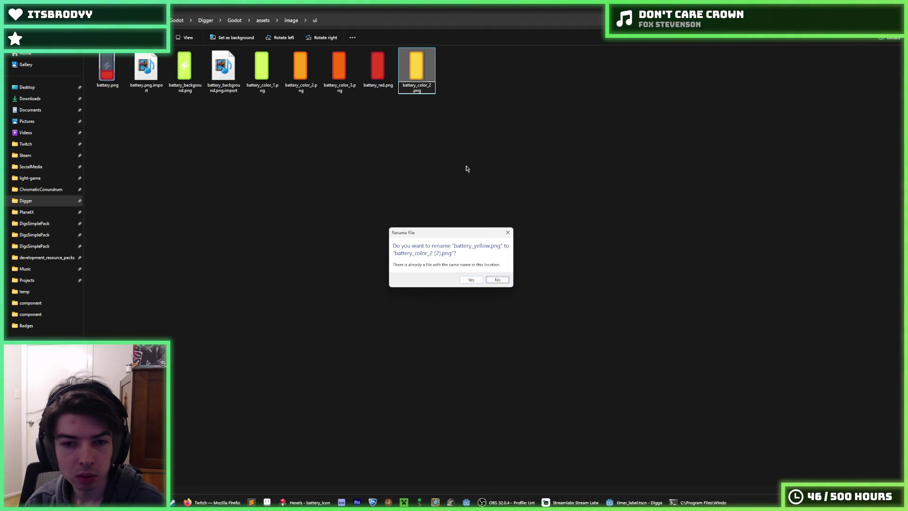
Step: Cancel the duplicate-name rename and renumber the orange-red battery file to battery_color_4
key("Escape")
key("Left")
key("Left")
key("Right")
key("F2")
key("Right")
key("BackSpace")
type("4")
key("Return")
key("Left")
Step: Rename the yellow battery file to battery_color_2
key("Left")
Step: Renumber the orange battery file to battery_color_3
key("Right")
key("F2")
key("Right")
key("BackSpace")
type("3")
key("Return")
key("Right")
key("Right")
key("Right")
key("F2")
type("battery_color_2")
key("Return")
key("Left")
Step: Capture a screen snip, then rename the red battery file to battery_color_5
key("super+shift+s")
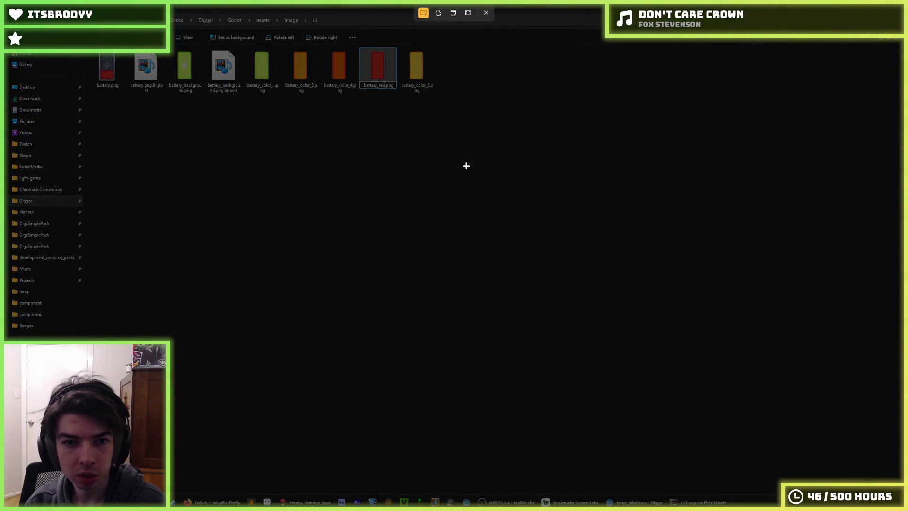
left_click_drag(478, 166, 572, 249)
key("F2")
key("BackSpace")
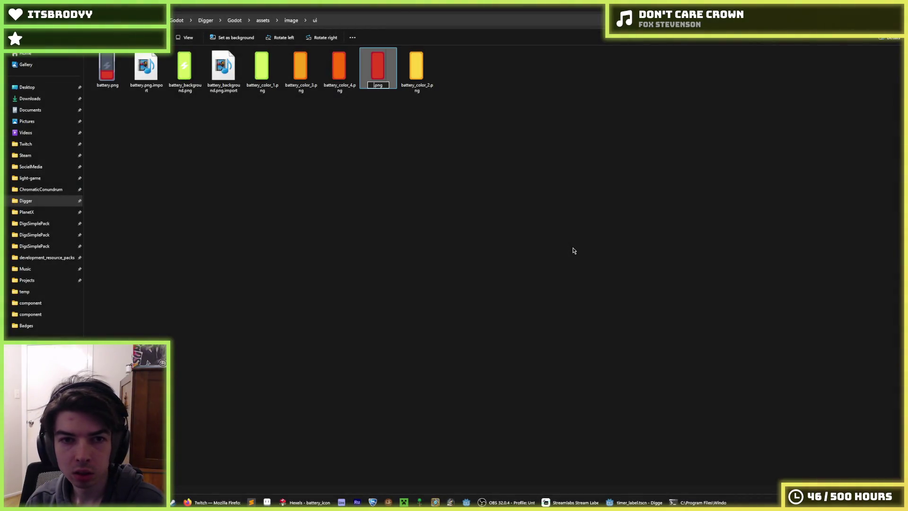
type("battery_color_")
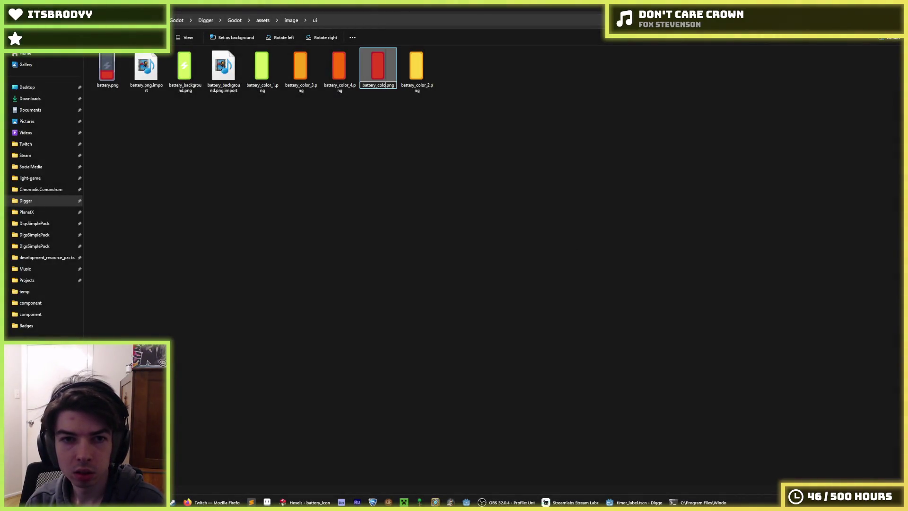
type("5")
key("Return")
Step: Refresh the folder so it re-sorts by name, then check the five battery_color files
key("F5")
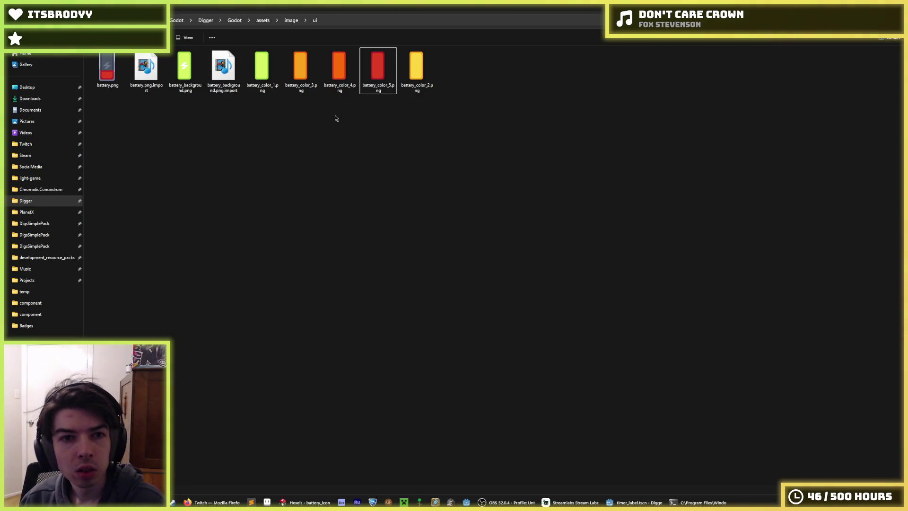
left_click_drag(250, 113, 509, 87)
left_click(485, 97)
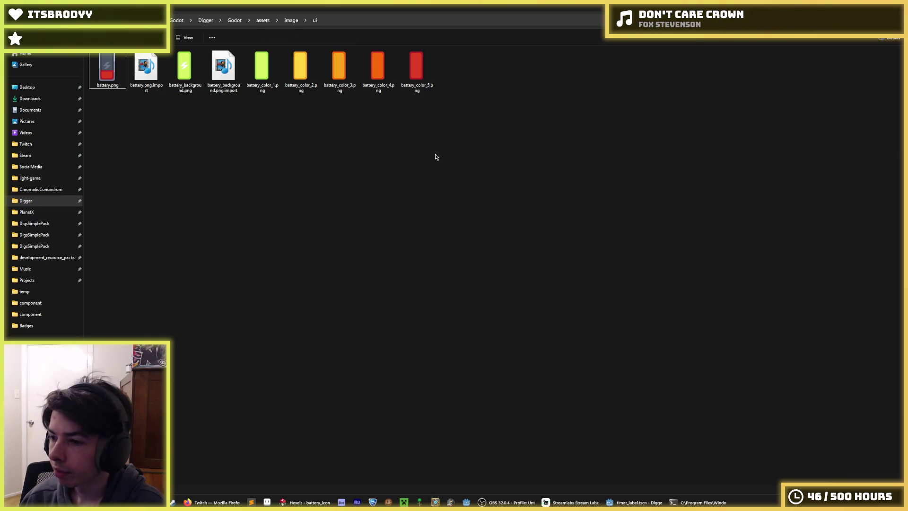
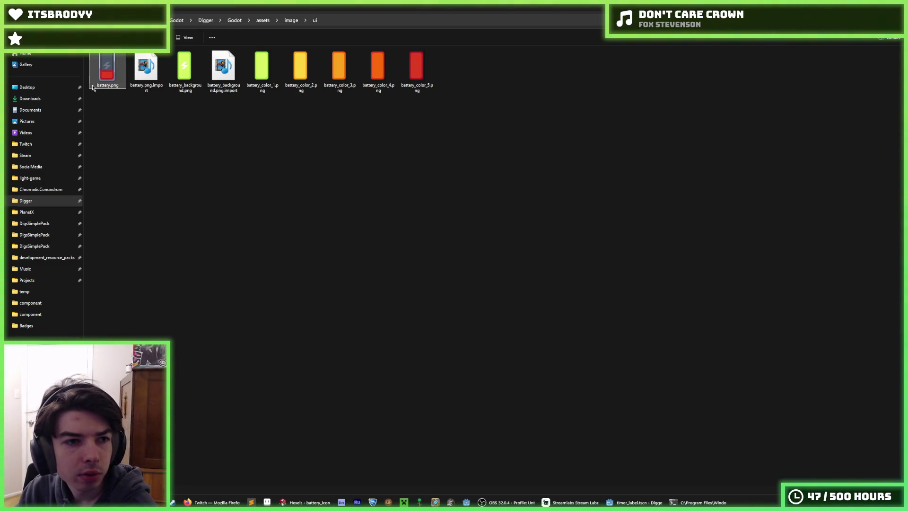
Step: Show only the grey battery layer (Layer 1) and export it over battery.png
left_click(634, 502)
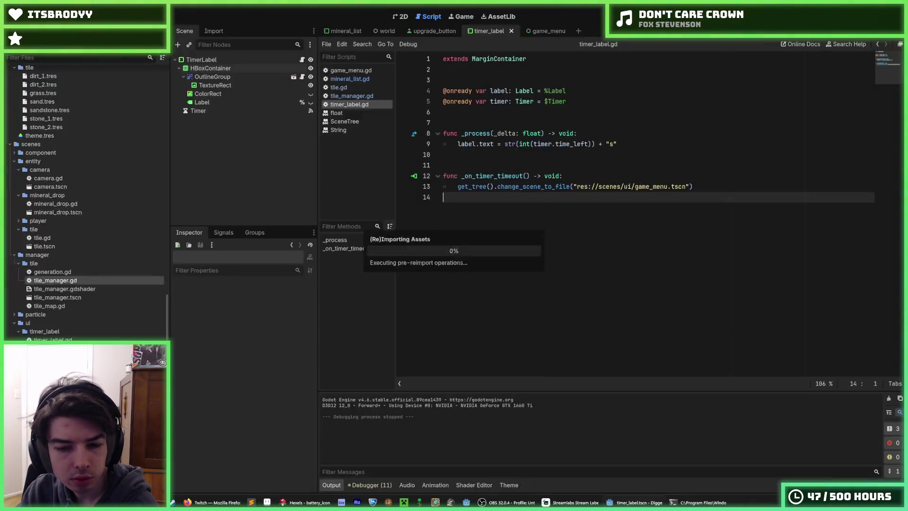
left_click(307, 502)
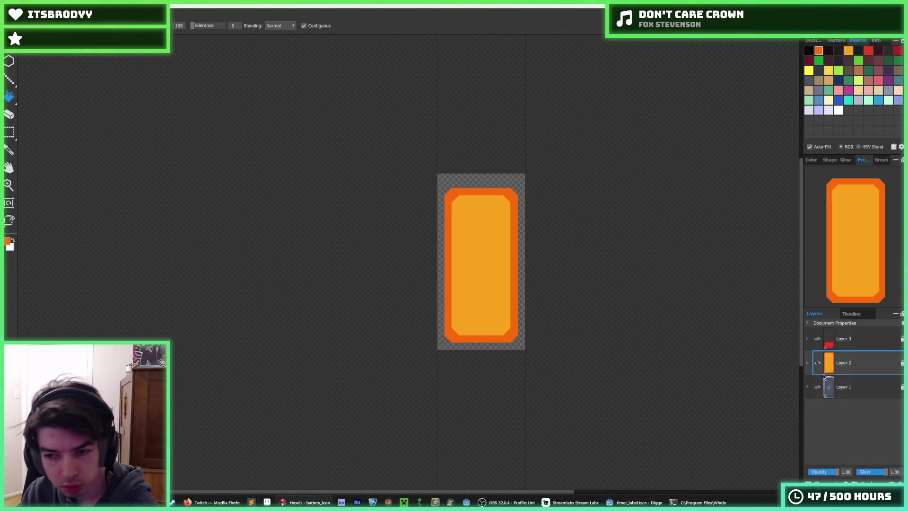
left_click(818, 363)
left_click(818, 387)
key("ctrl+e")
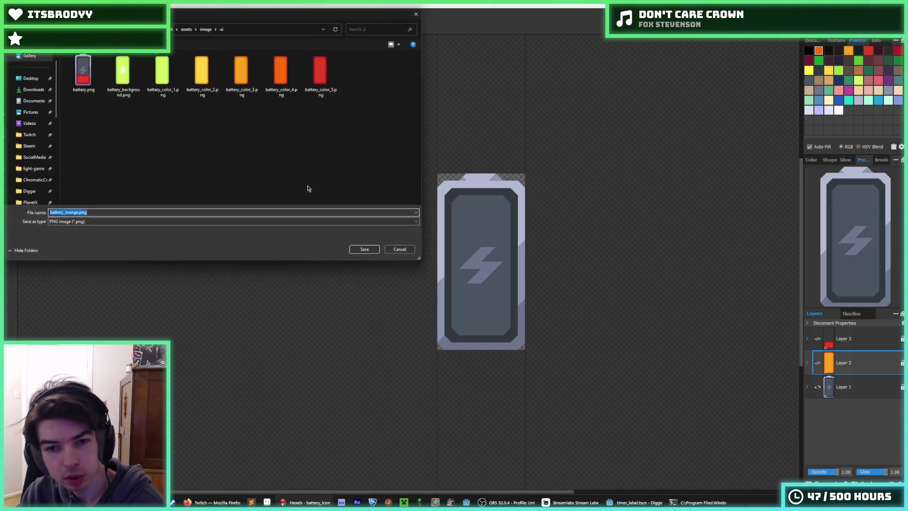
double_click(92, 74)
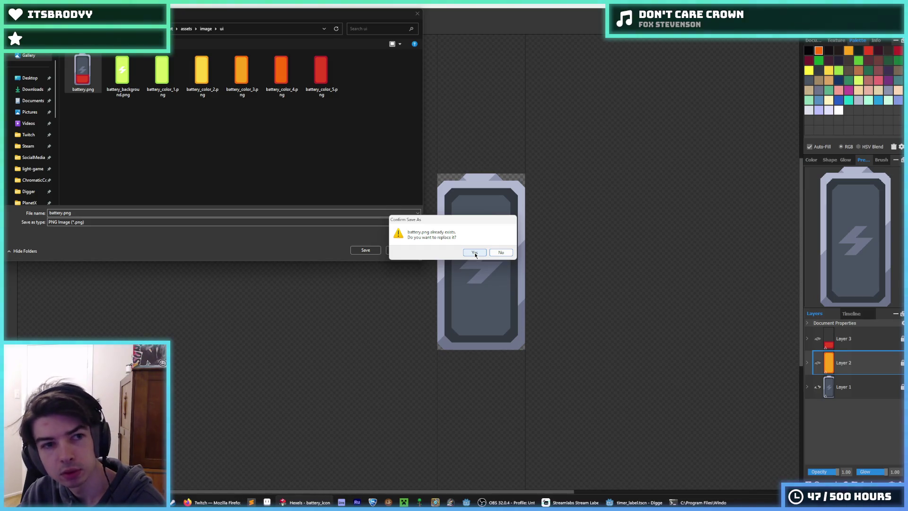
left_click(475, 253)
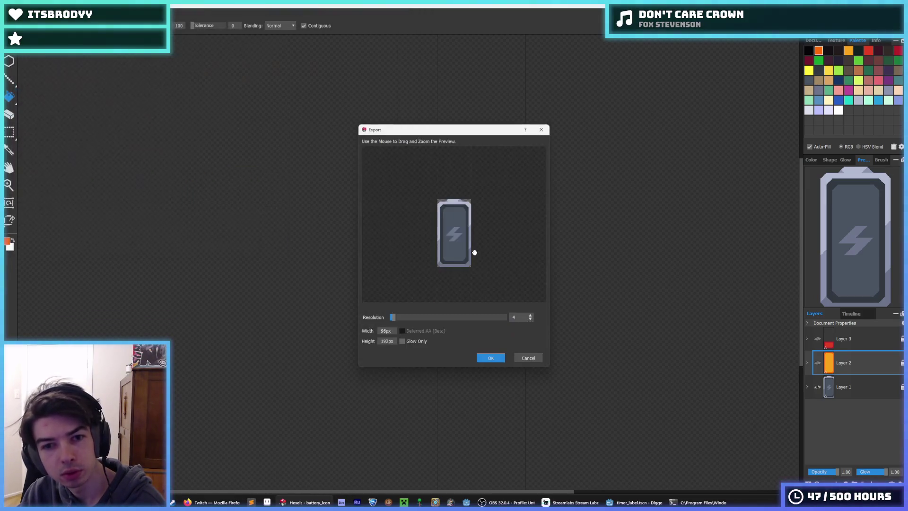
left_click(533, 361)
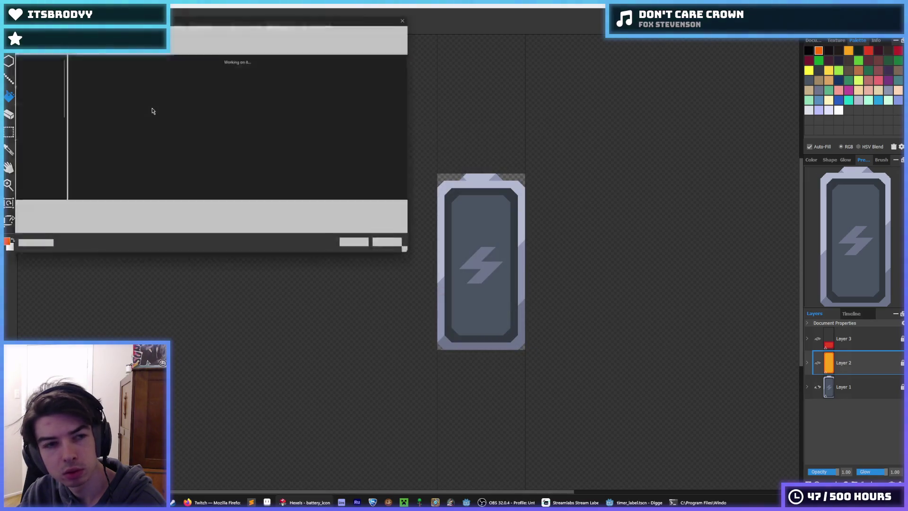
Step: Export the same grey battery artwork over battery_background.png, confirming the replacement
left_click(131, 71)
key("Return")
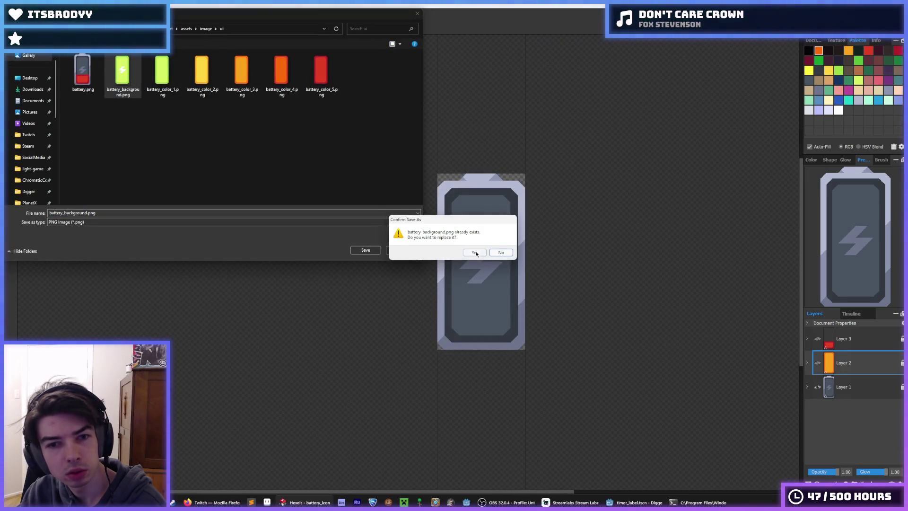
left_click(475, 253)
left_click(490, 359)
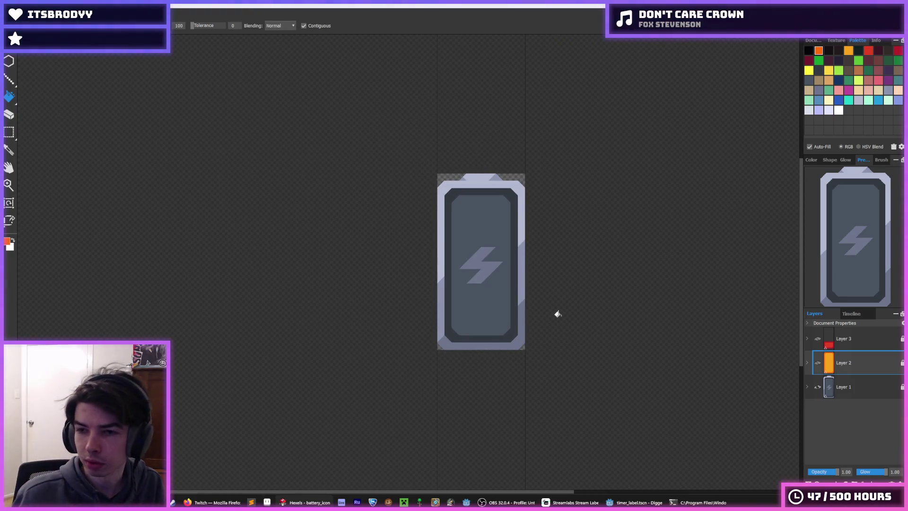
Step: Add Layer 4 above Layer 1 and paste a copy of the battery artwork into it
scroll(512, 253, "up", 2)
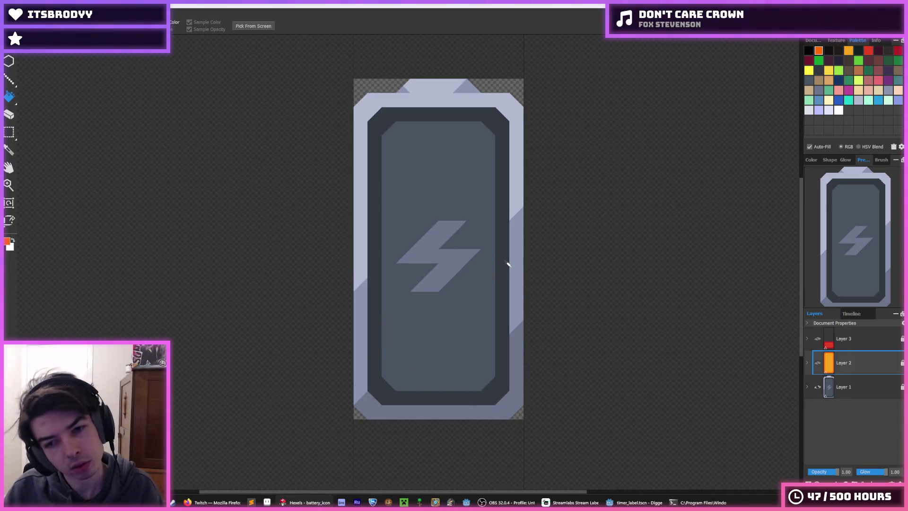
key("alt")
key("m")
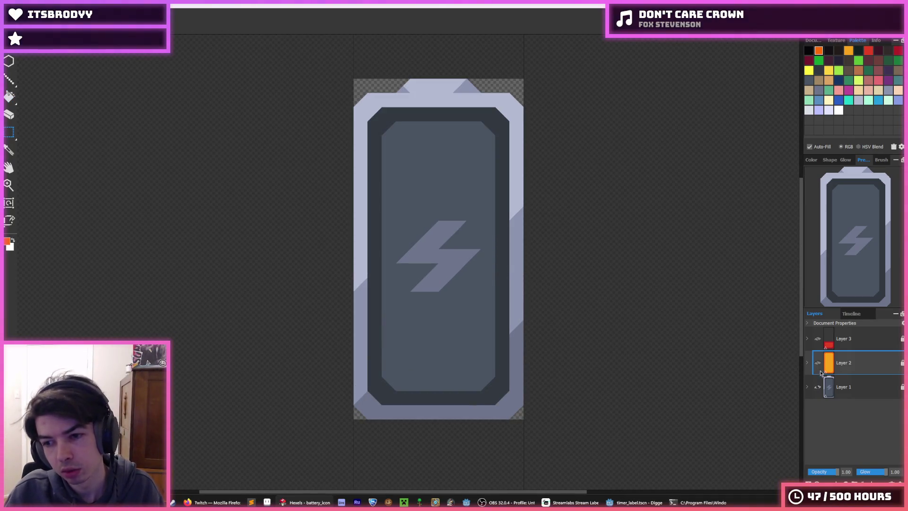
left_click(846, 392)
right_click(846, 391)
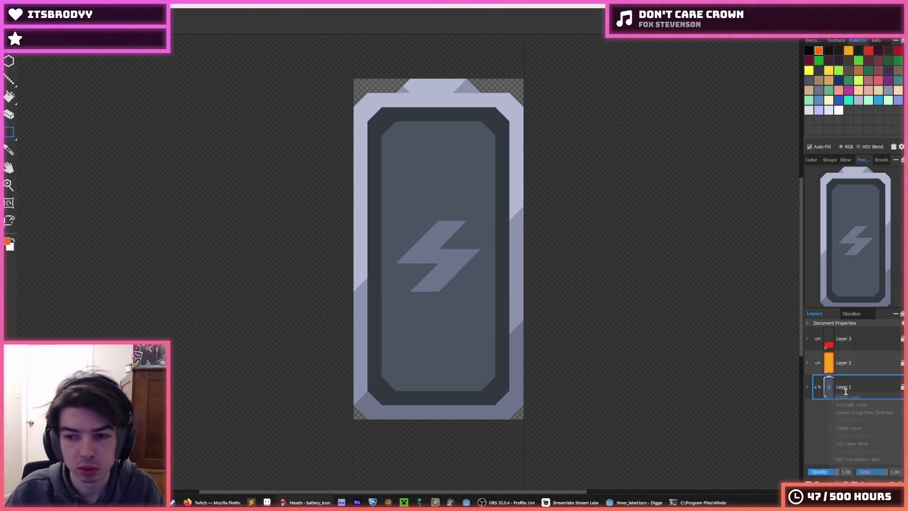
left_click(845, 402)
key("ctrl+a")
key("ctrl+v")
key("ctrl+d")
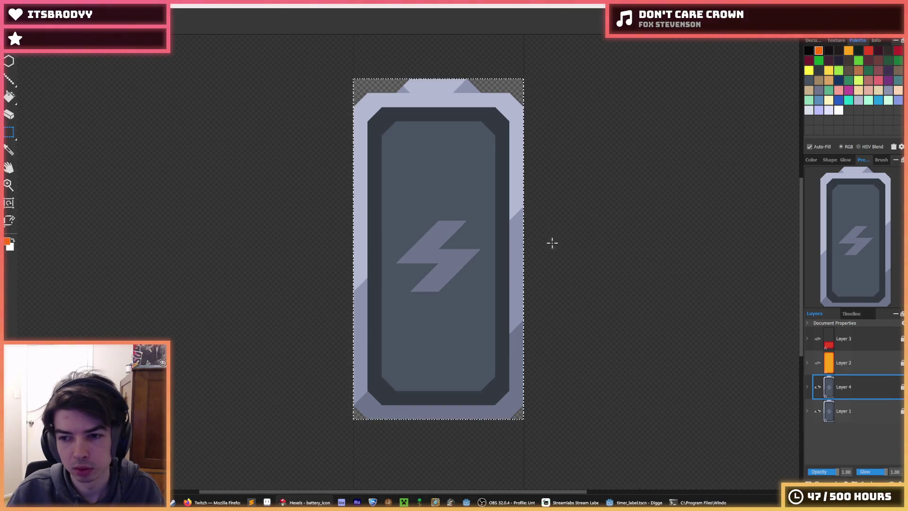
Step: Try orange fills on the inner area, border and bolt, then undo them
key("f")
left_click(425, 172)
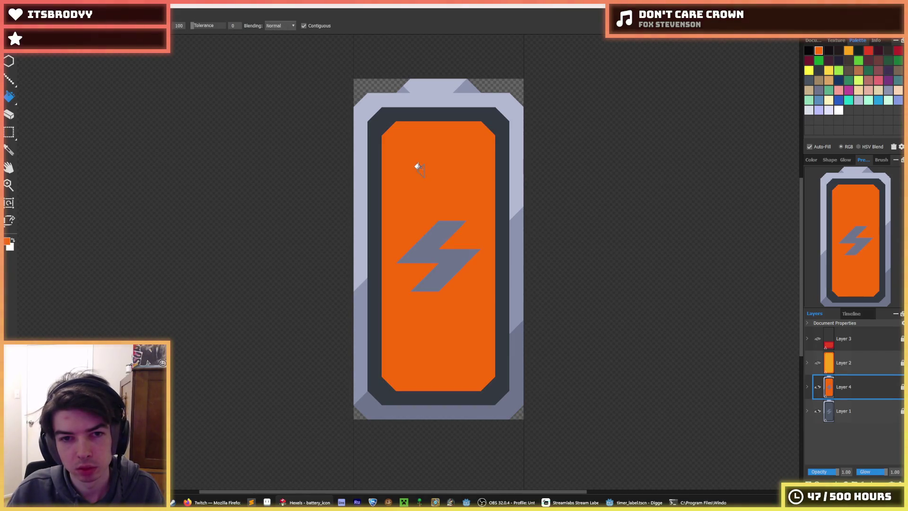
left_click(375, 149)
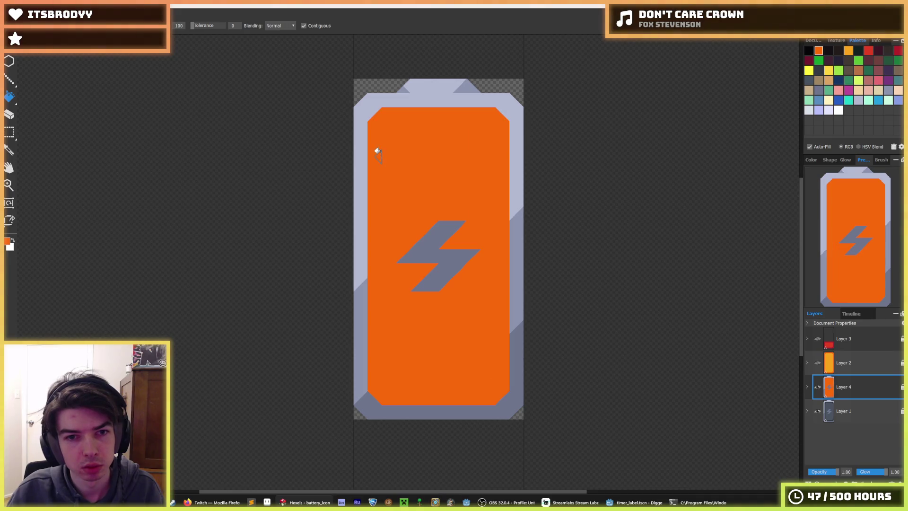
left_click(439, 227)
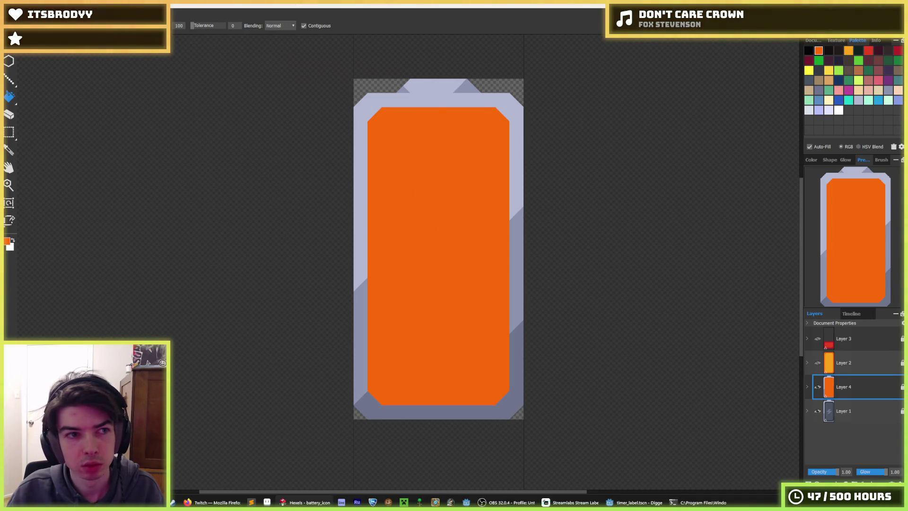
left_click_drag(9, 132, 30, 133)
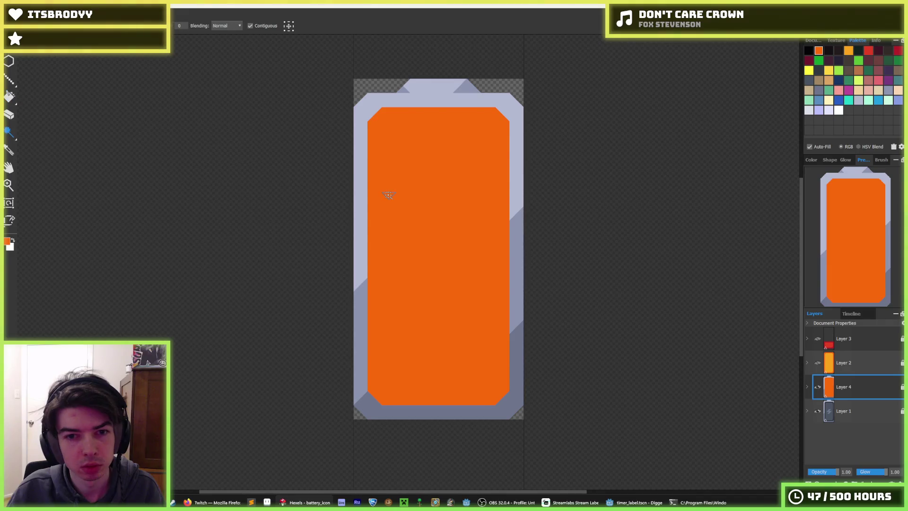
key("ctrl+z")
key("ctrl+z")
key("ctrl+z")
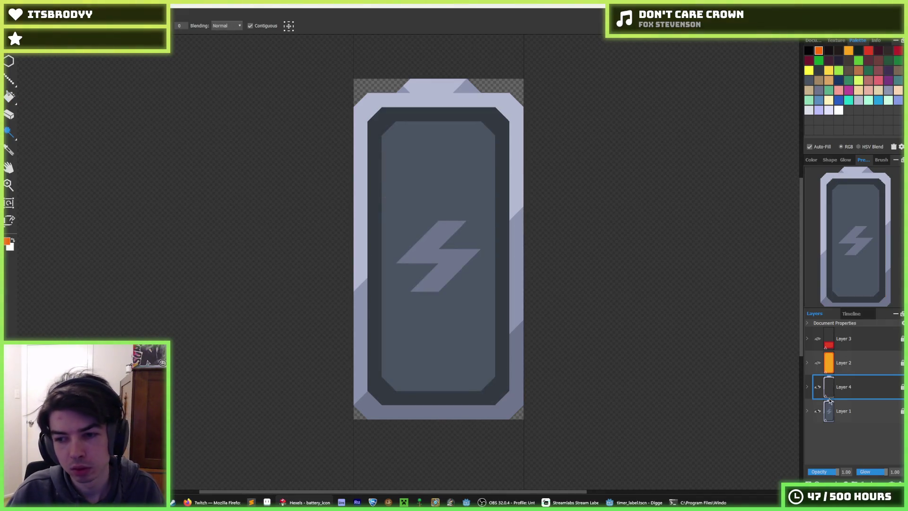
Step: Toggle Layer 1 and Layer 4 visibility to compare them, then make Layer 1 active
left_click(819, 412)
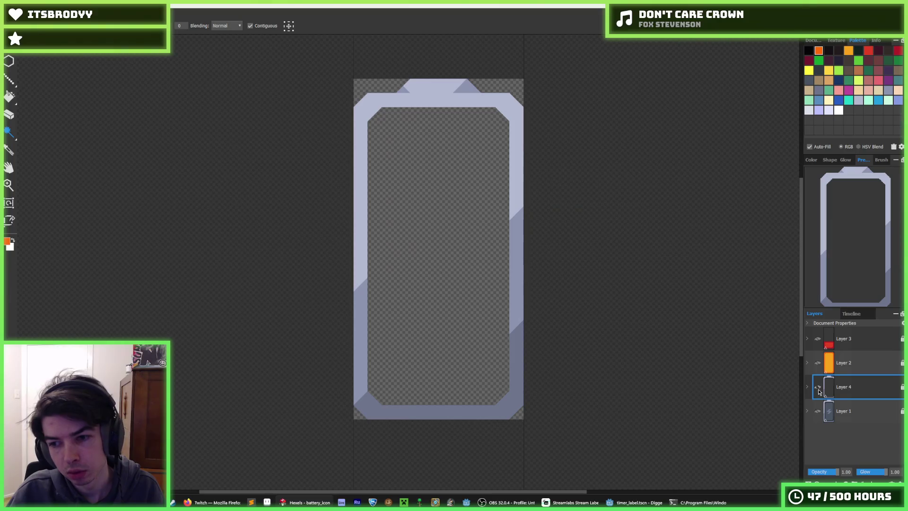
left_click(818, 388)
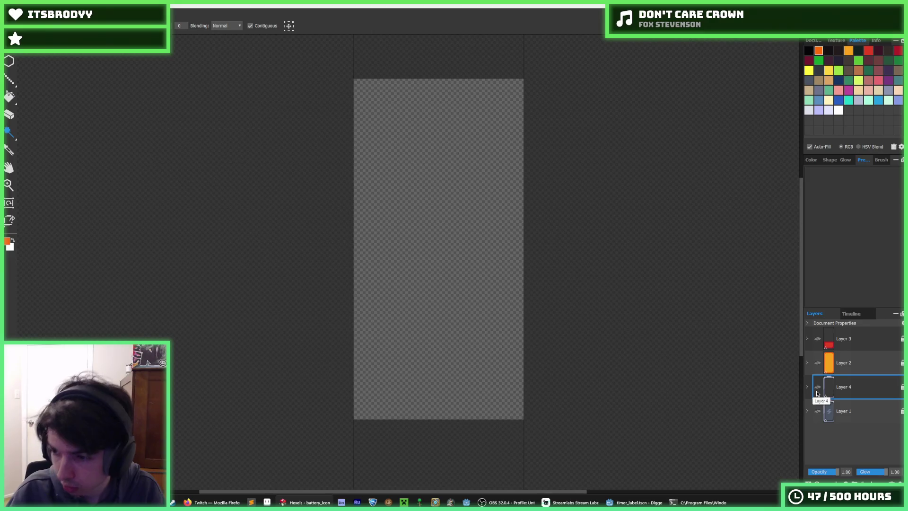
left_click(819, 388)
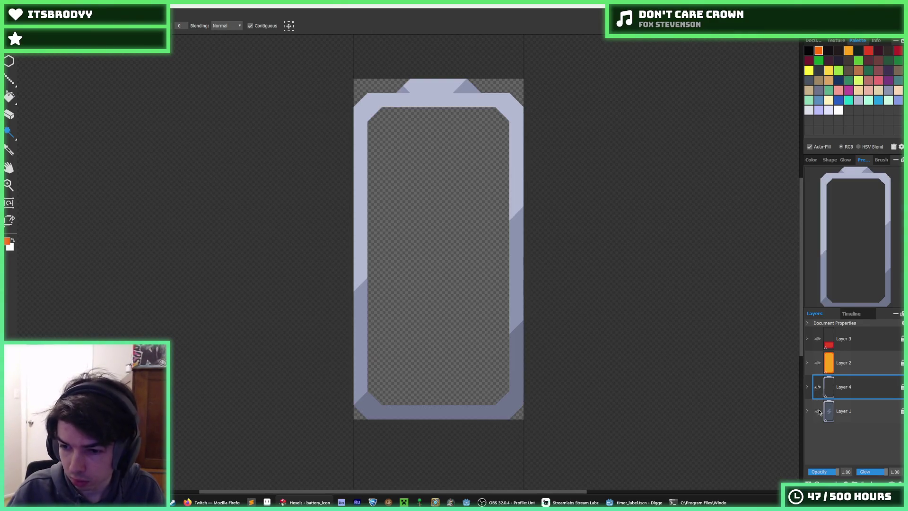
left_click(818, 411)
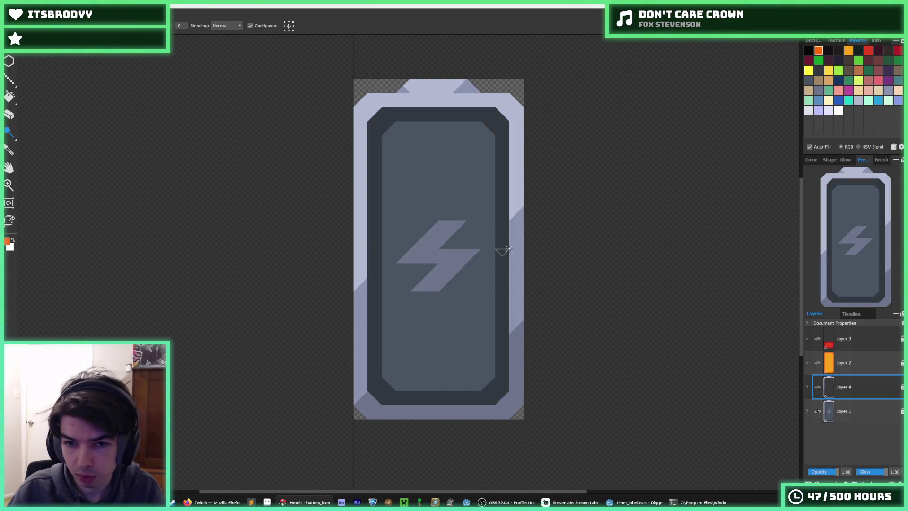
left_click(509, 249)
left_click(862, 420)
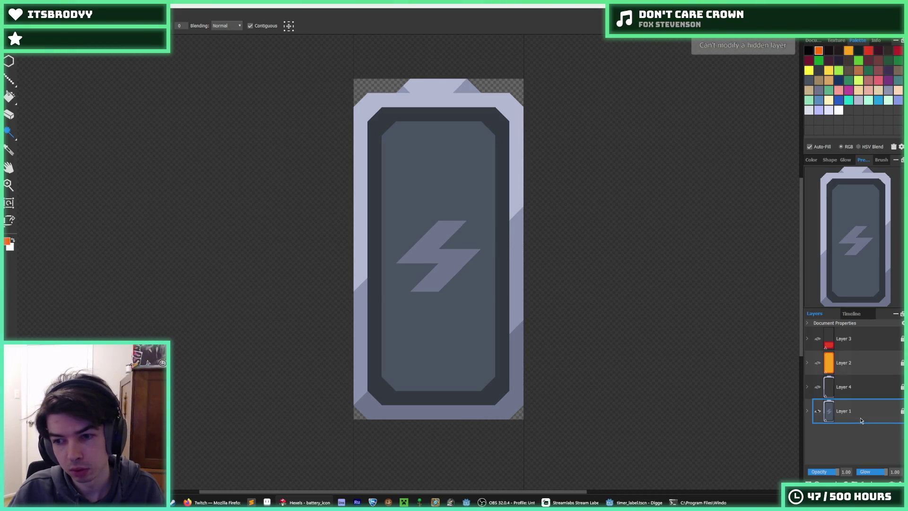
Step: Select and delete the six light frame pieces from Layer 1, leaving the dark body and bolt
left_click(511, 261)
key("Delete")
left_click(505, 176)
key("Delete")
left_click(467, 87)
key("Delete")
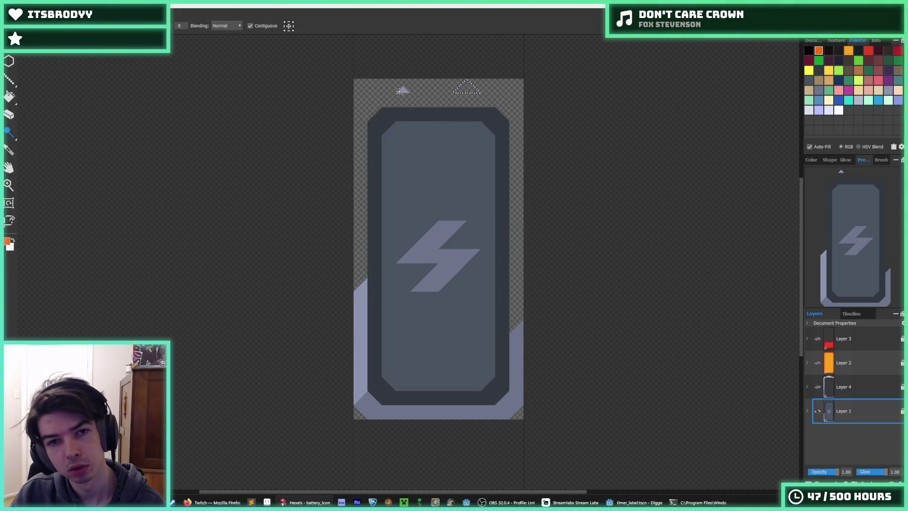
left_click(355, 303)
key("Delete")
left_click(399, 407)
key("Delete")
left_click(516, 373)
key("Delete")
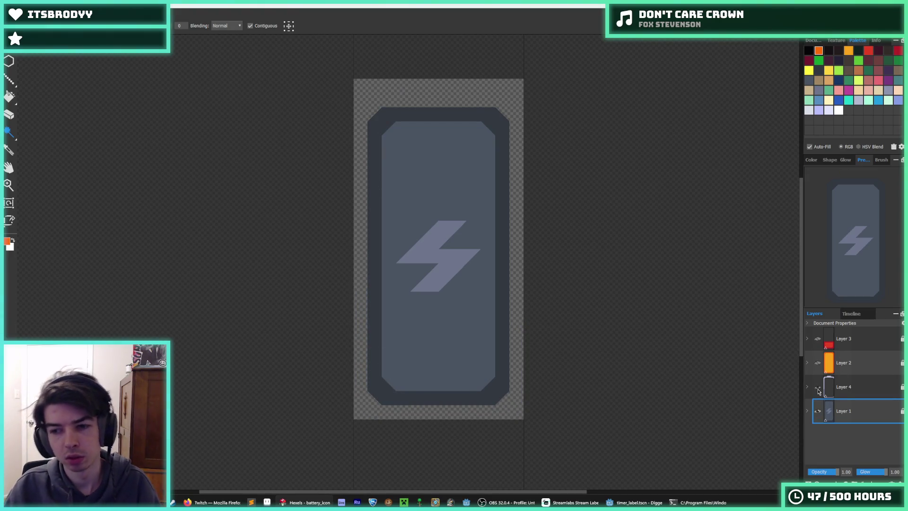
Step: Show only the Layer 4 outline, make it active, and begin a PNG export
left_click(818, 387)
left_click(819, 412)
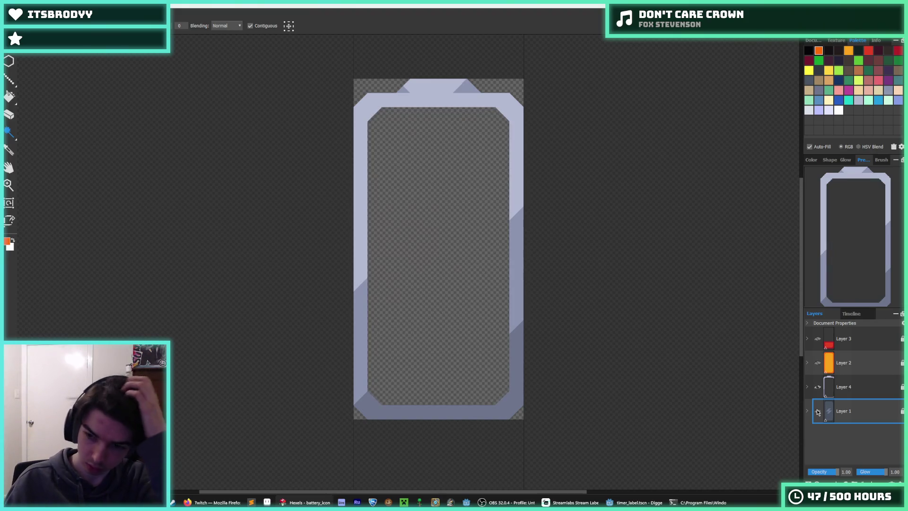
left_click(848, 391)
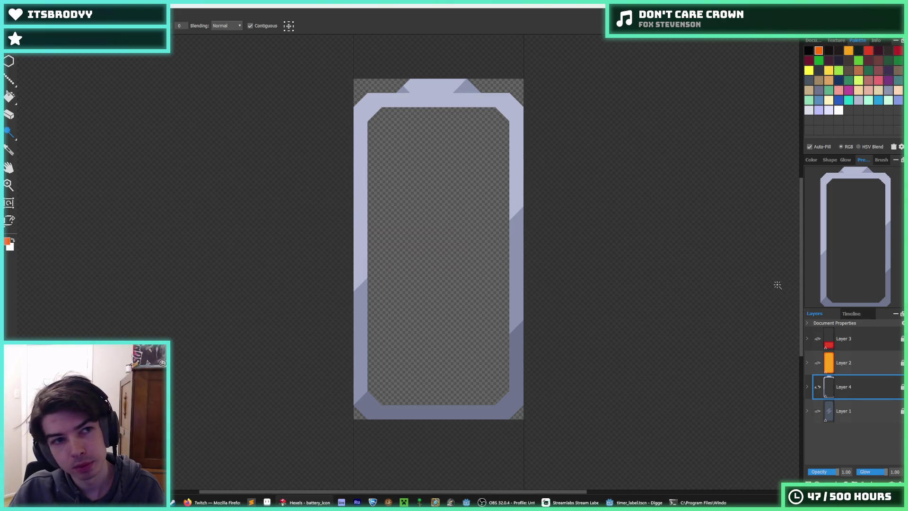
key("ctrl+shift+s")
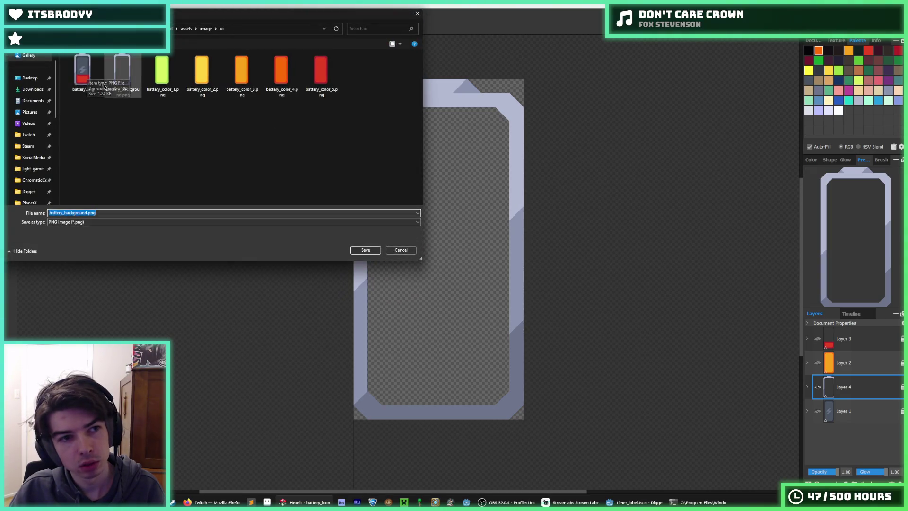
Step: Export the outline layer as battery_outline.png in the ui folder
left_click(122, 74)
left_click(91, 212)
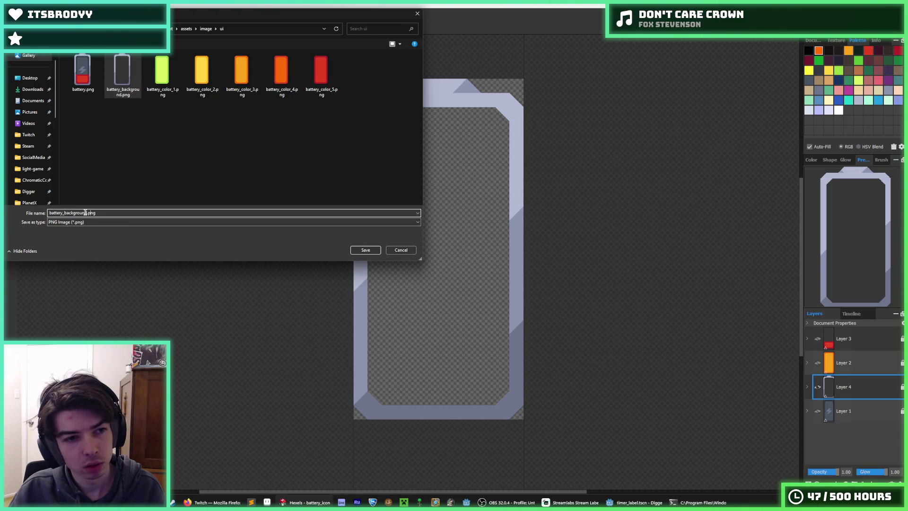
type("outline")
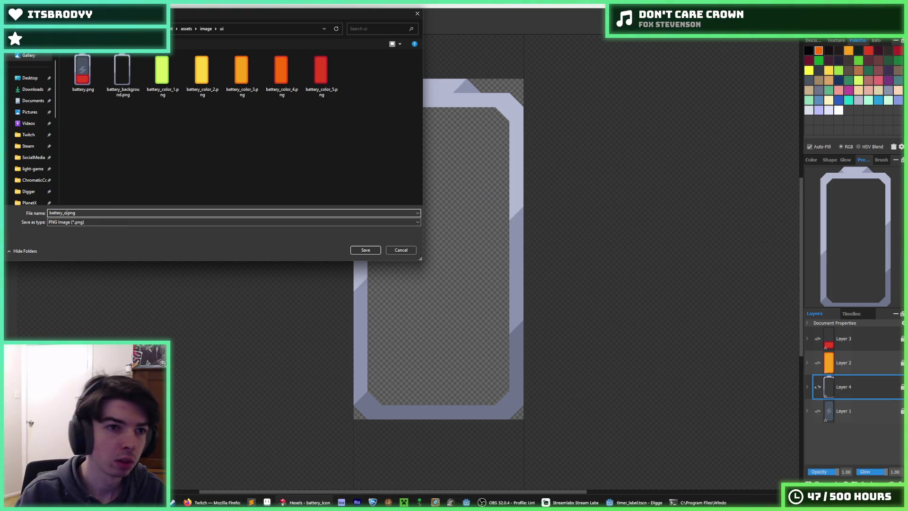
key("Return")
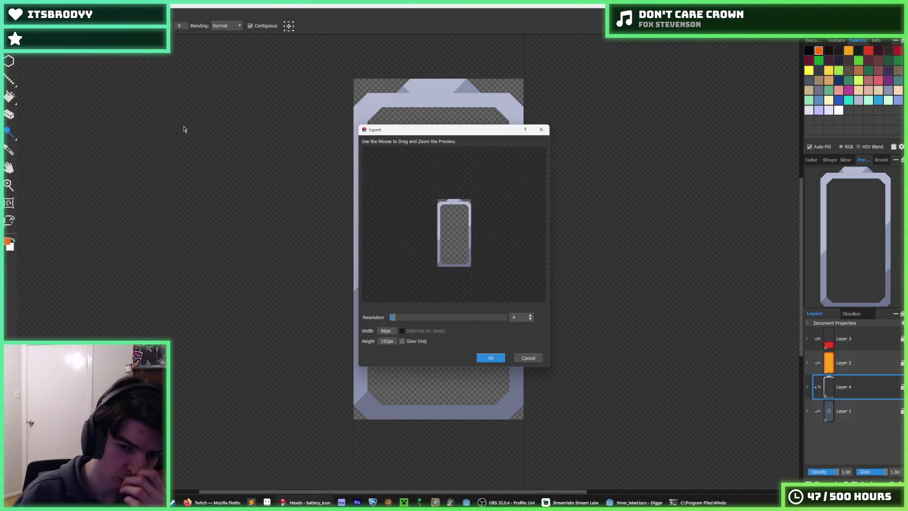
left_click(498, 360)
Step: Show only the dark body, export it over battery_background.png, and return to Godot's 2D view
left_click(818, 411)
left_click(818, 387)
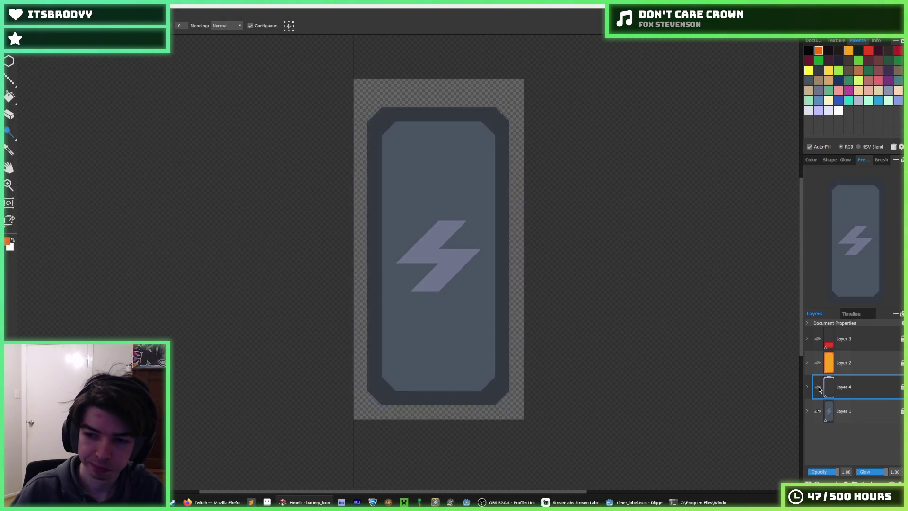
key("ctrl+e")
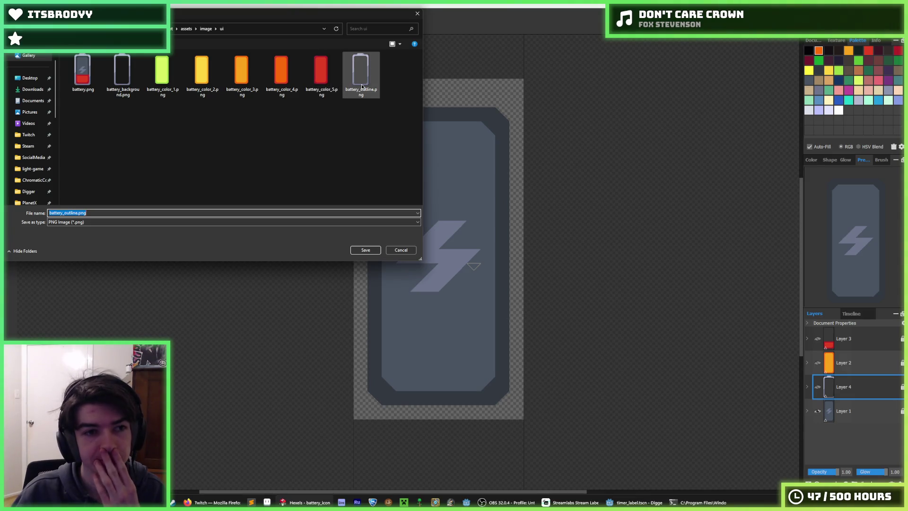
double_click(122, 71)
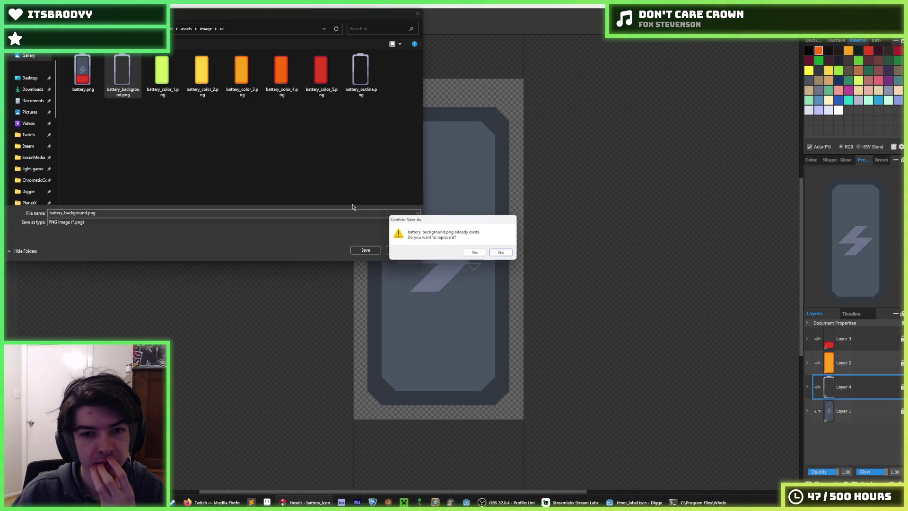
left_click(474, 252)
left_click(491, 358)
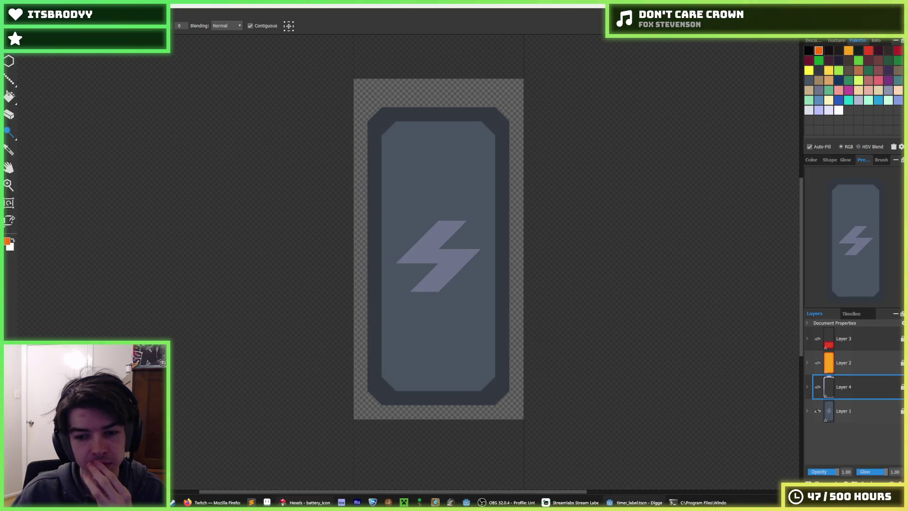
key("alt+Tab")
left_click(405, 15)
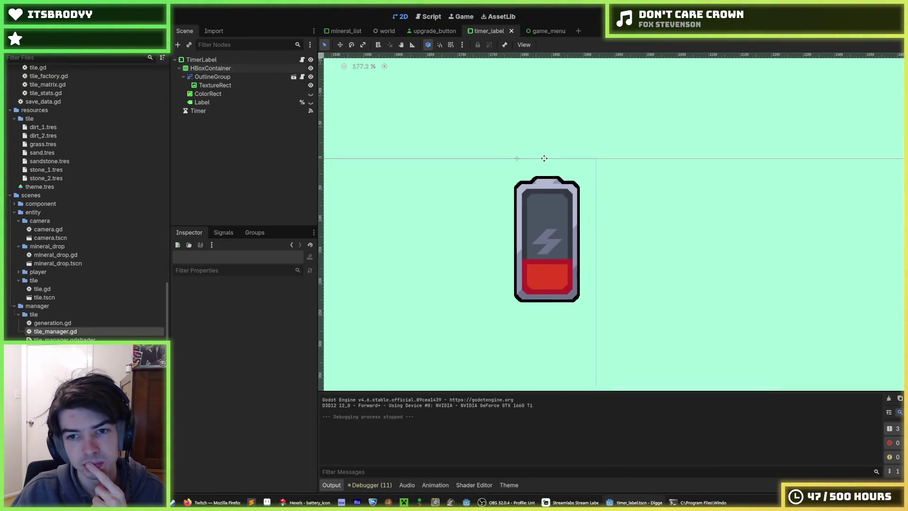
Step: In the timer_label scene, rename the TimerLabel root node to Battery
scroll(506, 221, "down", 3)
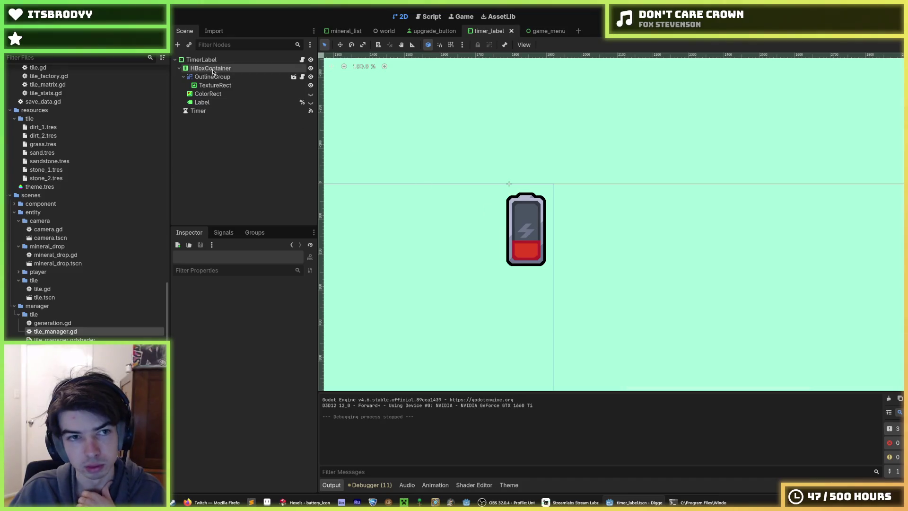
left_click(538, 31)
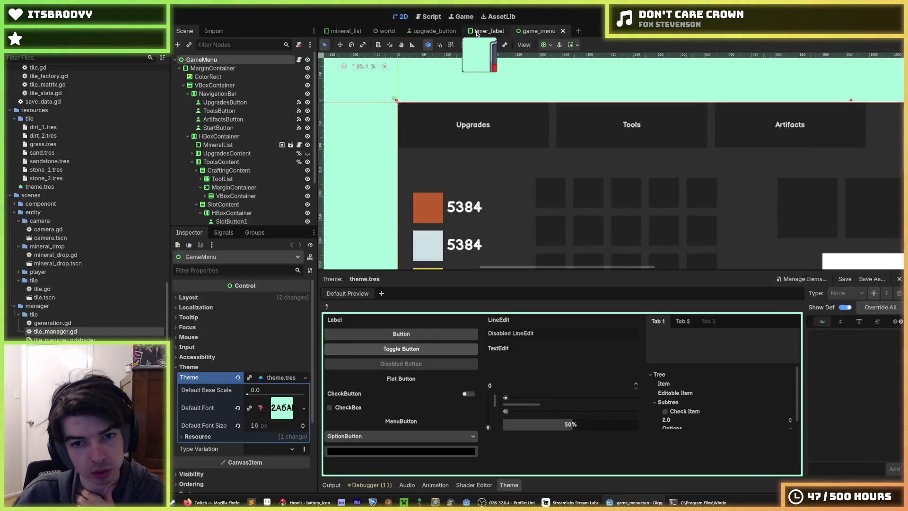
left_click(478, 34)
mouse_move(504, 159)
left_mouse_down()
mouse_move(476, 146)
mouse_move(480, 124)
left_mouse_up()
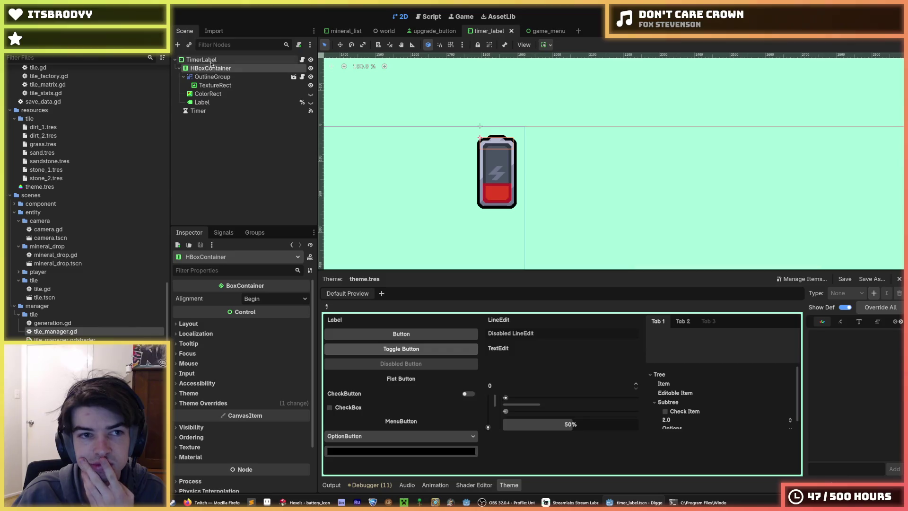
left_click(240, 63)
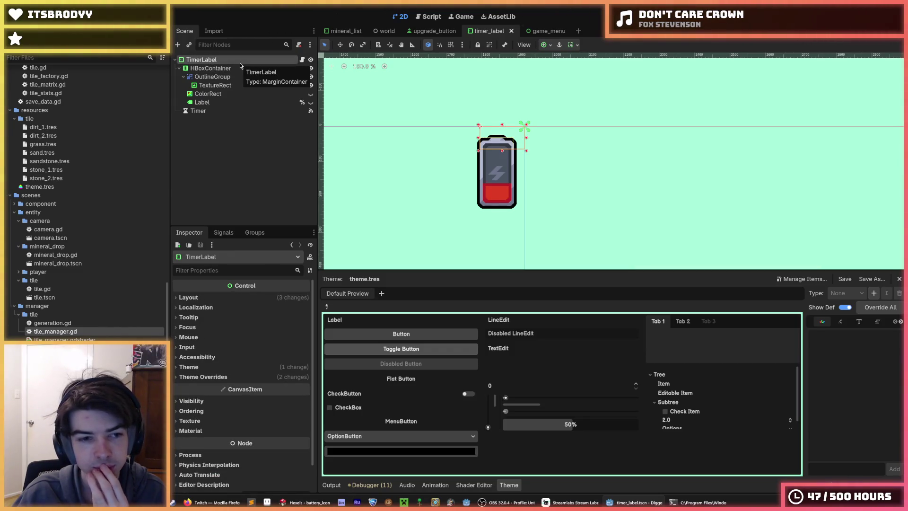
left_click(238, 61)
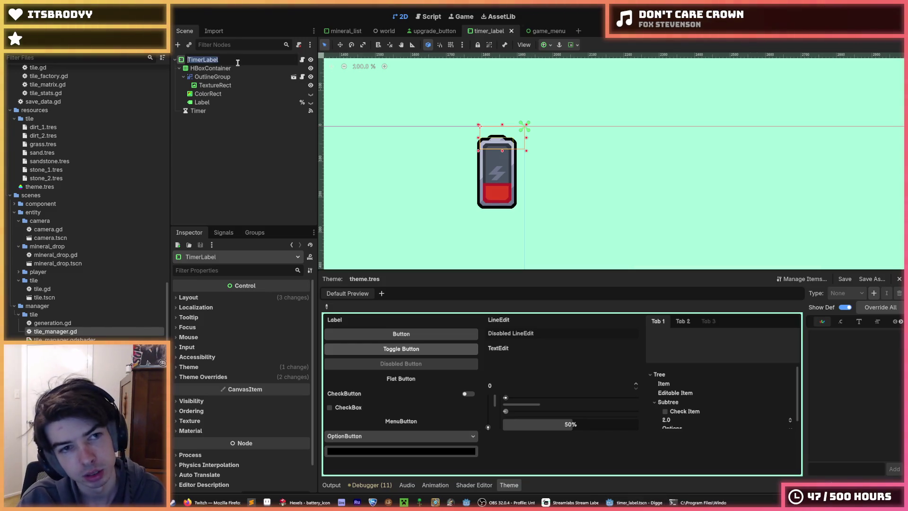
type("Battery")
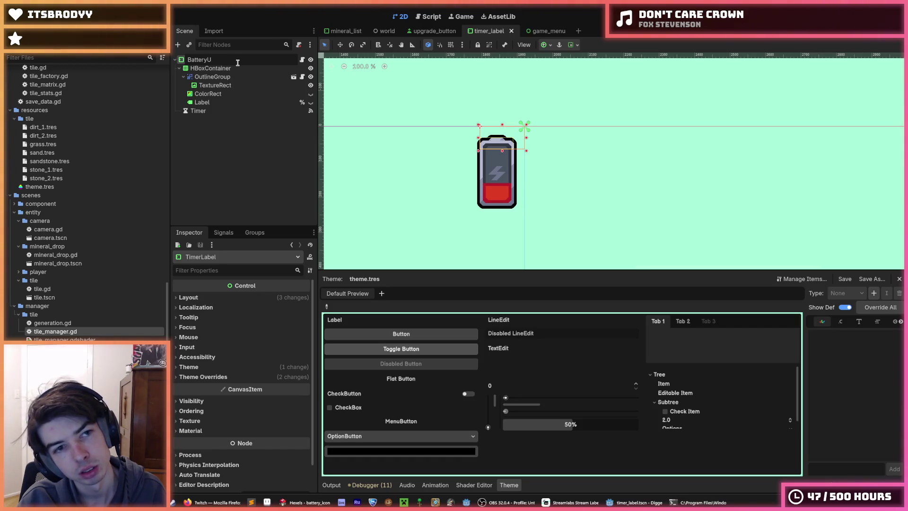
key("Return")
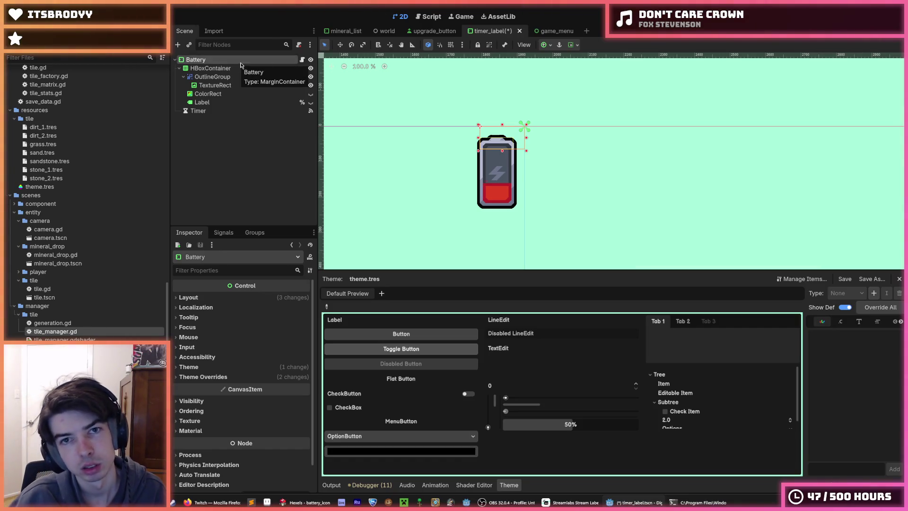
Step: Save the scene as battery.tscn and open the root node's battery.gd script
key("ctrl+s")
scroll(71, 284, "down", 3)
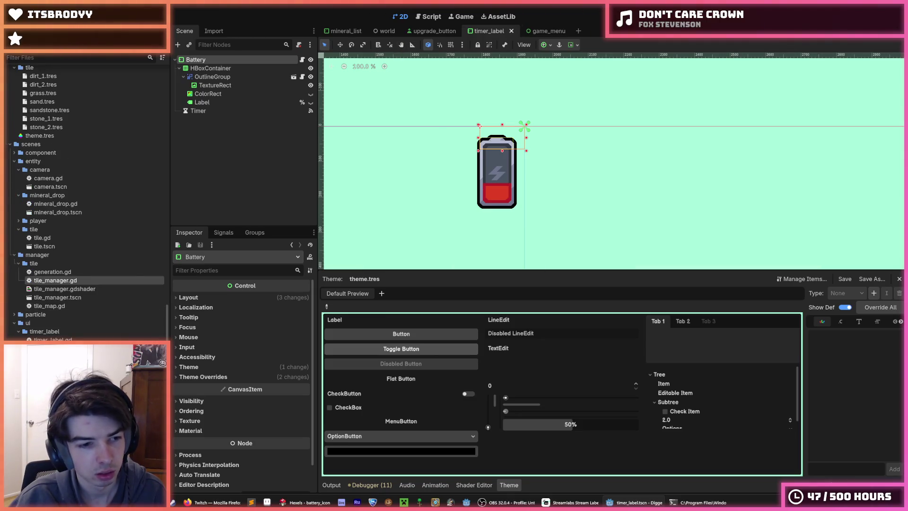
left_click(55, 333)
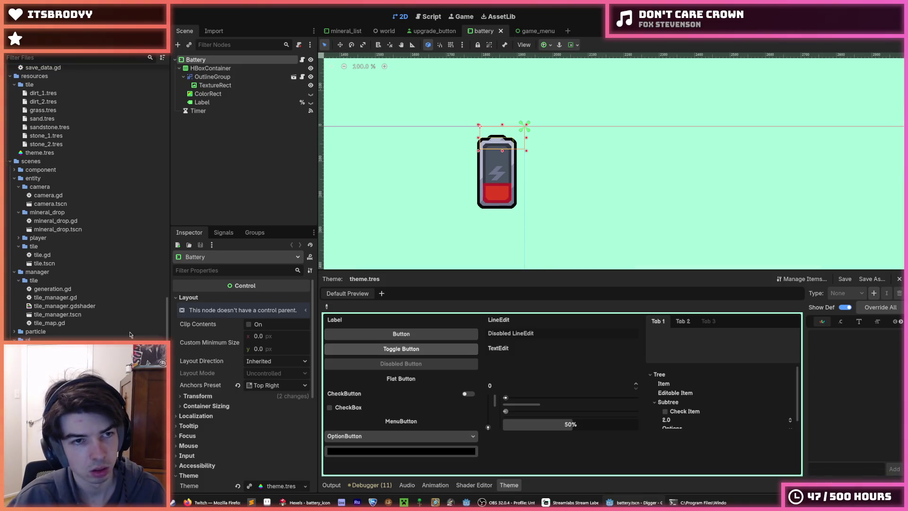
left_click(302, 60)
left_click(475, 102)
key("ctrl+s")
left_click(223, 101)
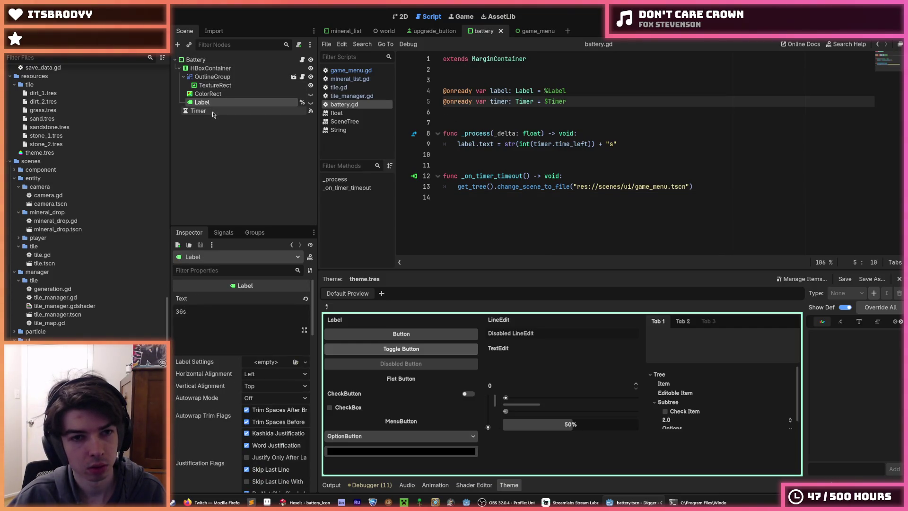
Step: Delete the Label and ColorRect nodes, save the Battery scene, and view it in 2D
left_click(225, 94)
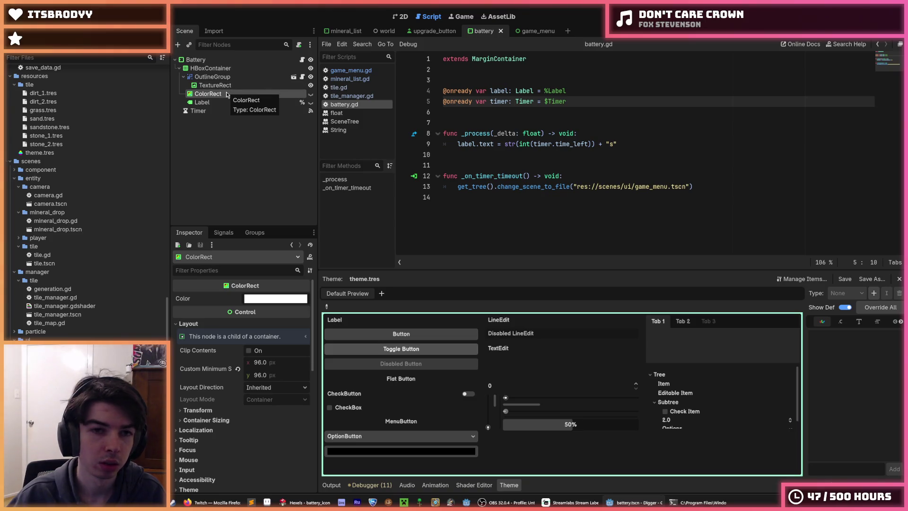
left_click(221, 101)
key("Delete")
left_click(434, 262)
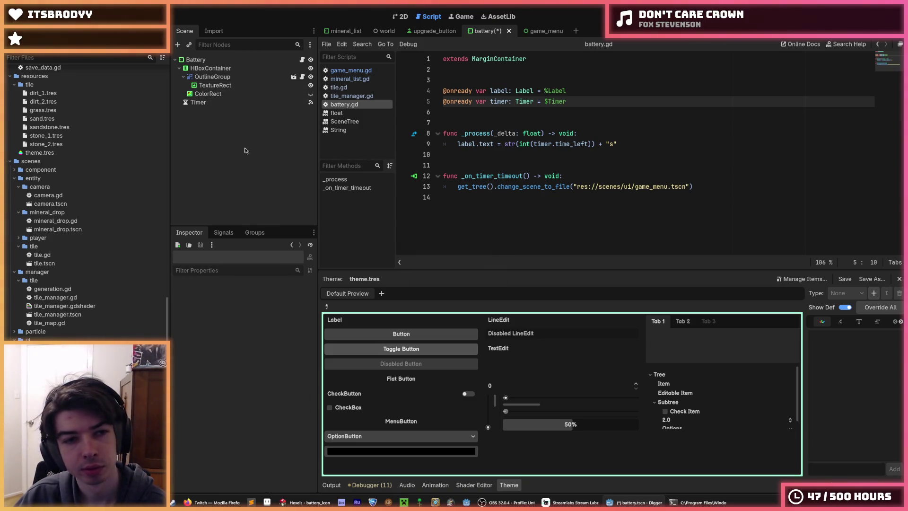
left_click(208, 94)
key("Delete")
left_click(434, 262)
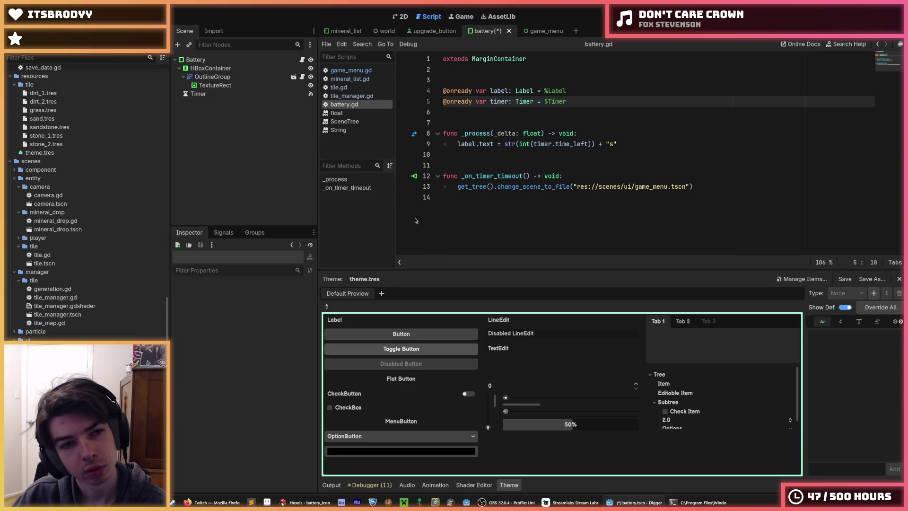
left_click(215, 85)
key("ctrl+s")
left_click(219, 69)
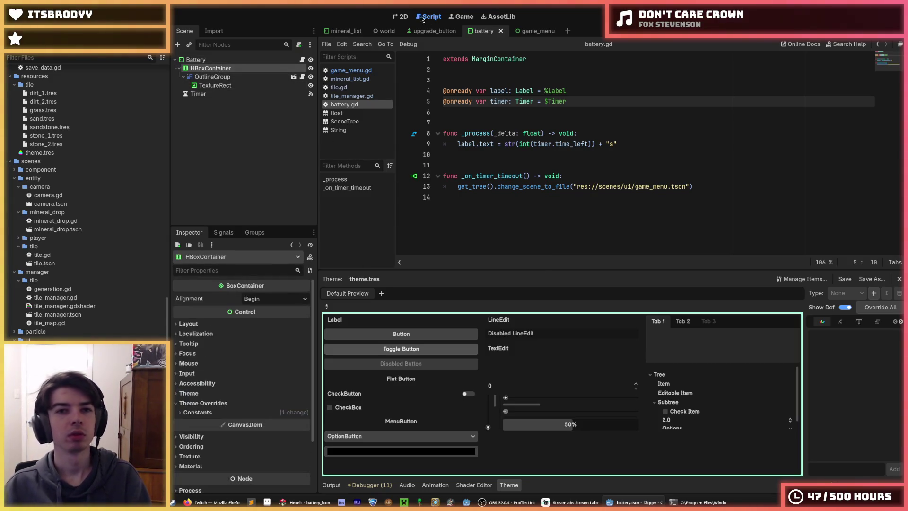
left_click(401, 16)
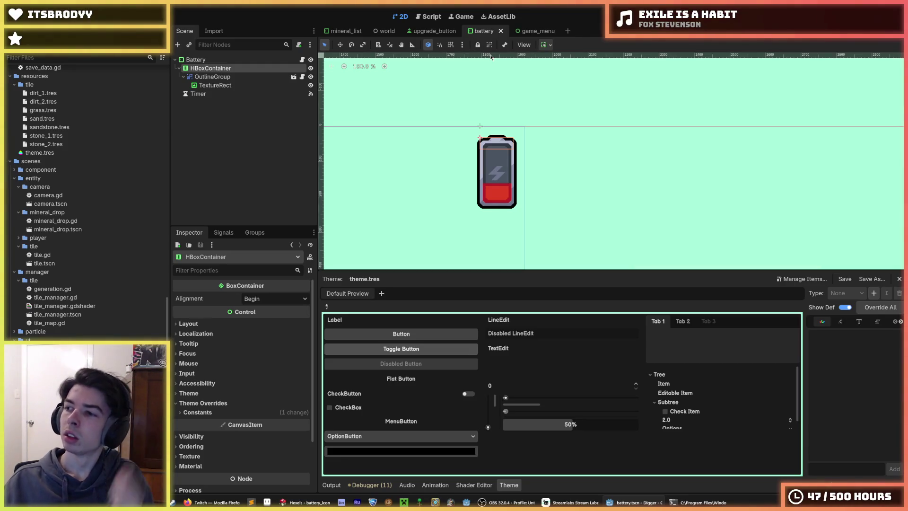
Step: Add a TextureRect child node, TextureRect2, under OutlineGroup via Add Child Node
left_click(471, 83)
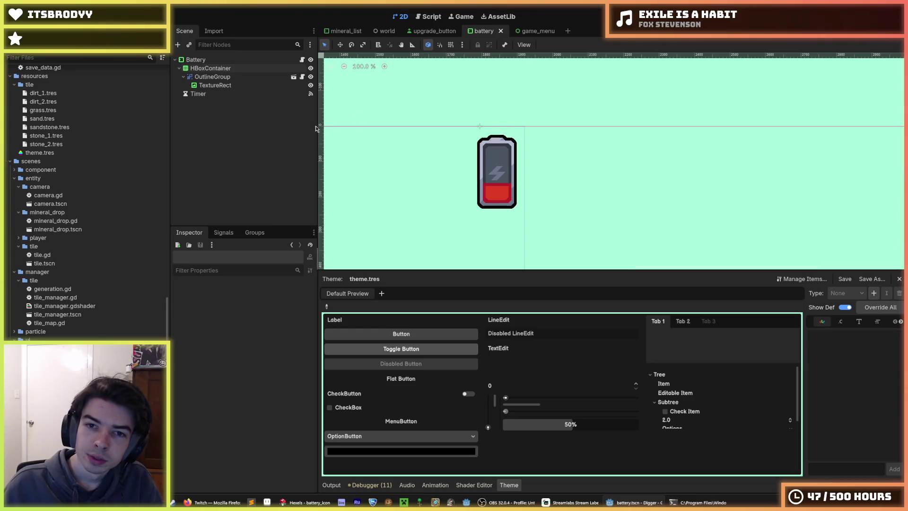
left_click(216, 85)
left_click(213, 77)
left_click(210, 68)
left_click(214, 77)
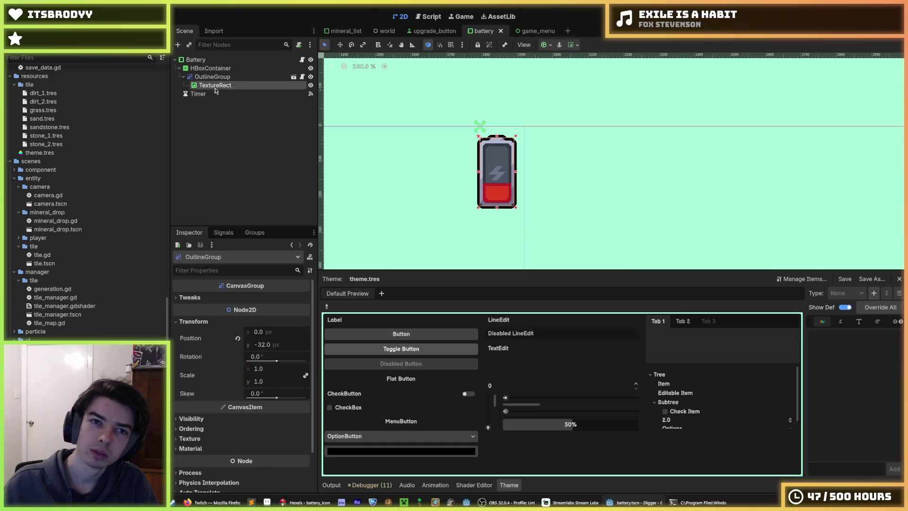
left_click(209, 83)
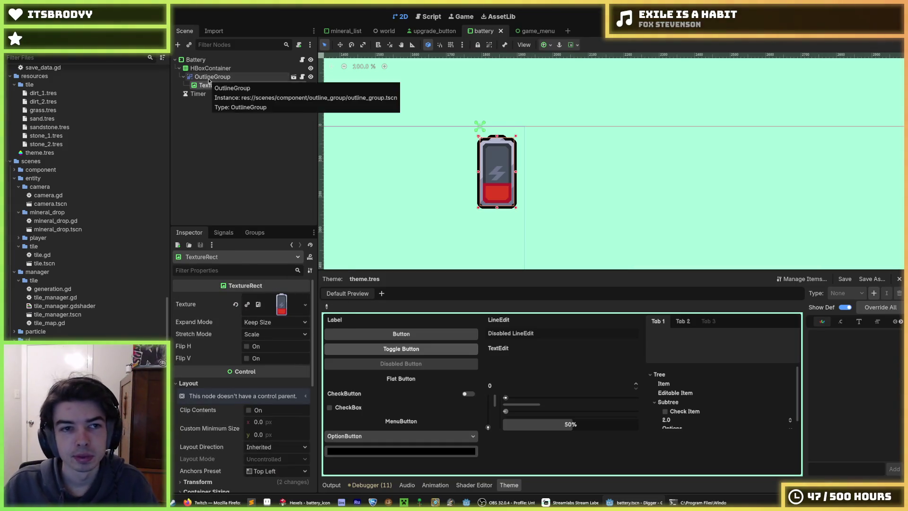
right_click(212, 78)
left_click(230, 99)
type("texture")
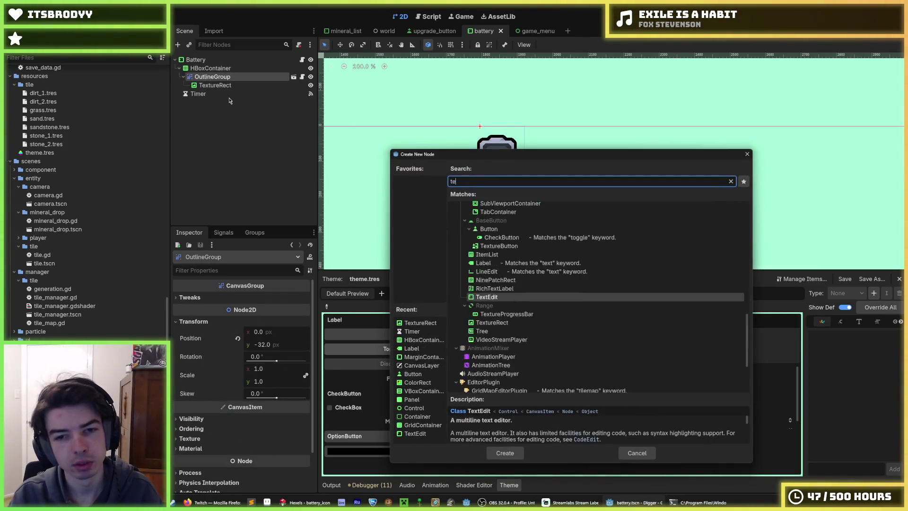
key("Return")
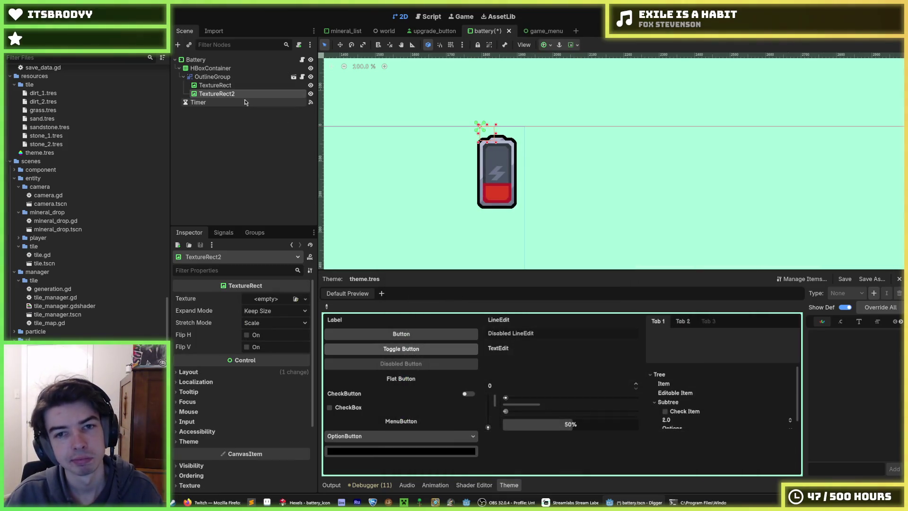
scroll(499, 166, "up", 6)
left_click(225, 94)
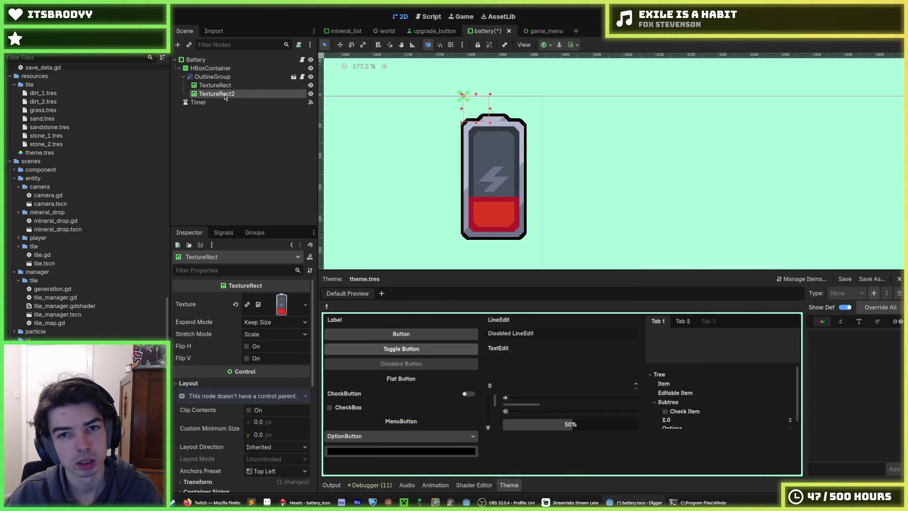
left_click(215, 85)
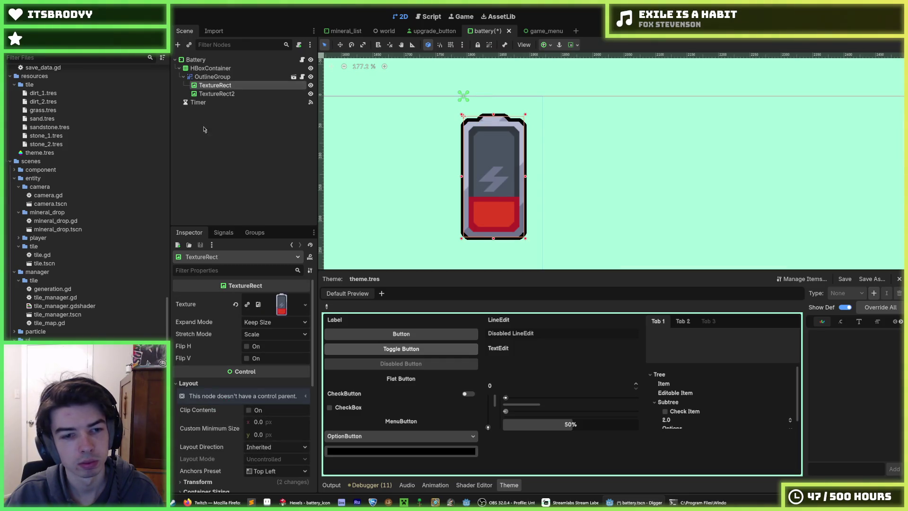
scroll(94, 332, "up", 5)
Step: Give TextureRect the battery_background.png texture and TextureRect2 the battery_outline.png texture
scroll(94, 331, "up", 5)
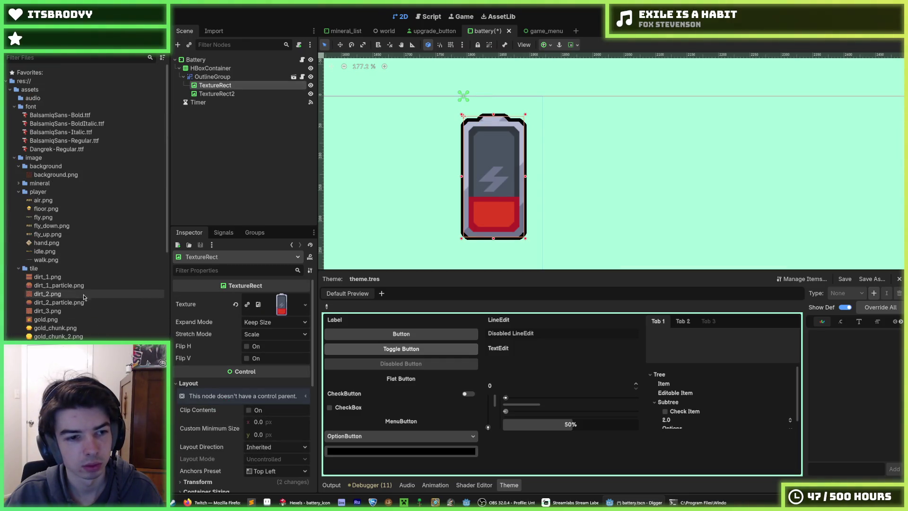
scroll(43, 268, "down", 4)
left_click(65, 273)
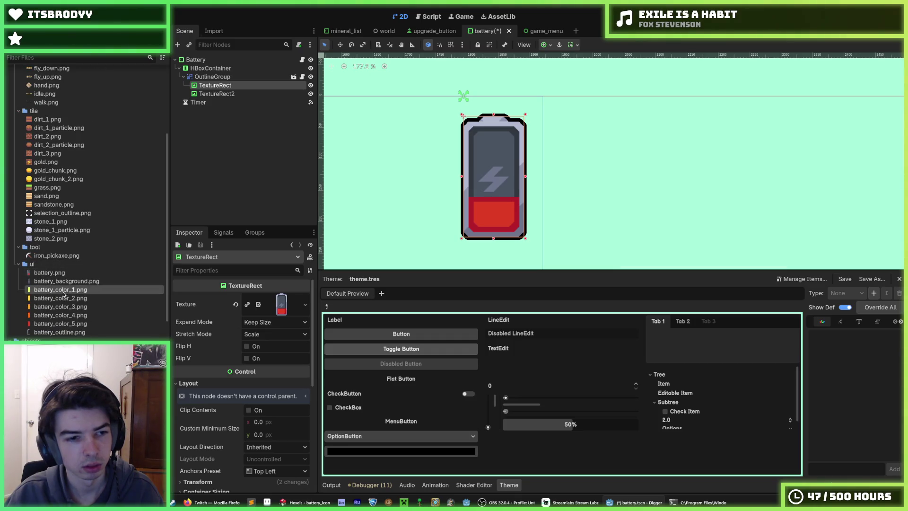
left_click(77, 283)
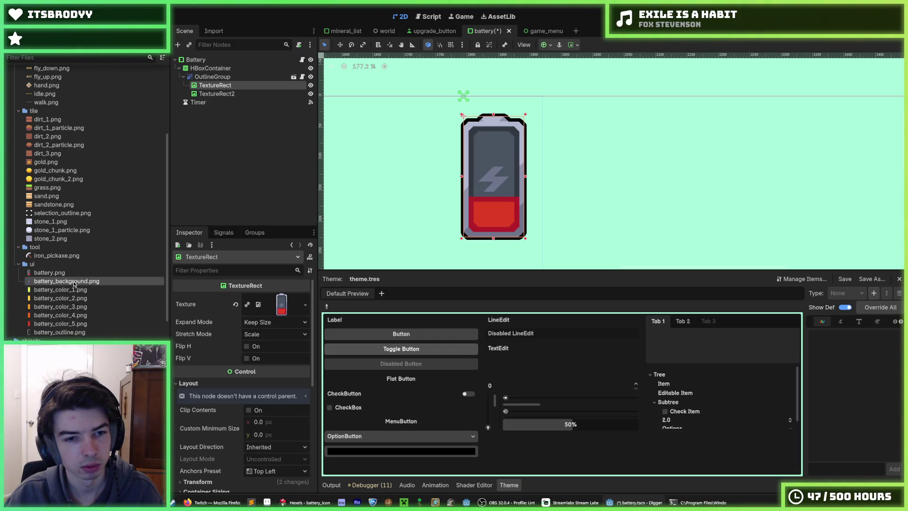
mouse_move(74, 284)
left_click_drag(74, 284, 283, 310)
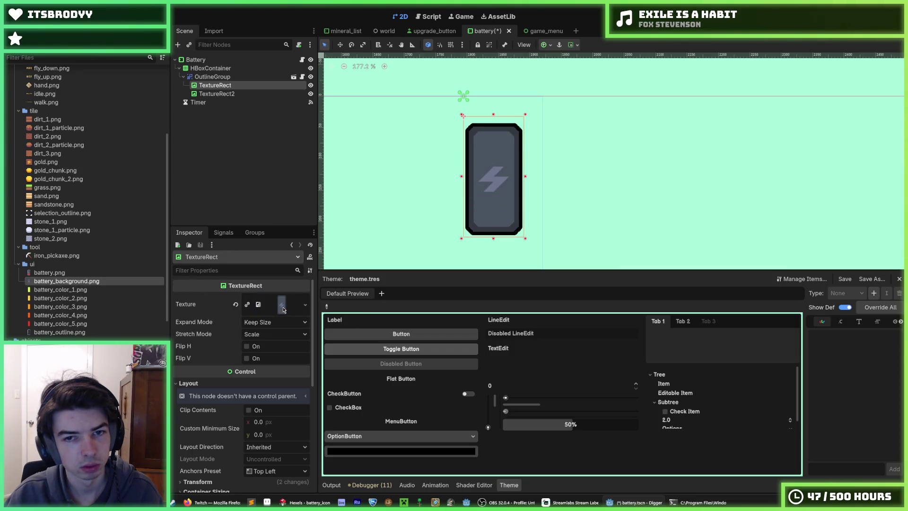
key("ctrl+s")
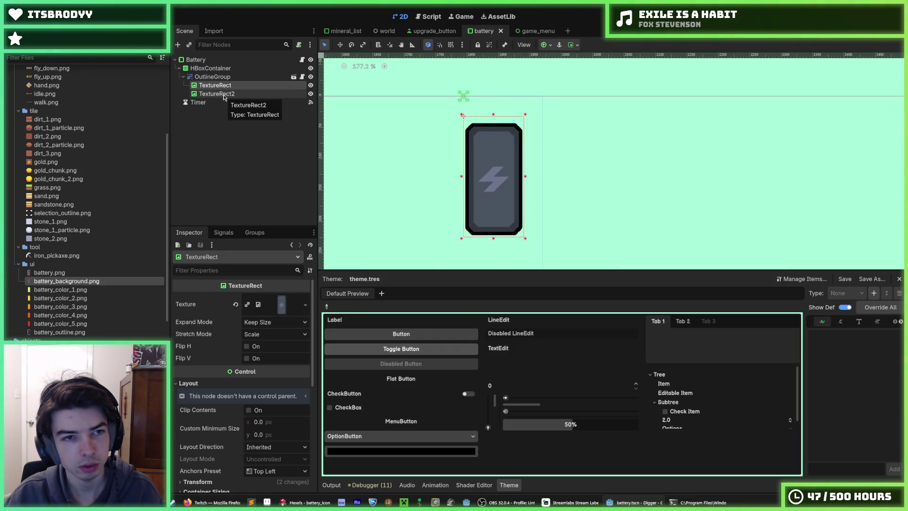
left_click(224, 96)
left_click_drag(61, 332, 249, 301)
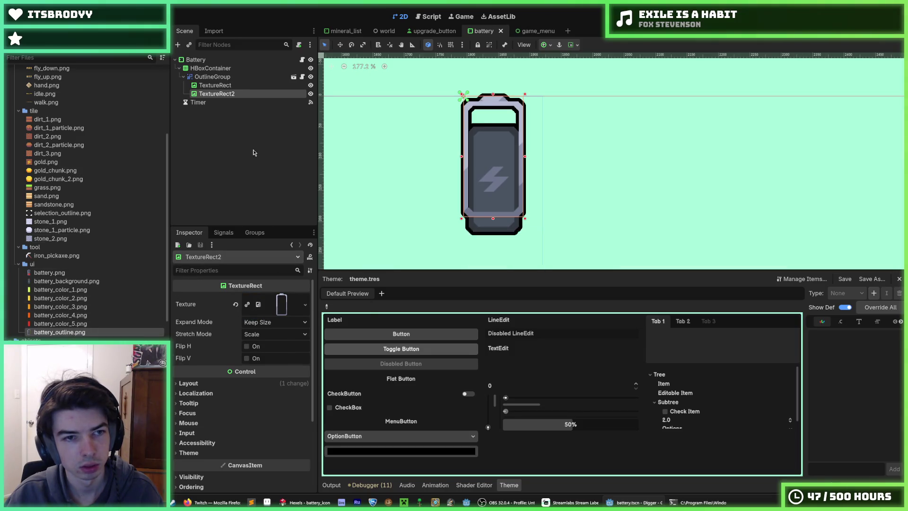
left_click(222, 87)
Step: Reset the texture's position to 0,0 and set its width to 95 (size 95 by 192)
scroll(218, 367, "down", 1)
scroll(216, 364, "up", 2)
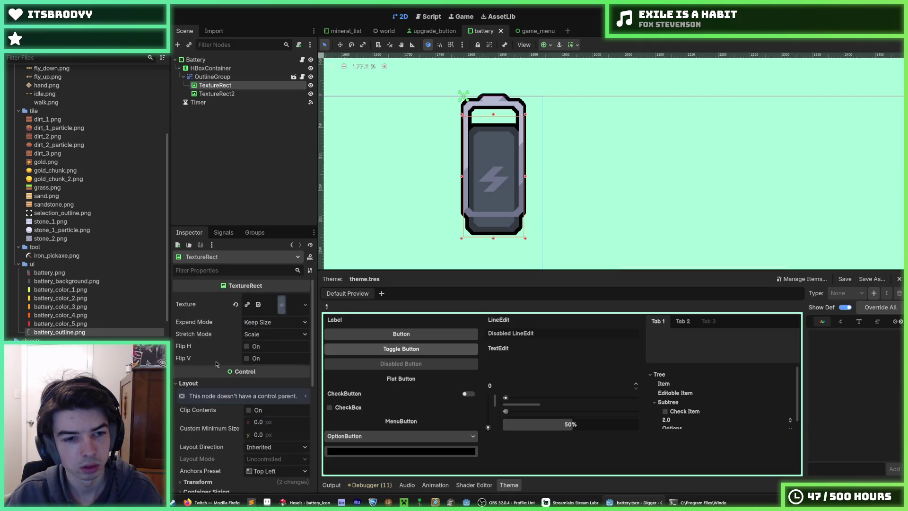
left_click(196, 385)
left_click(198, 384)
scroll(203, 398, "down", 2)
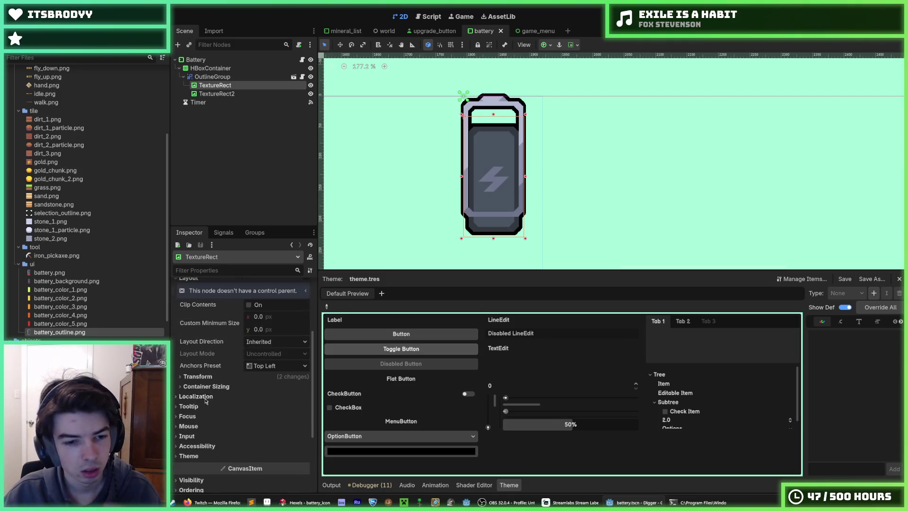
left_click(240, 377)
left_click(240, 418)
left_click(240, 393)
left_click(221, 93)
left_click(223, 77)
left_click(223, 86)
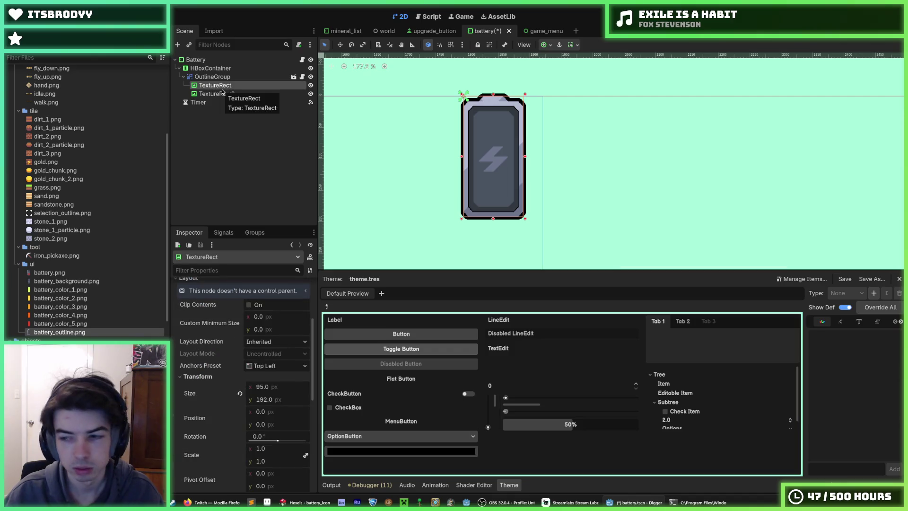
left_click(212, 69)
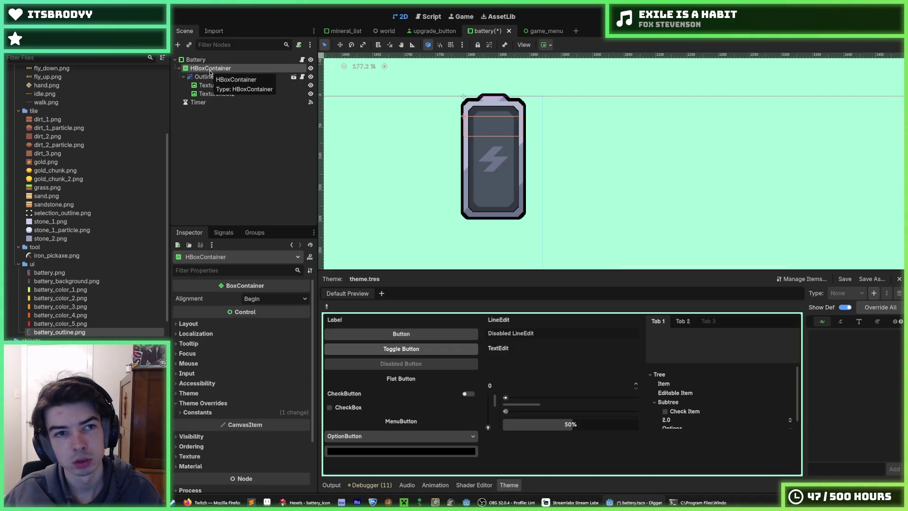
Step: Move OutlineGroup directly under Battery and delete the HBoxContainer node
left_click(215, 77)
left_click_drag(216, 78, 216, 65)
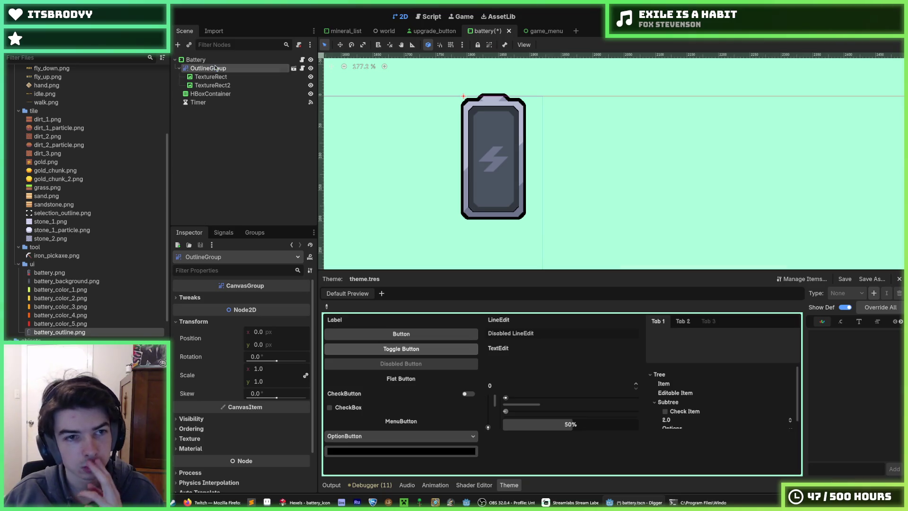
left_click(212, 94)
key("Delete")
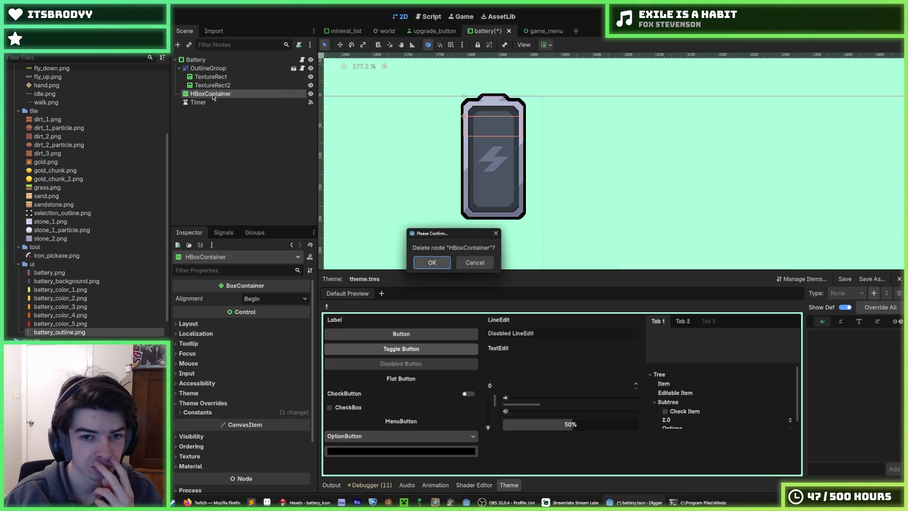
key("Return")
Step: Reset Battery's Size and Position to their defaults
left_click(196, 59)
scroll(238, 401, "down", 2)
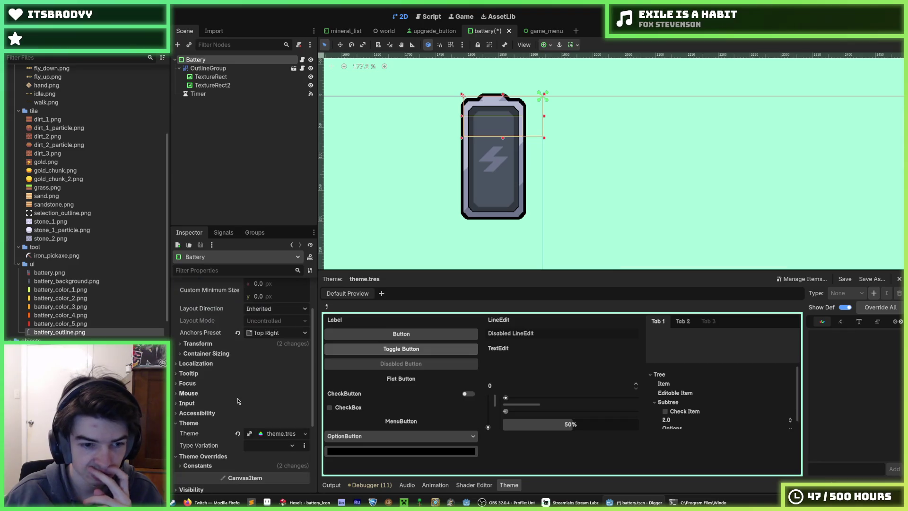
left_click(214, 344)
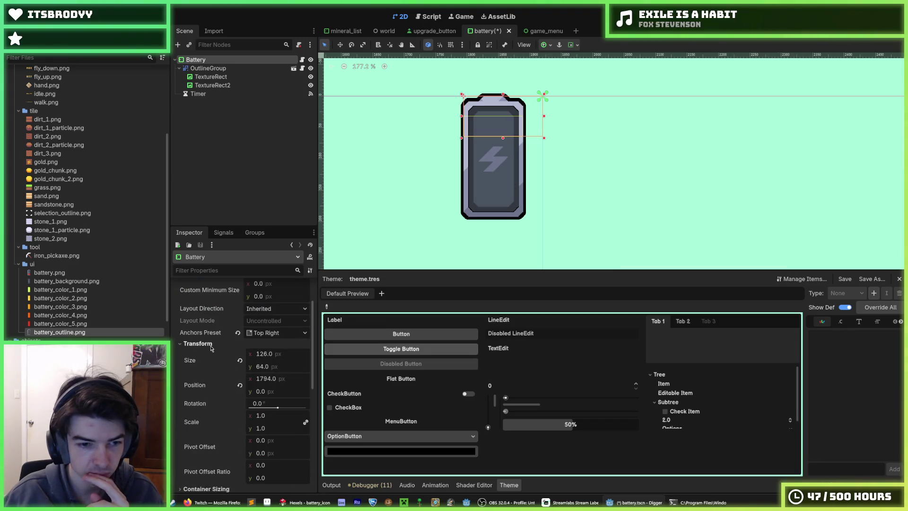
left_click(240, 361)
left_click(240, 386)
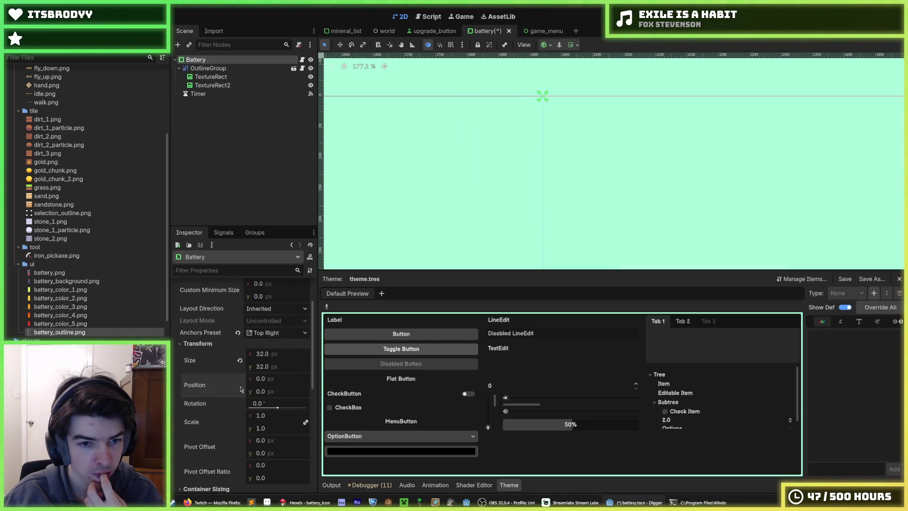
Step: Anchor Battery to the Top Right preset and save the scene
left_click(269, 334)
left_click(275, 357)
left_click(273, 336)
left_click(279, 364)
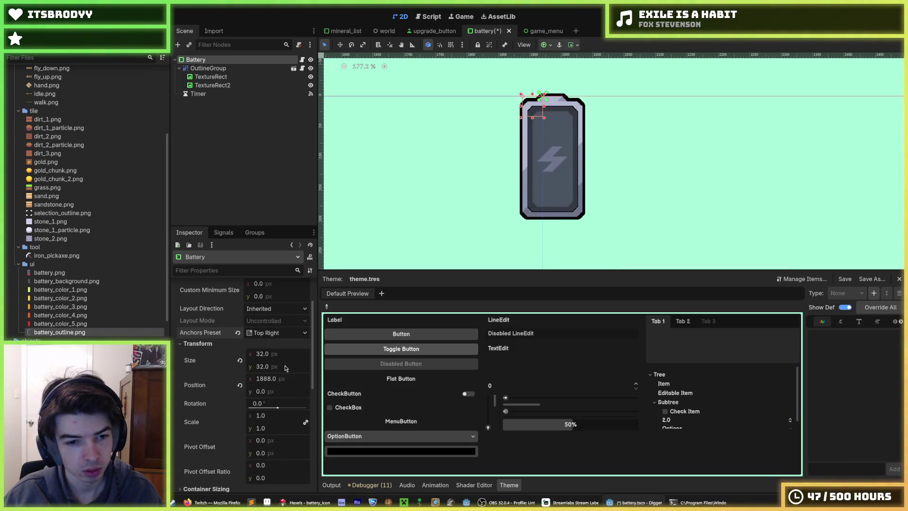
key("ctrl+s")
Step: Select the outline TextureRect and recenter the battery on the canvas
left_click(228, 78)
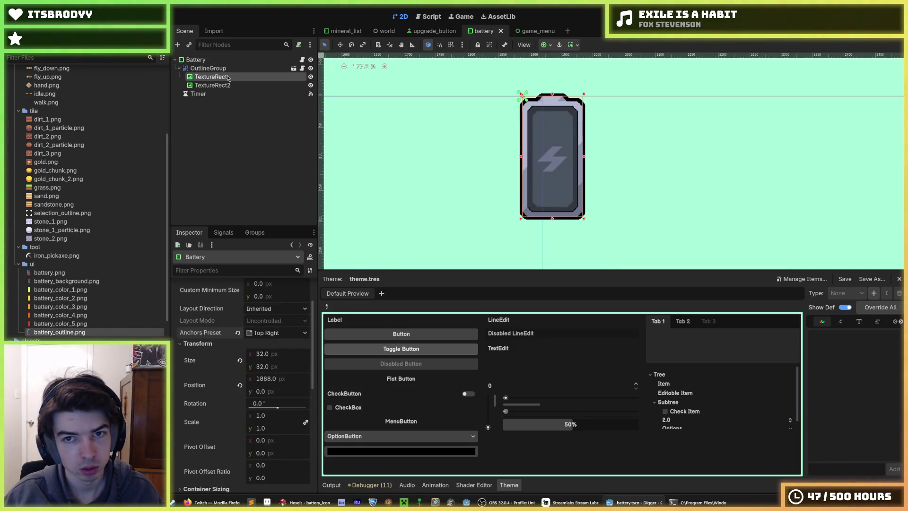
scroll(450, 198, "down", 1)
scroll(459, 219, "up", 2)
scroll(477, 217, "down", 1)
left_click_drag(468, 209, 385, 227)
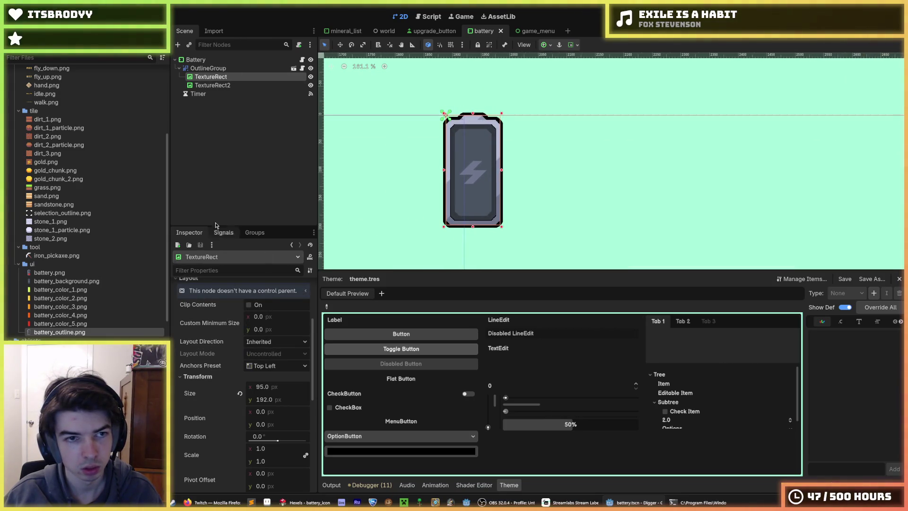
Step: Add a MarginContainer child to OutlineGroup and drag it above TextureRect and TextureRect2
left_click(219, 69)
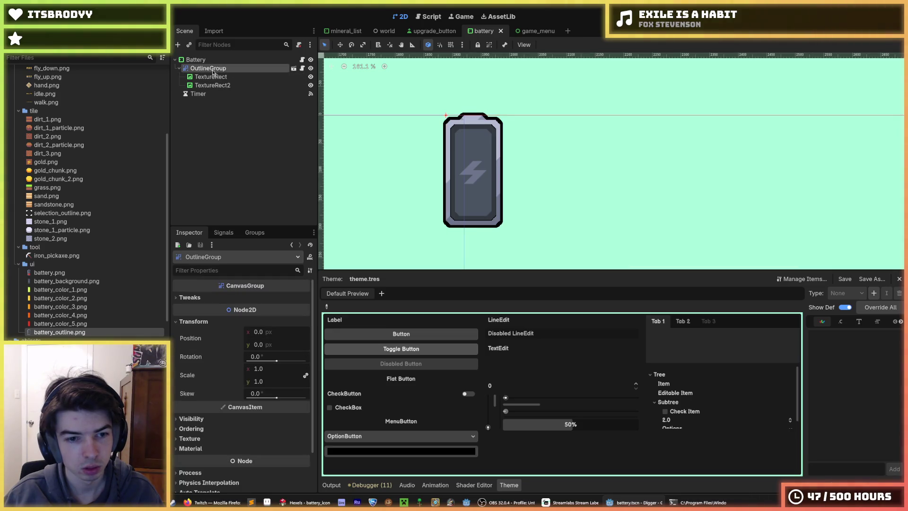
right_click(213, 71)
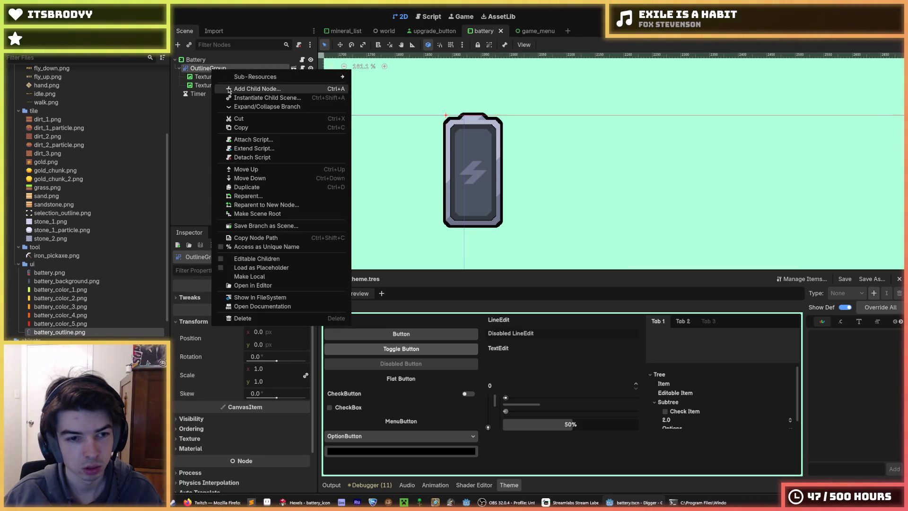
left_click(233, 90)
type("canv")
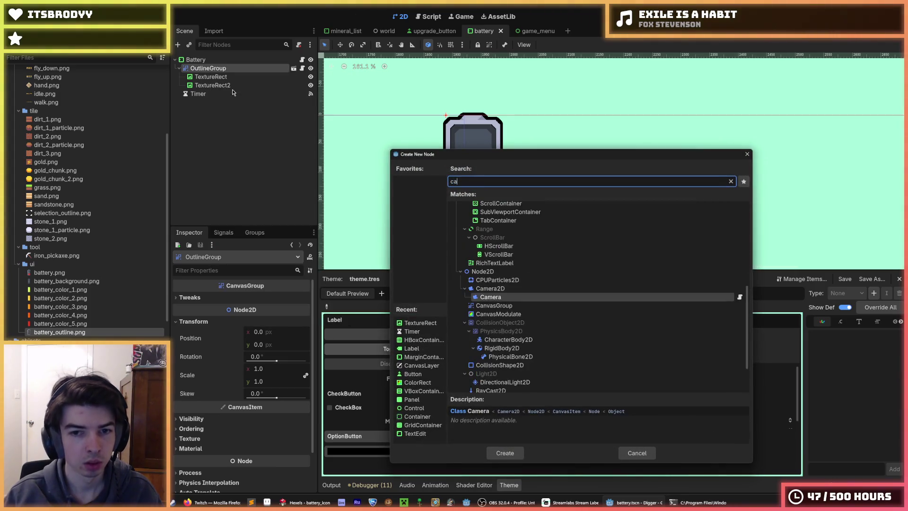
key("BackSpace")
key("BackSpace")
key("BackSpace")
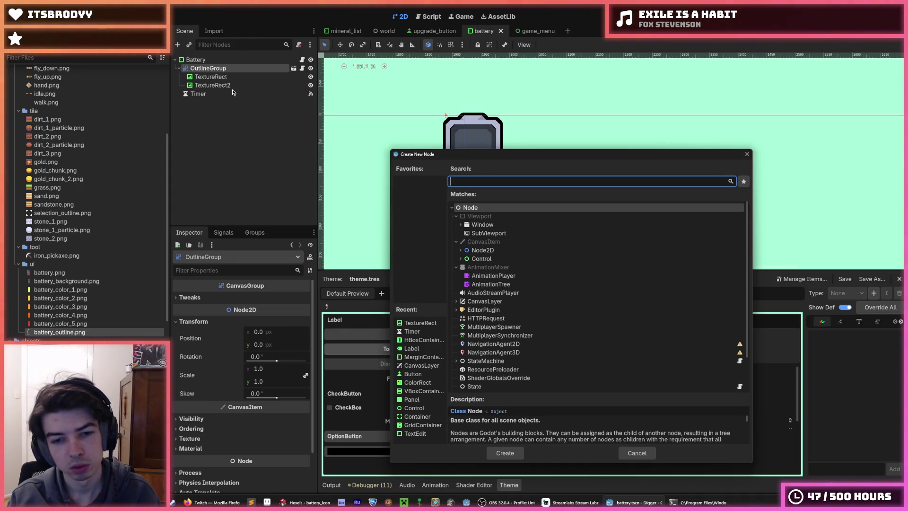
type("margin")
key("Return")
left_click_drag(233, 94, 216, 75)
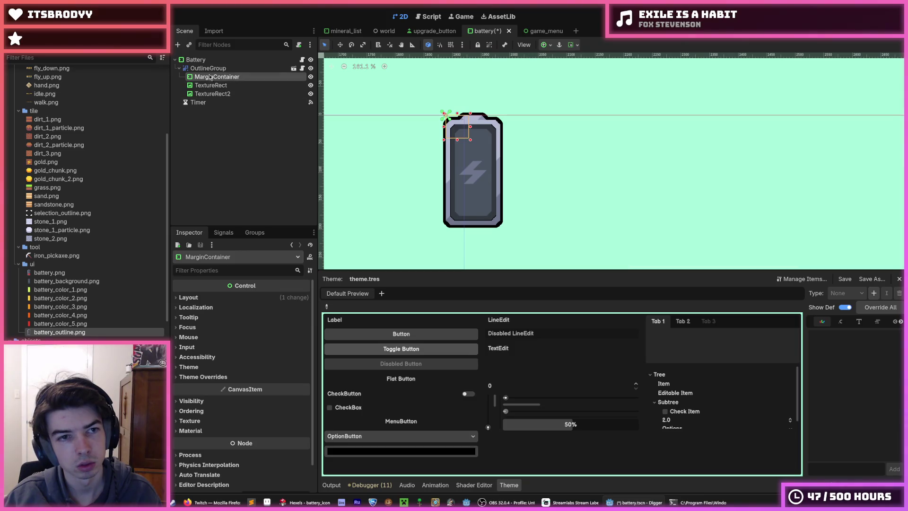
Step: Move TextureRect and TextureRect2 together into the MarginContainer
left_click(207, 69)
left_click(217, 76)
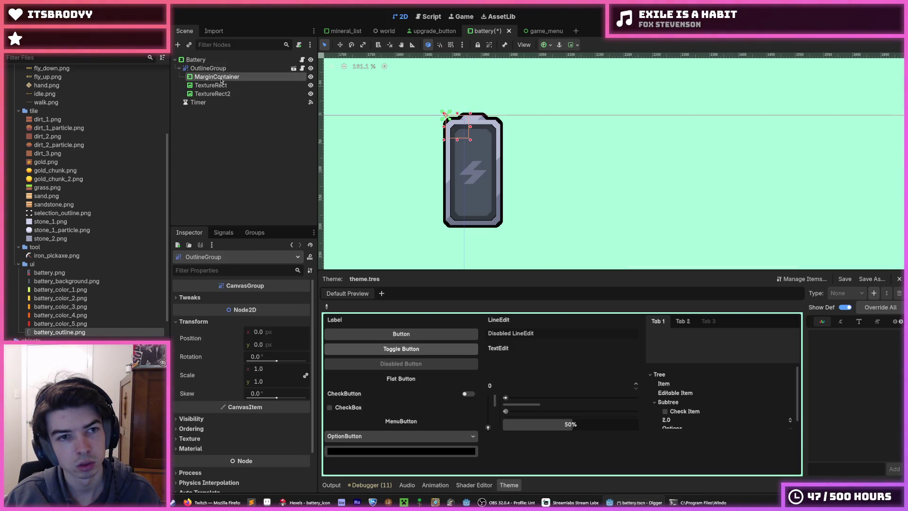
left_click(213, 94)
left_click(211, 85, "shift")
left_click_drag(211, 86, 220, 78)
Step: Anchor the MarginContainer with the Top Right preset
left_click(220, 77)
left_click(220, 297)
left_click(281, 387)
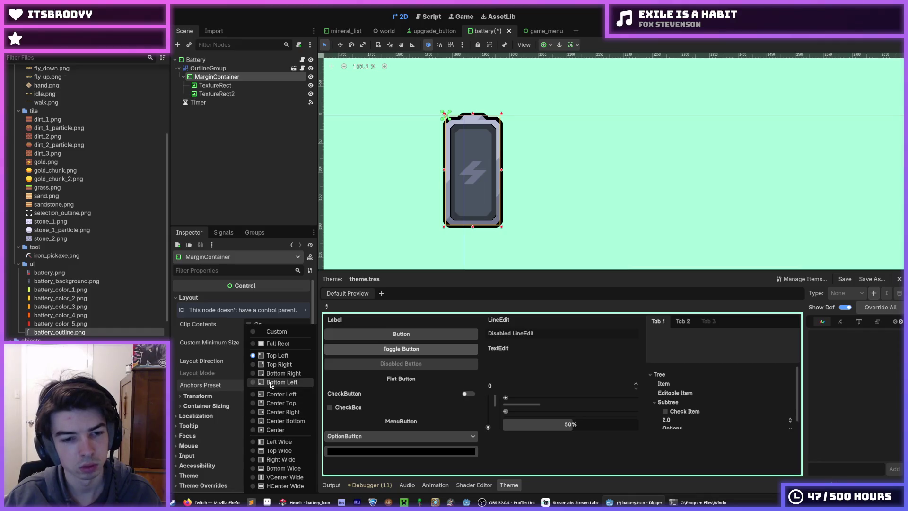
left_click(272, 366)
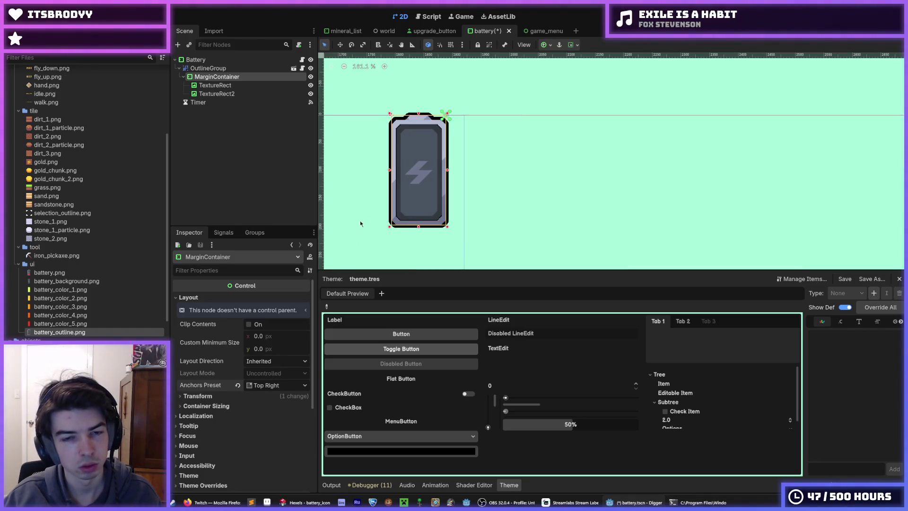
Step: Review the node hierarchy, then set Battery's anchor preset to fill the whole screen
left_click(215, 85)
left_click(220, 79)
left_click(208, 69)
left_click(207, 60)
left_click(208, 68)
left_click(206, 60)
left_click(210, 77)
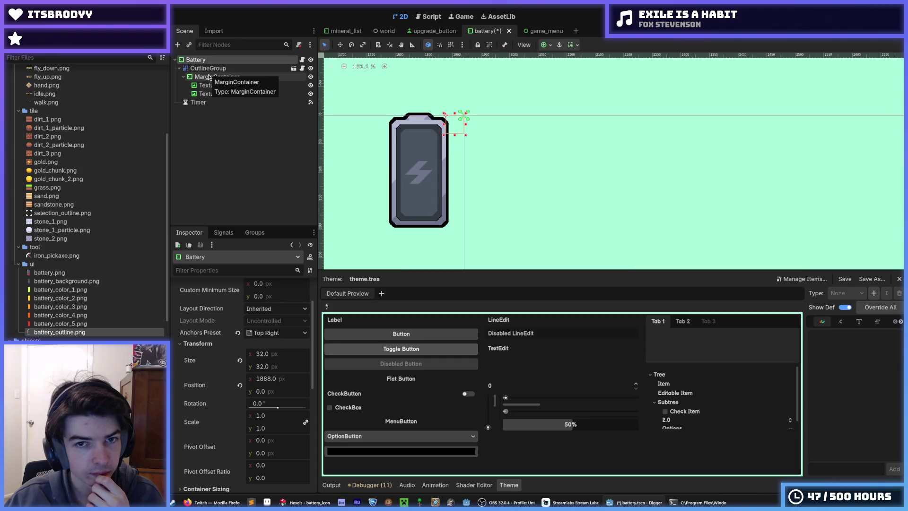
left_click(207, 60)
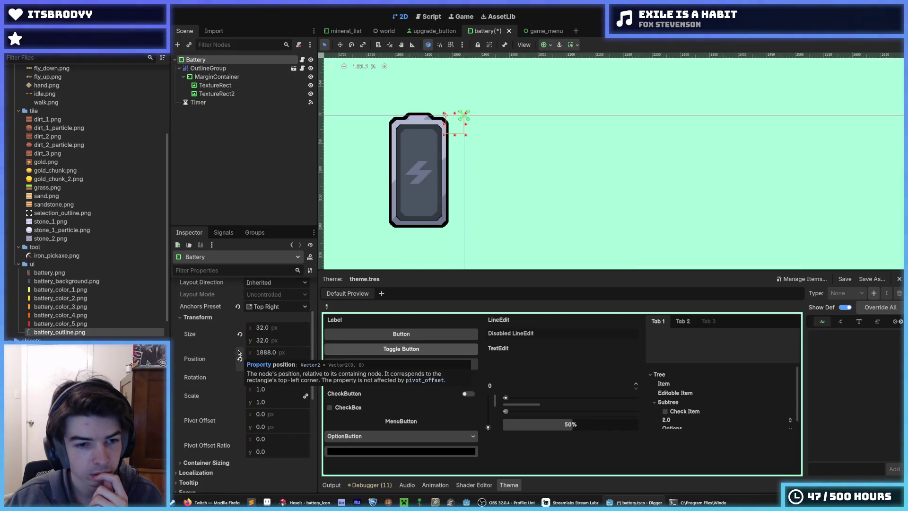
left_click(247, 309)
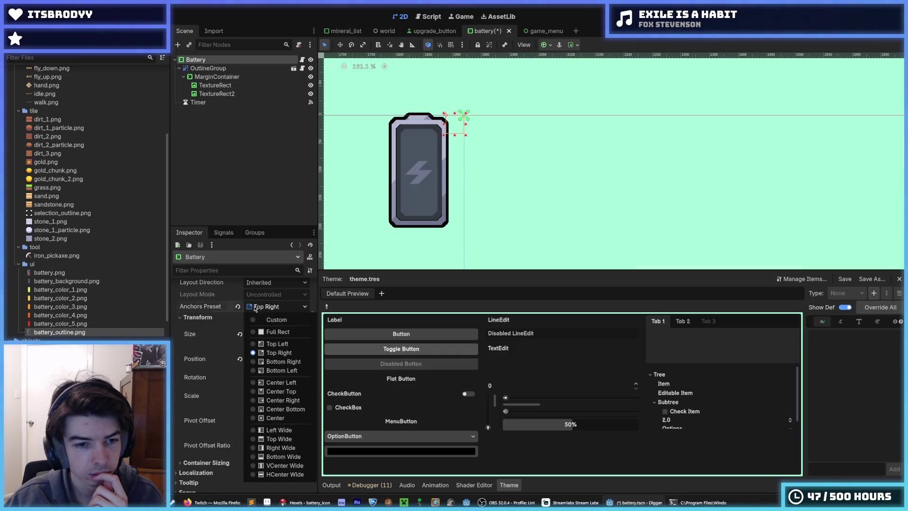
left_click(268, 333)
Step: Reapply the Top Right anchor preset to the MarginContainer
scroll(345, 156, "down", 5)
scroll(447, 152, "down", 3)
left_click(237, 77)
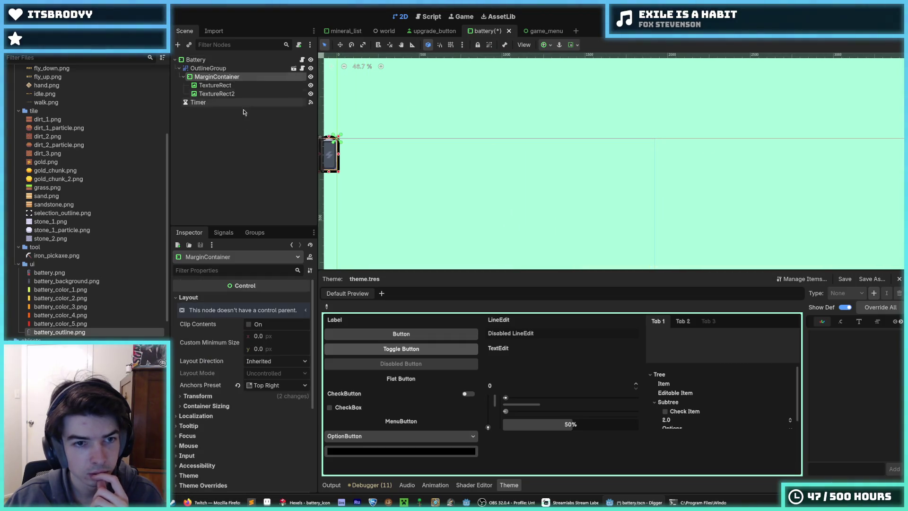
left_click(250, 386)
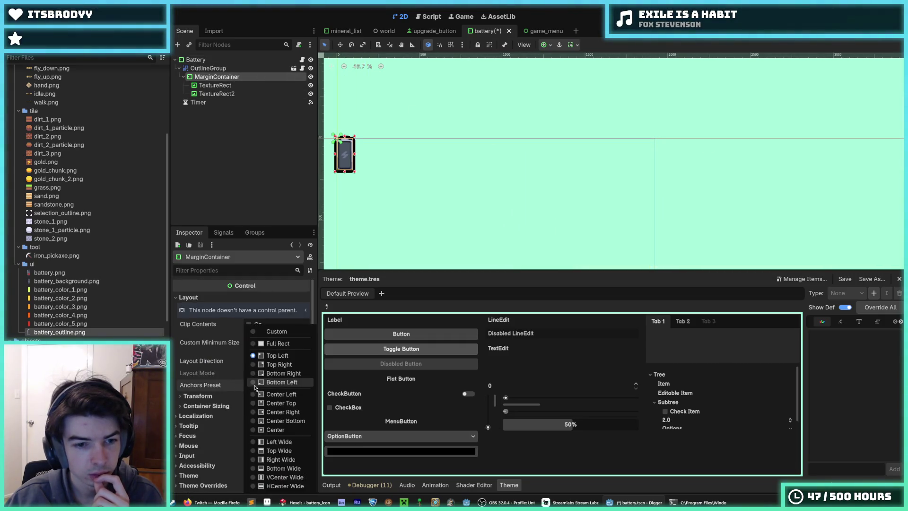
left_click(283, 365)
Step: Anchor Battery back to the Top Right corner
key("Up")
key("Up")
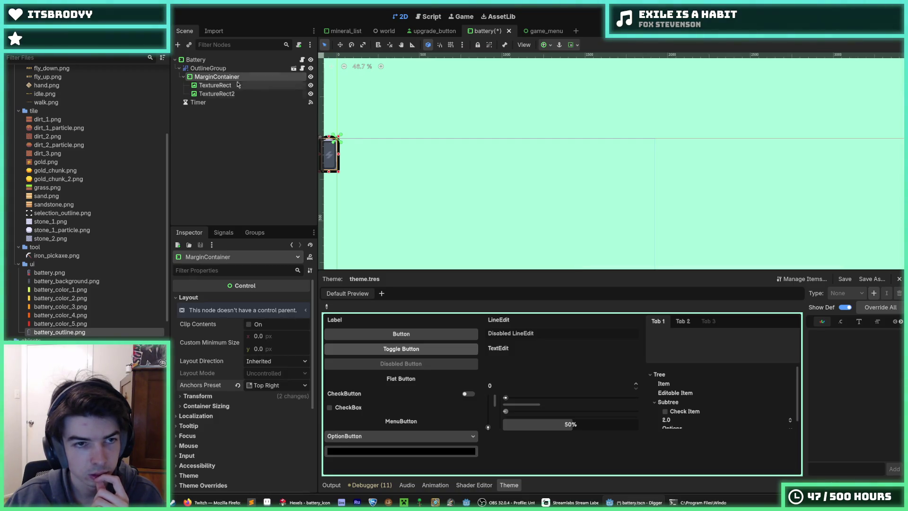
left_click(279, 357)
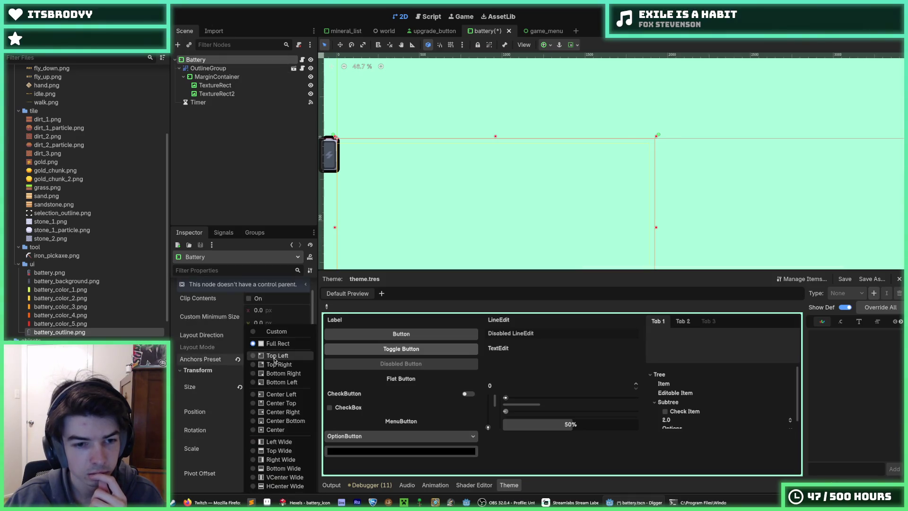
left_click(304, 339)
scroll(521, 203, "up", 8)
scroll(489, 193, "up", 3)
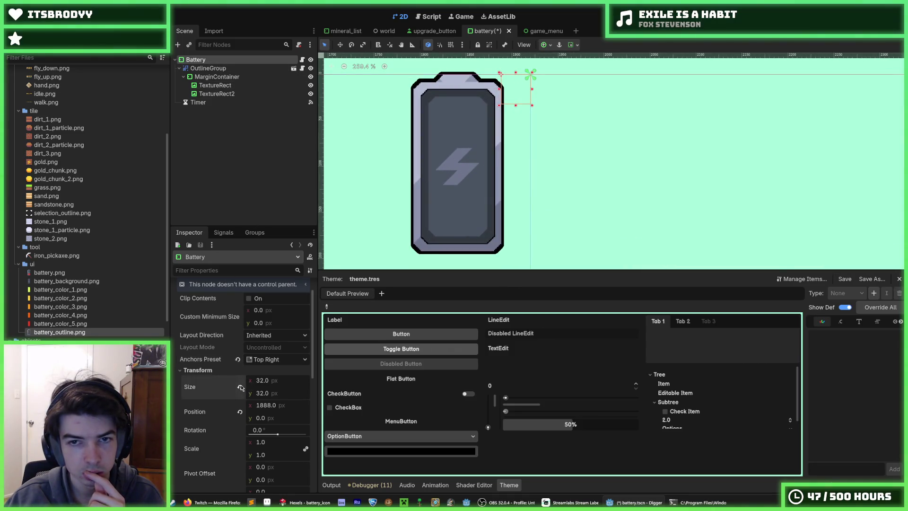
Step: Set Battery's size to 64 × 64
left_click(274, 383)
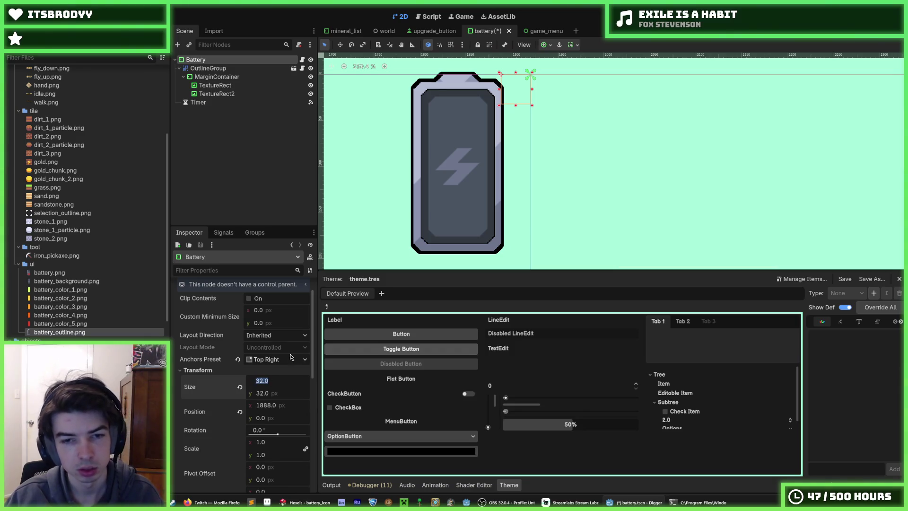
type("64")
key("Tab")
type("64")
key("Return")
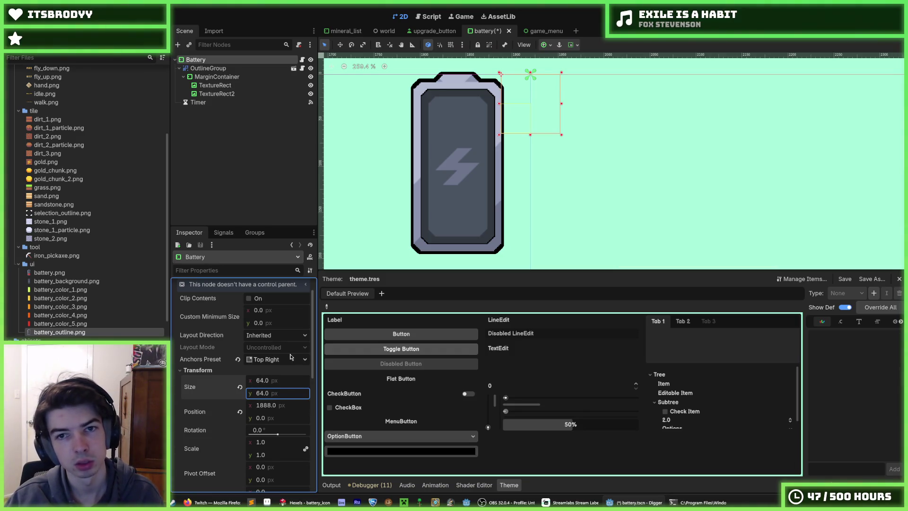
Step: Reset the MarginContainer's position to 0, 0
left_click(216, 77)
left_click(219, 398)
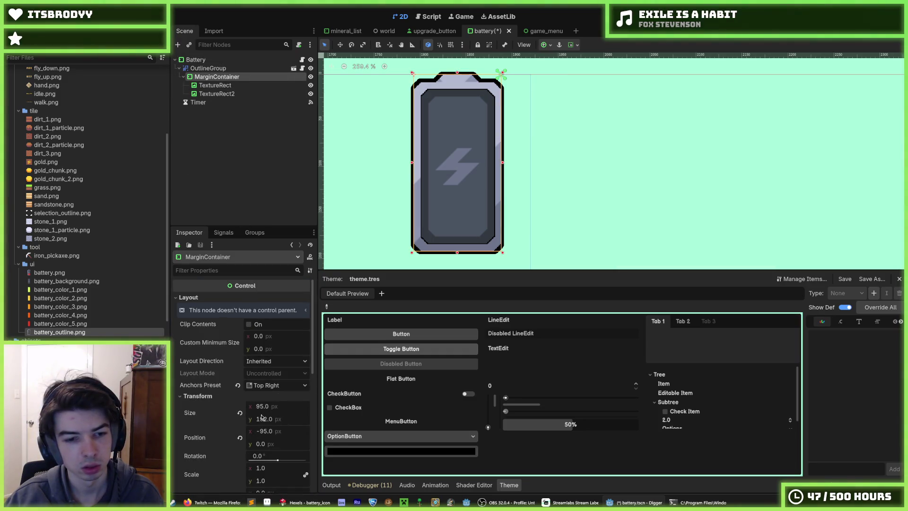
left_click(240, 438)
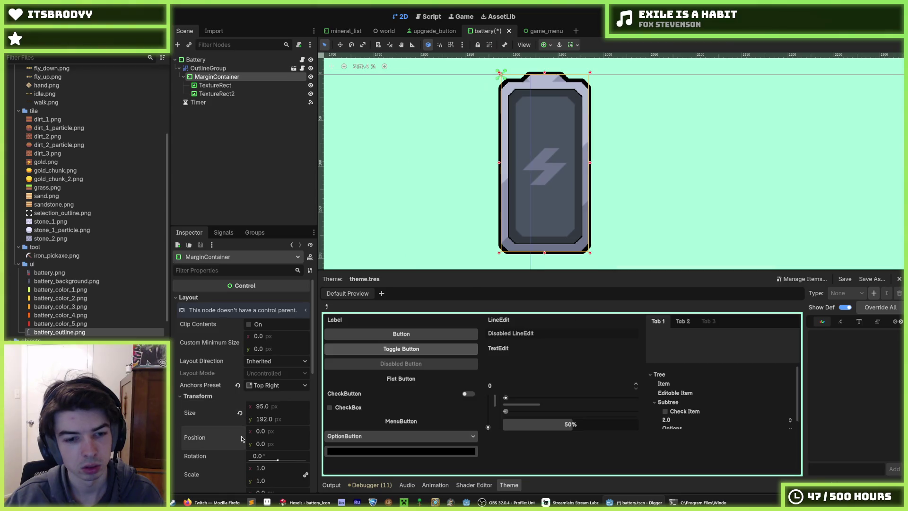
Step: Reset Battery's anchoring, enter a 20 × 20 size, and anchor it top-right
left_click(195, 60)
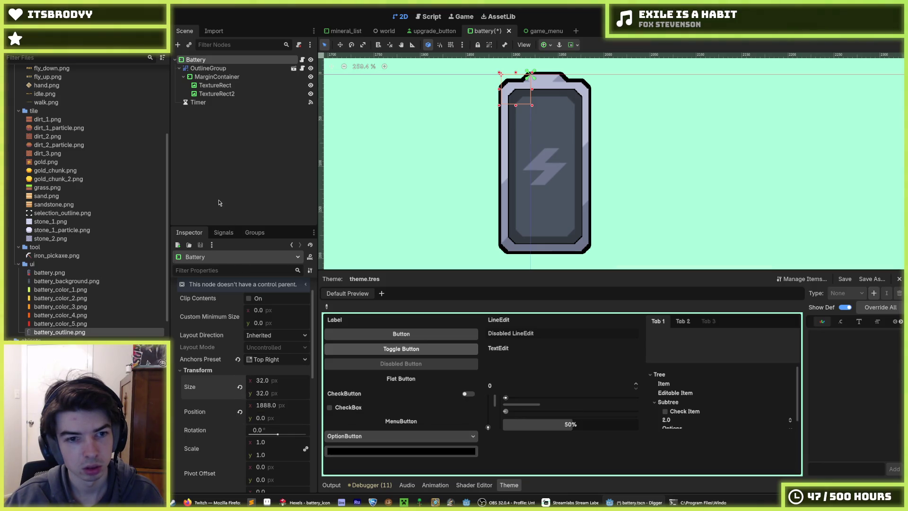
left_click(238, 361)
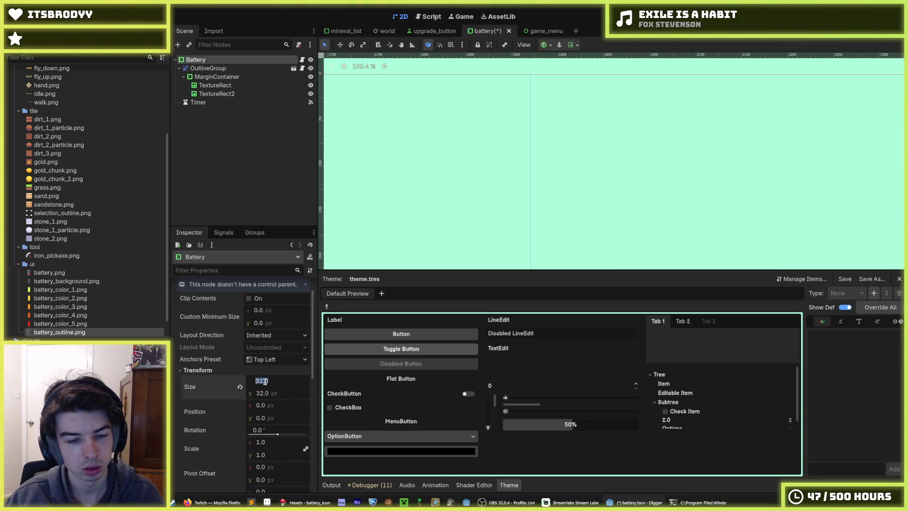
type("20")
key("Tab")
type("20")
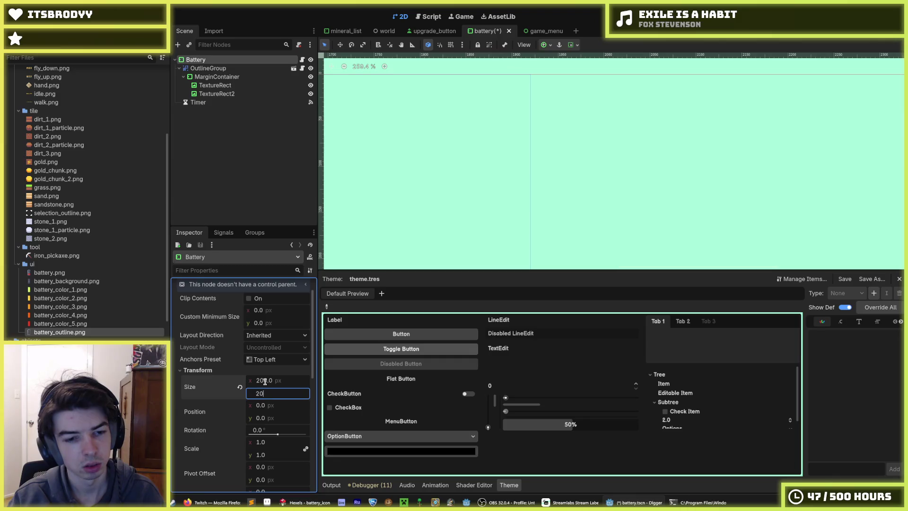
left_click(276, 359)
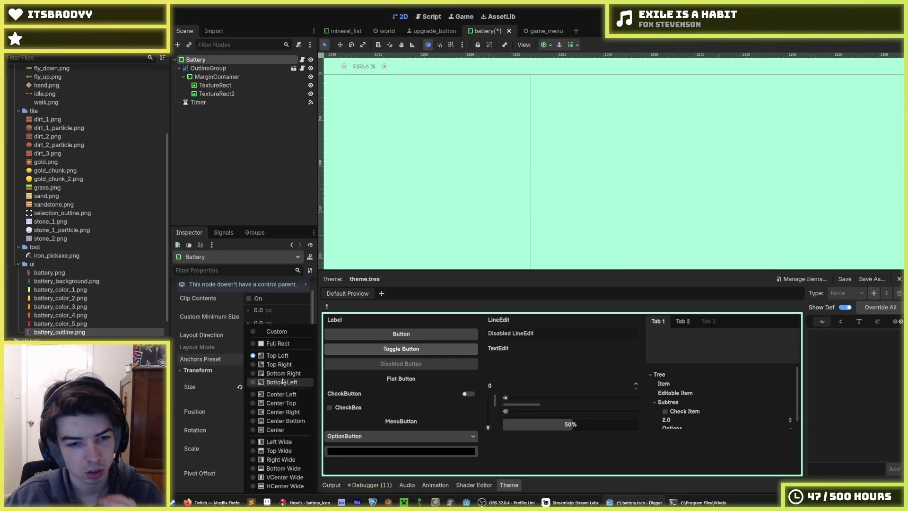
left_click(286, 371)
Step: Resize Battery to 96 px wide and 192 px tall (96*2)
scroll(445, 230, "down", 4)
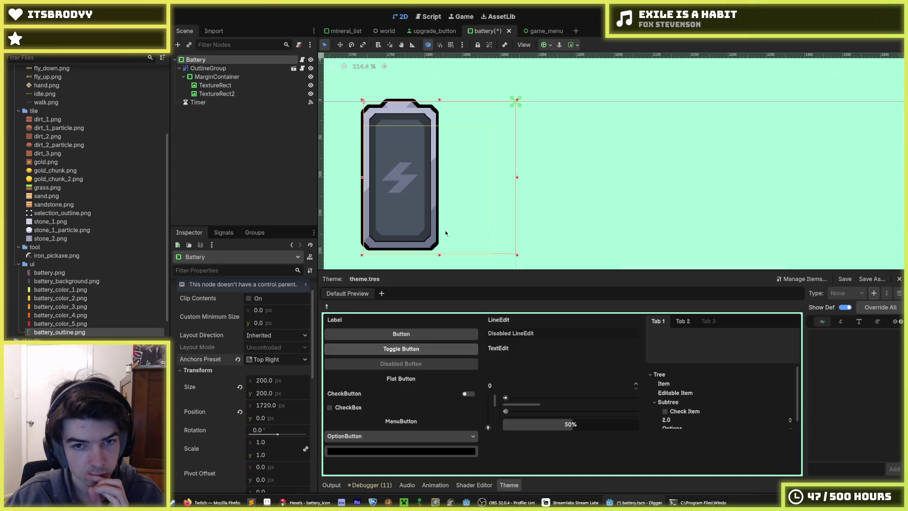
scroll(413, 252, "up", 4)
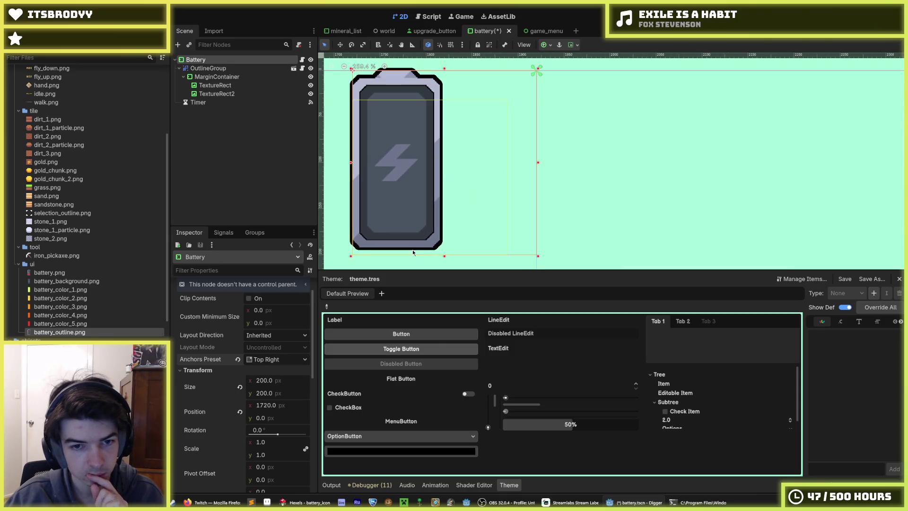
left_click(265, 382)
type("6")
key("Tab")
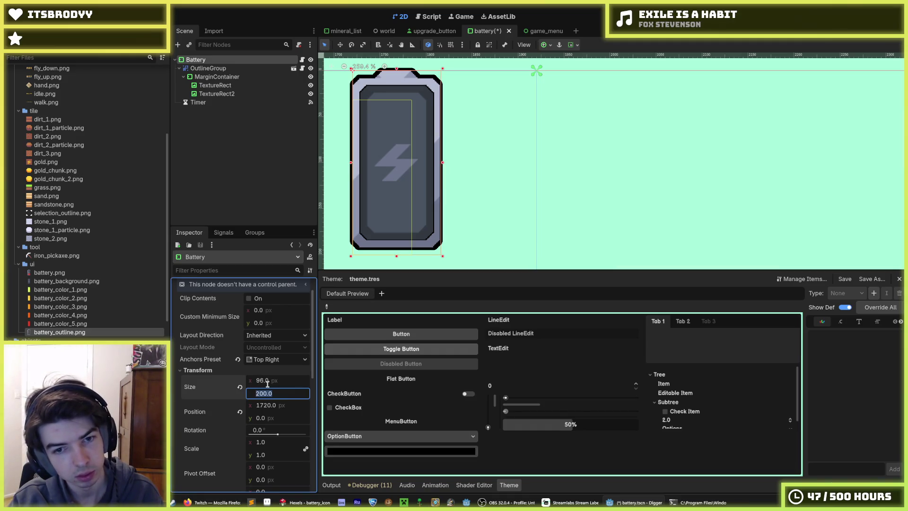
scroll(338, 239, "up", 5)
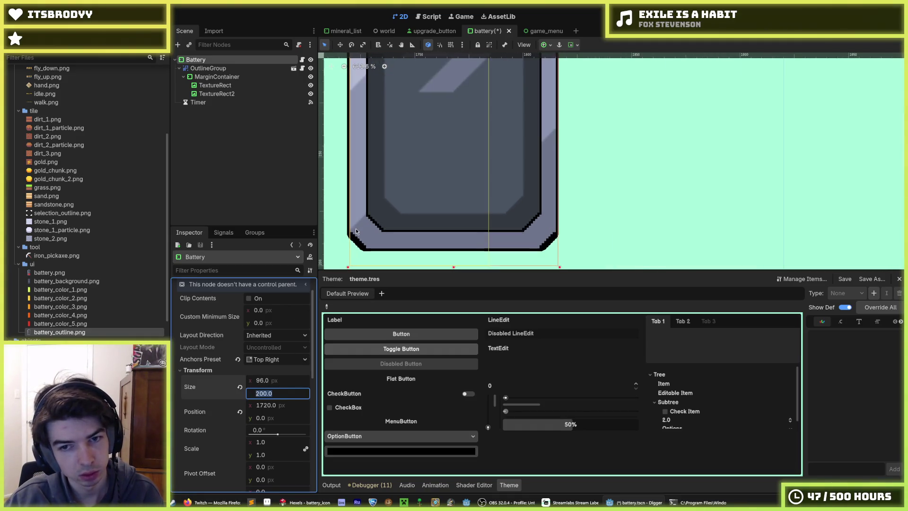
scroll(356, 231, "down", 6)
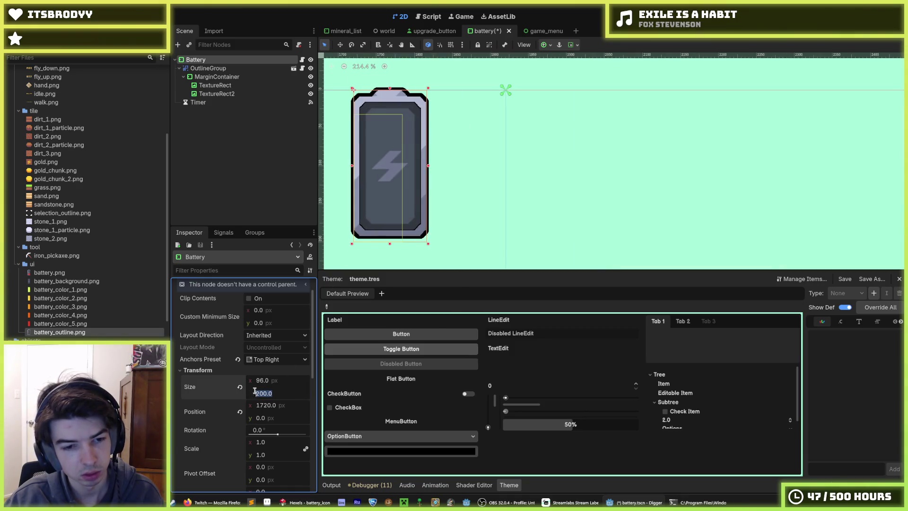
type("98*2")
key("Return")
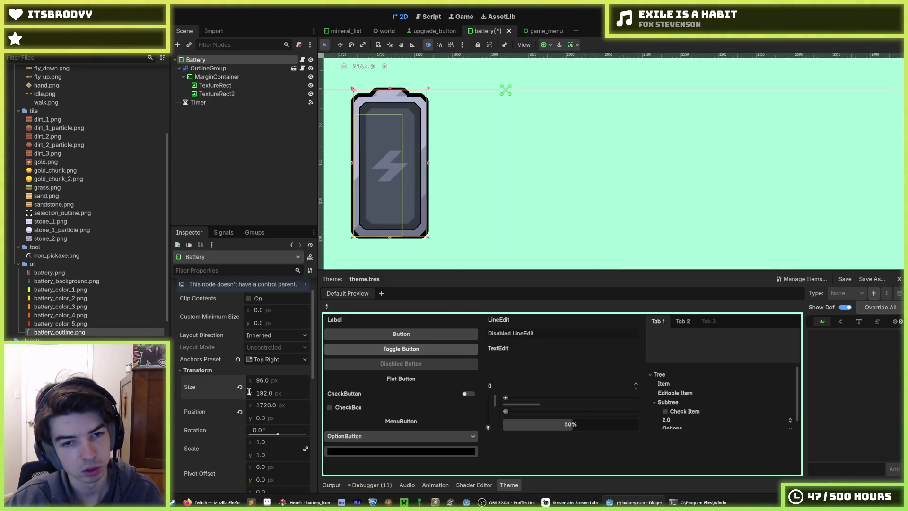
Step: Save the battery scene and reset Battery's x position to 0
scroll(380, 236, "left", 3)
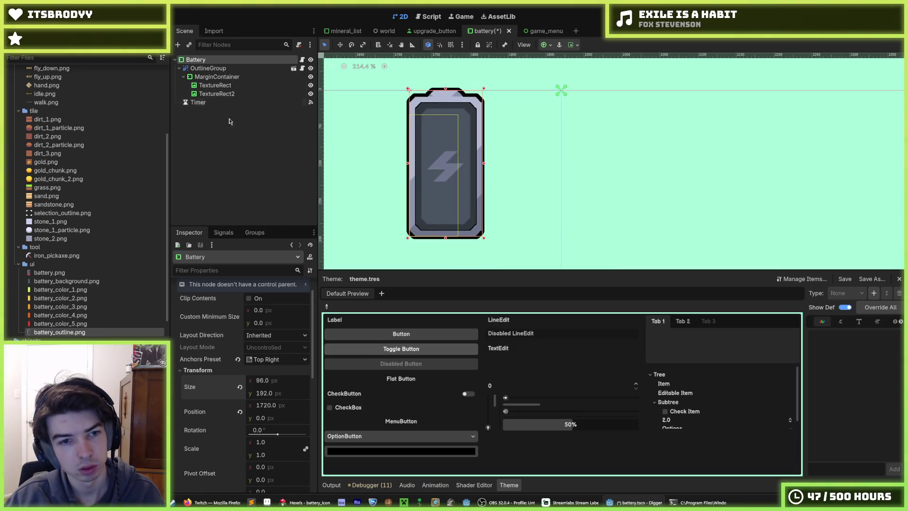
key("ctrl+s")
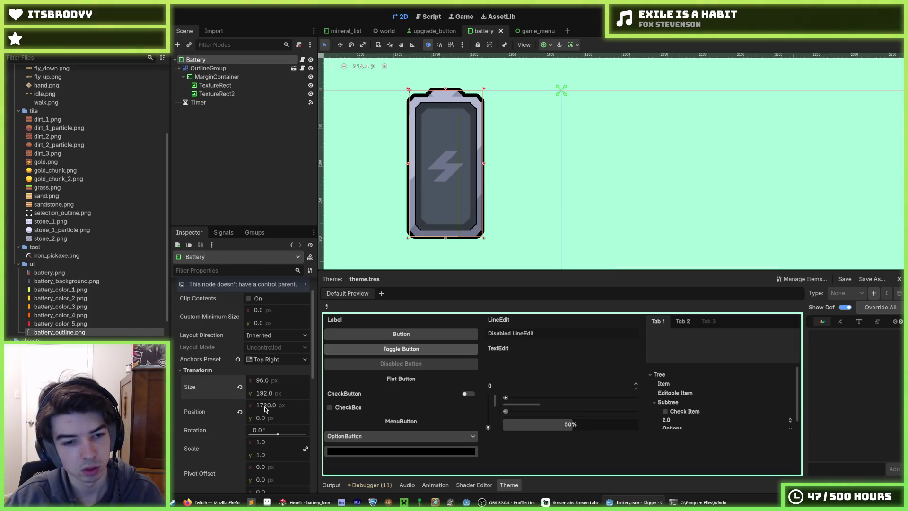
left_click(239, 412)
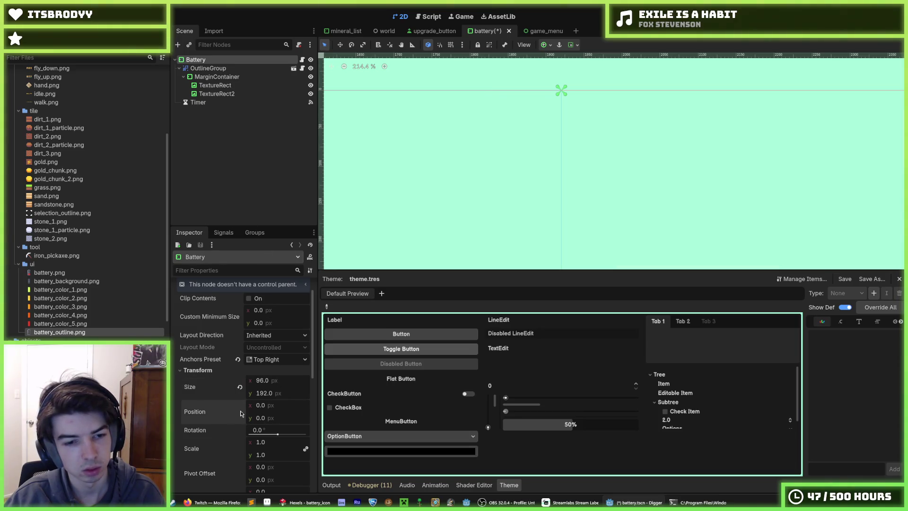
Step: Reapply Battery's Top Right anchor preset and recentre the canvas with Shift+F
left_click(270, 364)
left_click(290, 364)
scroll(693, 168, "down", 8)
scroll(558, 174, "up", 5)
key("shift+f")
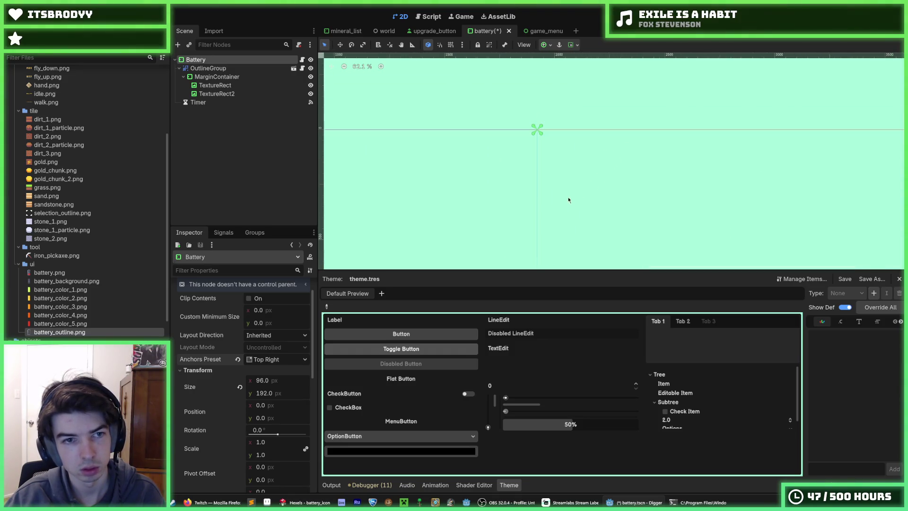
Step: Reset the MarginContainer's anchors and anchor it to the top-right corner
left_click(228, 77)
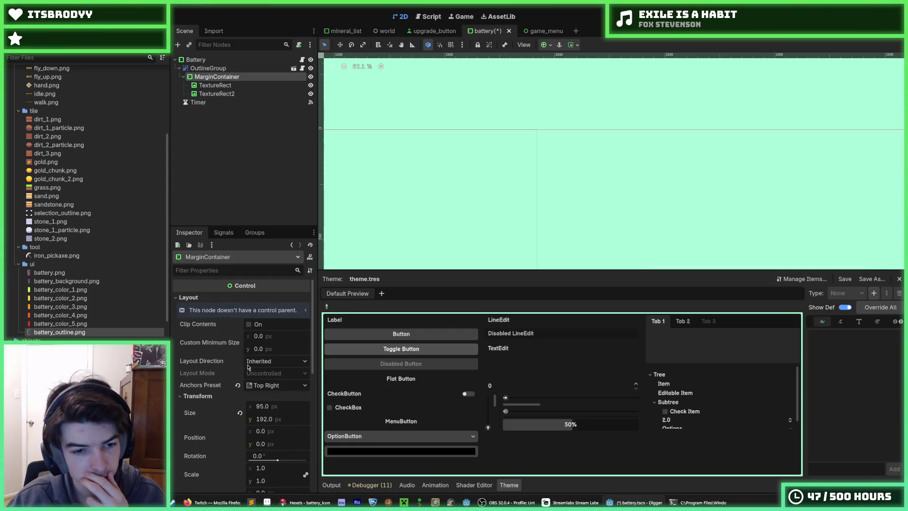
left_click(238, 386)
left_click(258, 386)
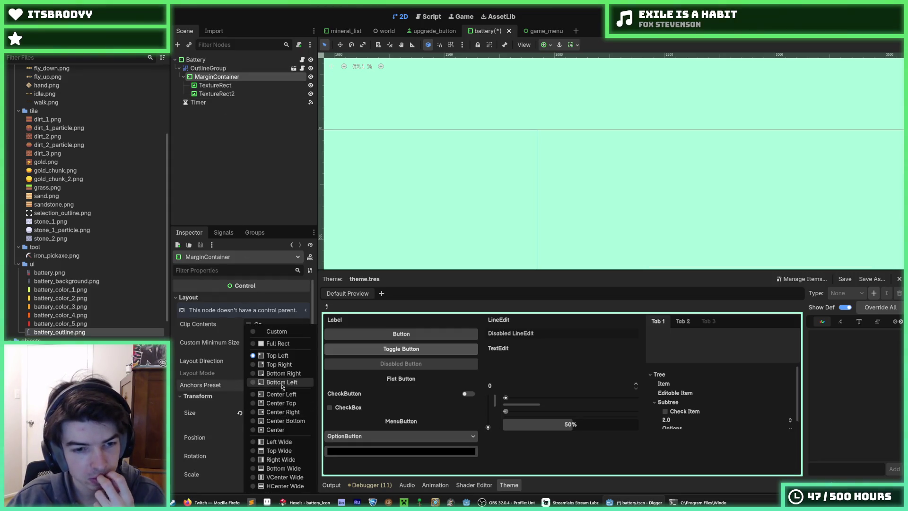
left_click(279, 364)
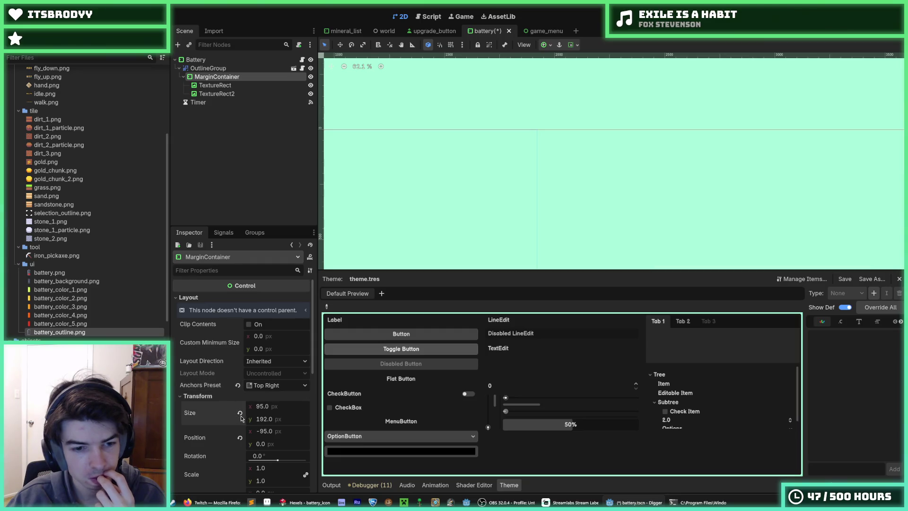
scroll(609, 187, "down", 5)
scroll(683, 193, "up", 7)
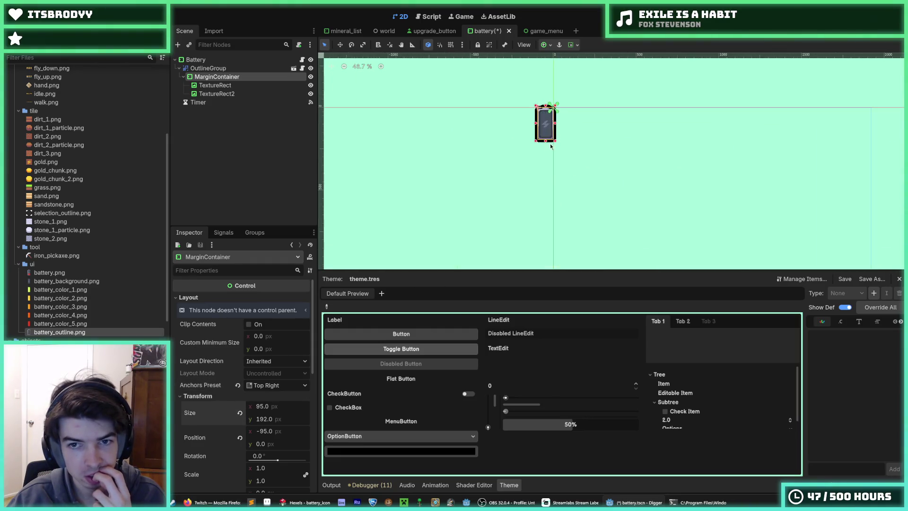
Step: Reset the MarginContainer's x position to 0
left_click(216, 75)
left_click(218, 79)
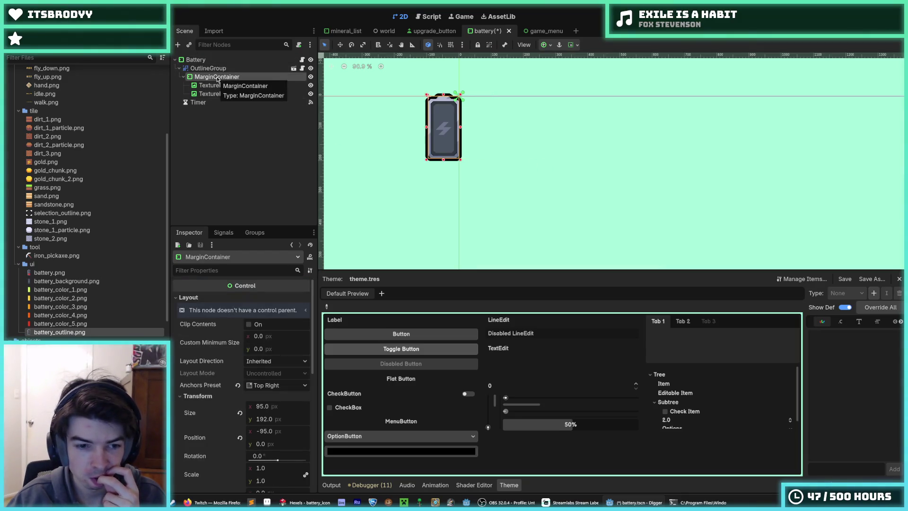
left_click(240, 438)
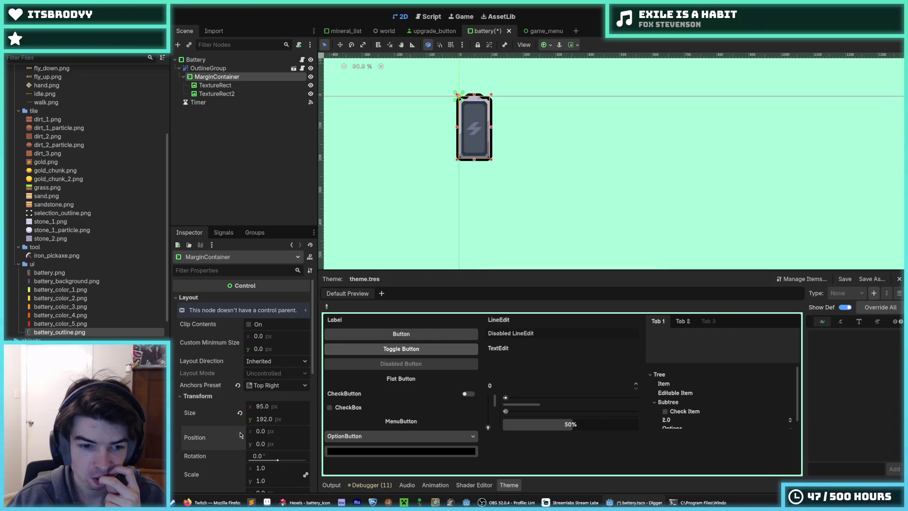
Step: Toggle Battery's anchors to Top Left and back to Top Right, placing it at x 1824
left_click(196, 59)
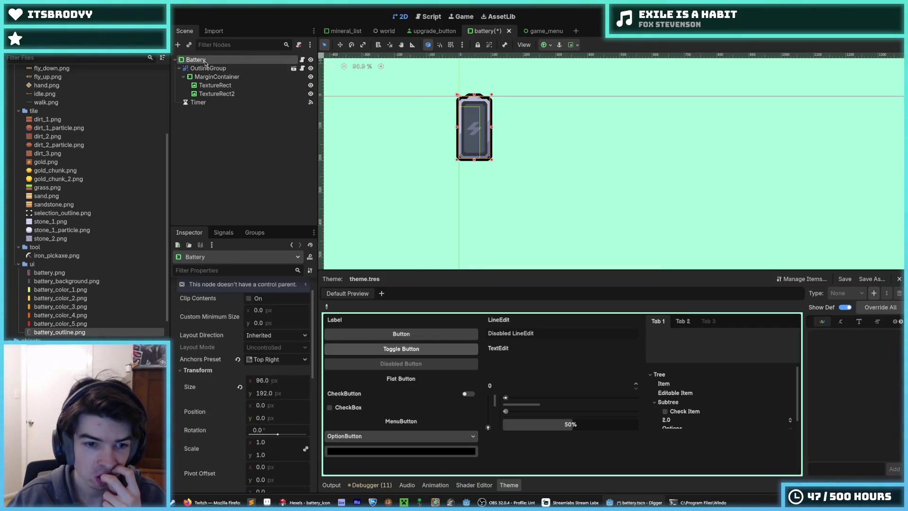
left_click(269, 361)
left_click(274, 365)
left_click(274, 362)
left_click(275, 356)
left_click(279, 365)
left_click(281, 369)
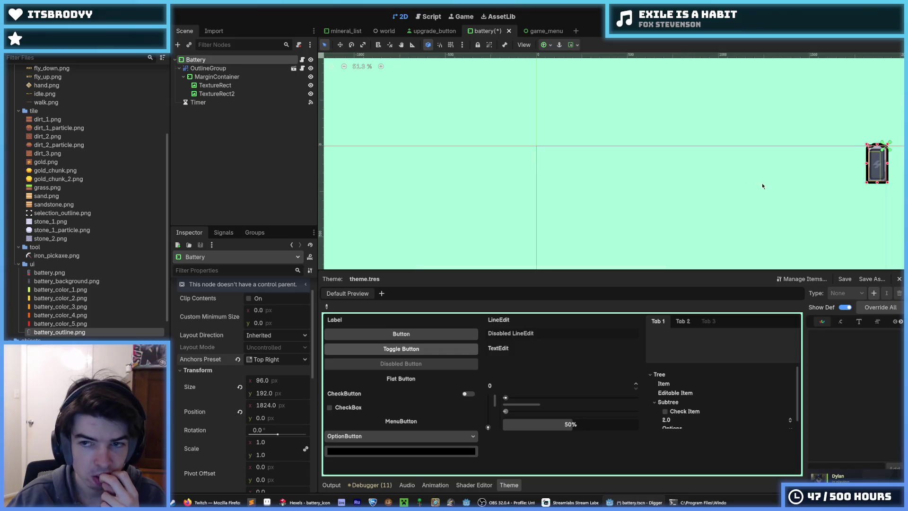
scroll(560, 188, "up", 5)
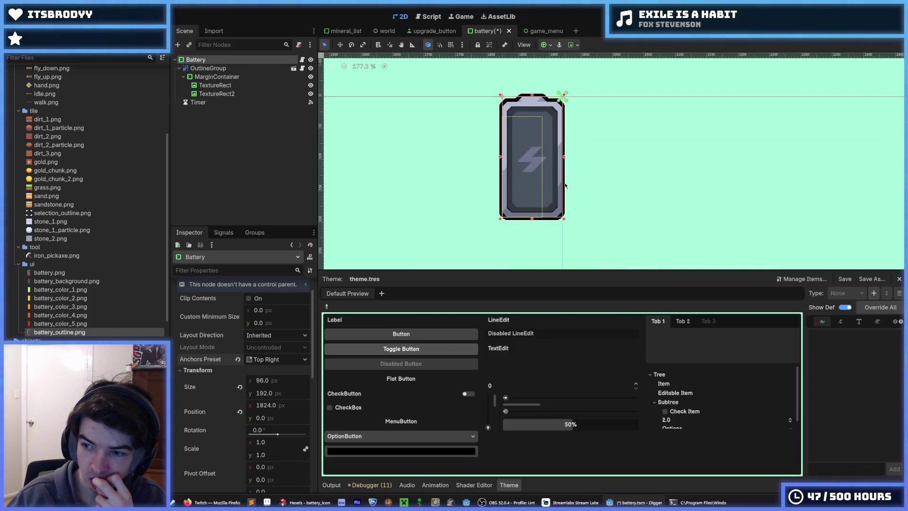
scroll(512, 195, "up", 2)
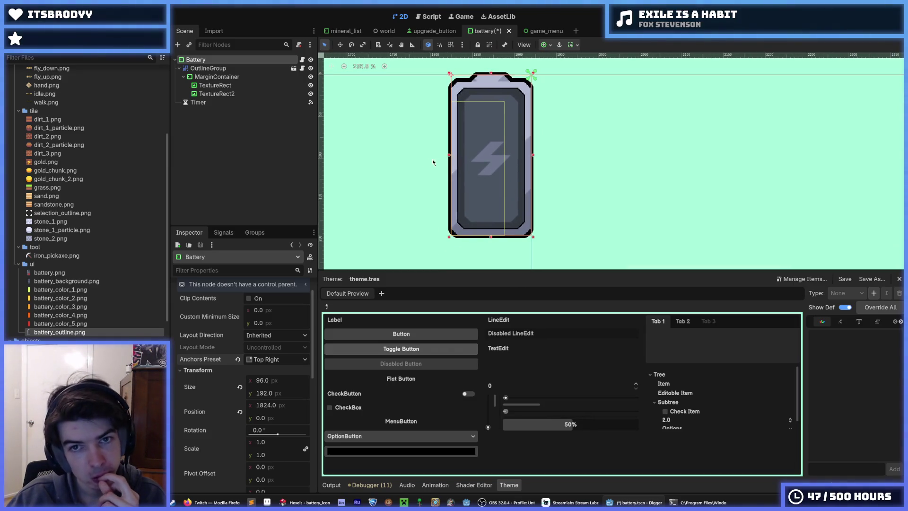
scroll(445, 166, "down", 2)
left_click(217, 77)
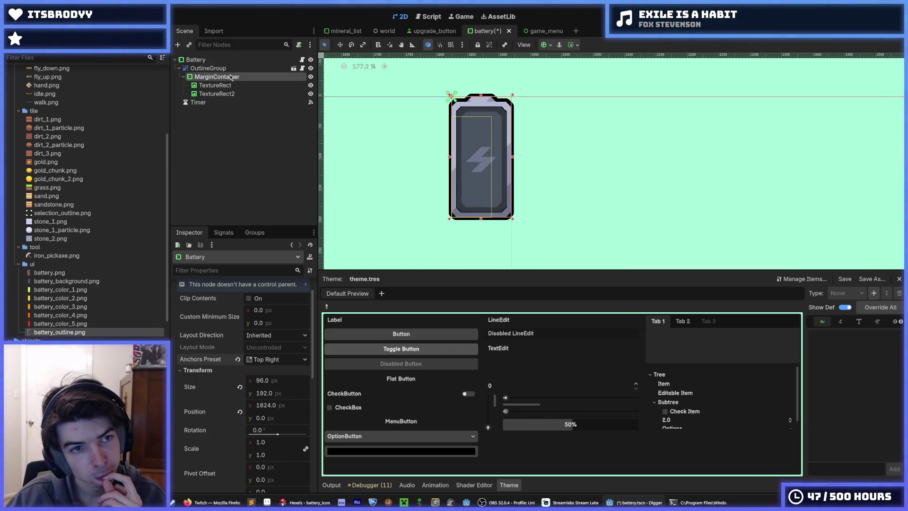
Step: Inspect the Battery node and both TextureRects' settings in the Inspector
scroll(245, 392, "down", 5)
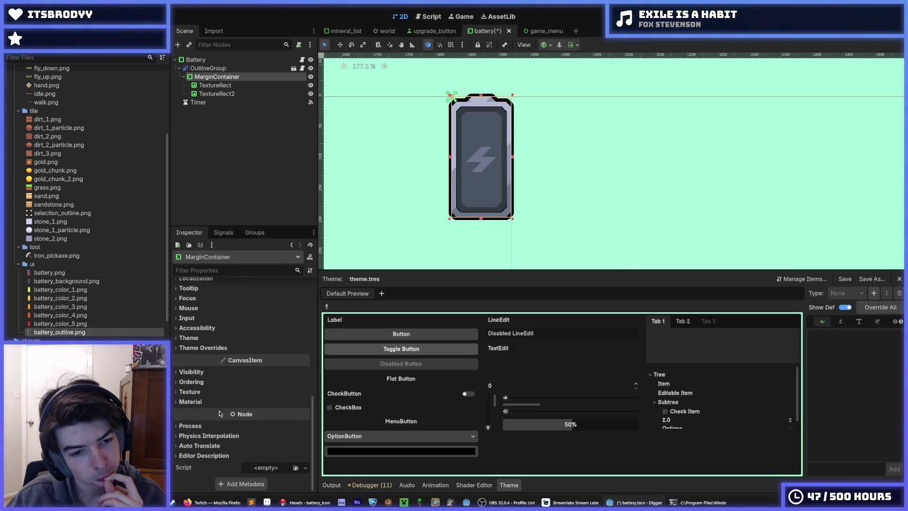
scroll(245, 392, "up", 1)
left_click(209, 61)
scroll(227, 402, "down", 2)
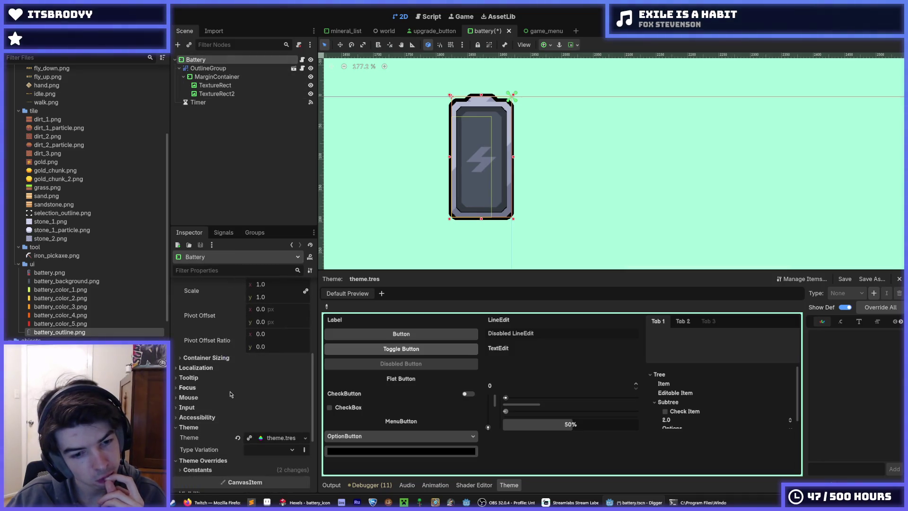
left_click(222, 470)
scroll(232, 462, "down", 2)
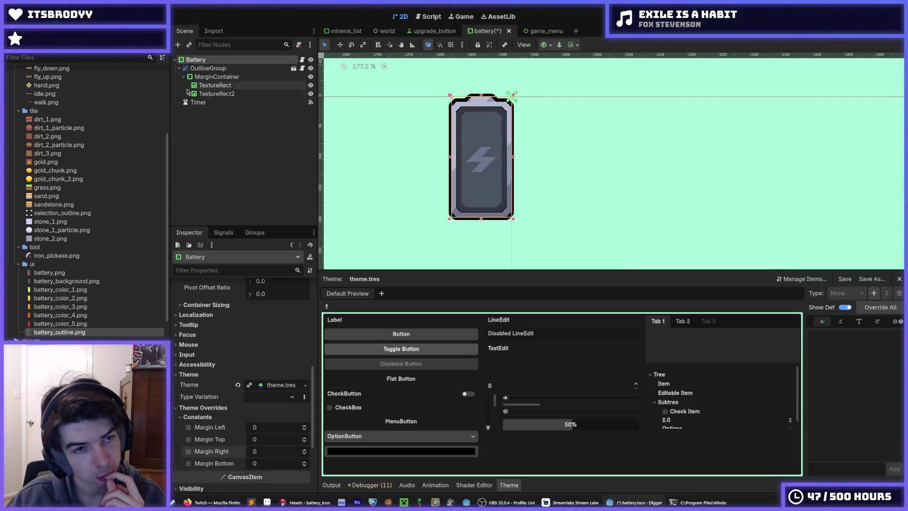
left_click(216, 85)
left_click(217, 93)
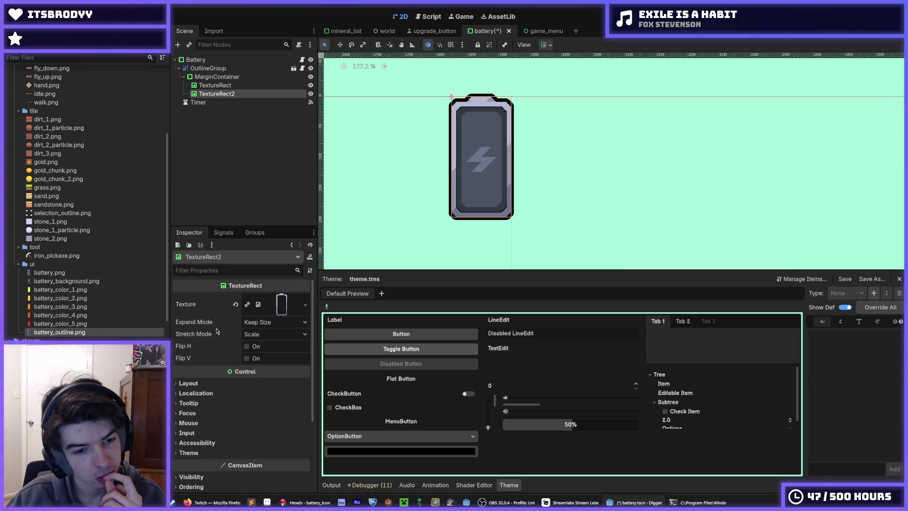
scroll(221, 374, "down", 1)
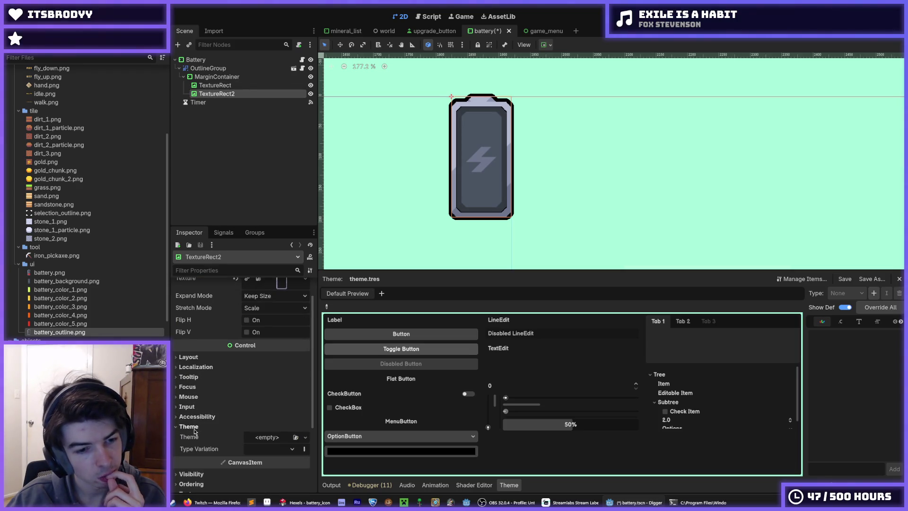
Step: Enable the MarginContainer's Margin Top and Margin Right constant overrides
left_click(217, 76)
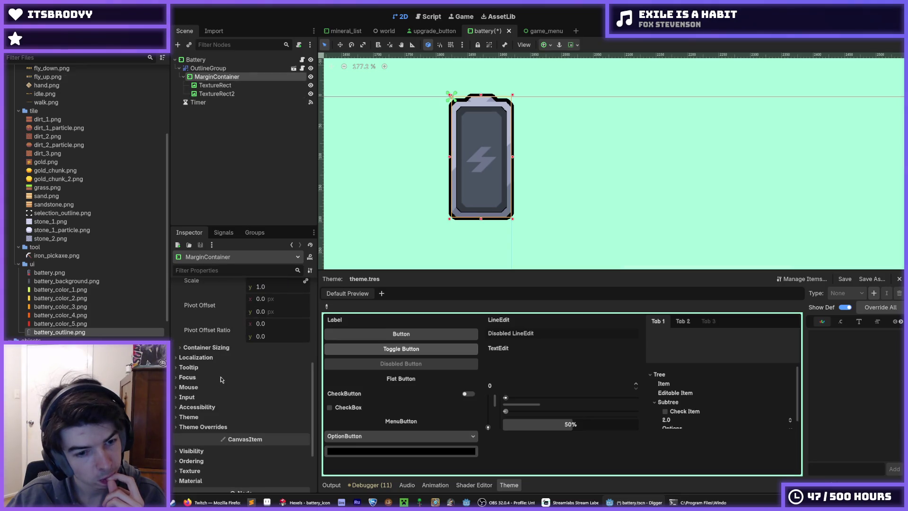
left_click(204, 427)
left_click(213, 436)
left_click(247, 448)
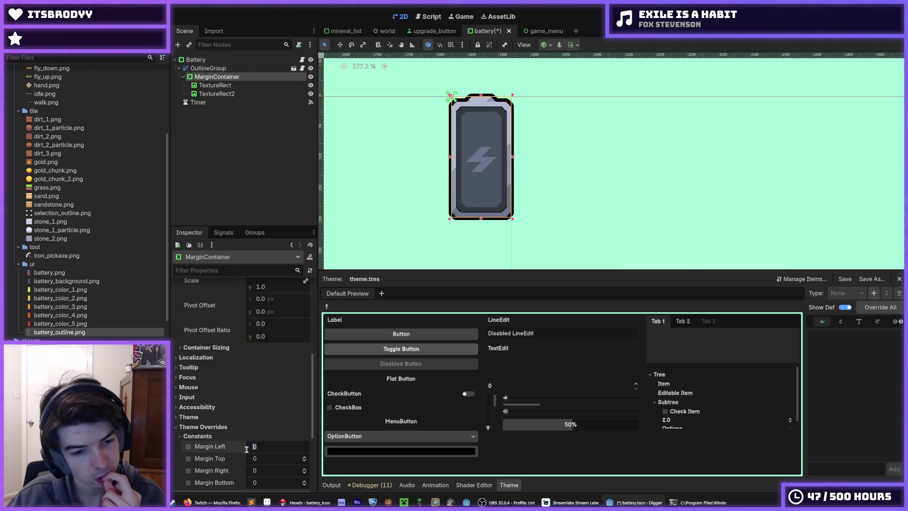
left_click(189, 470)
left_click(189, 459)
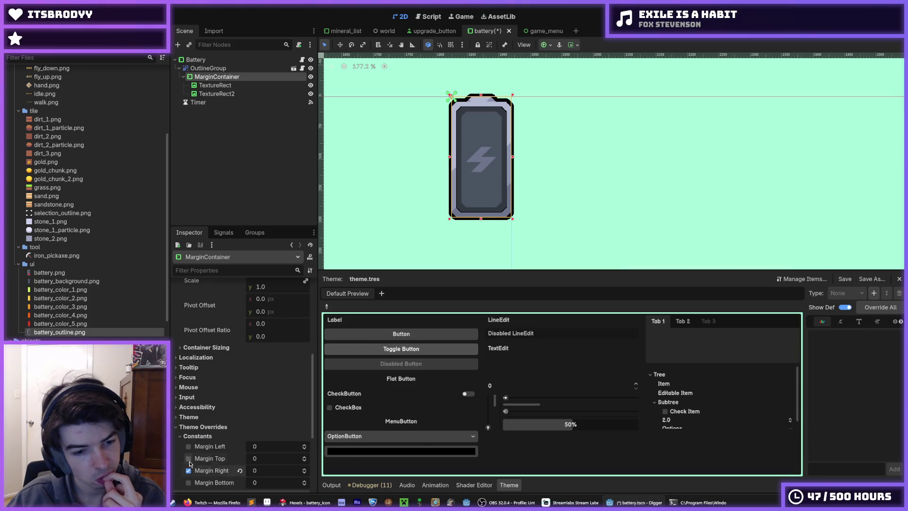
Step: Set Margin Top and Margin Right to 32 and save the scene
left_click(268, 461)
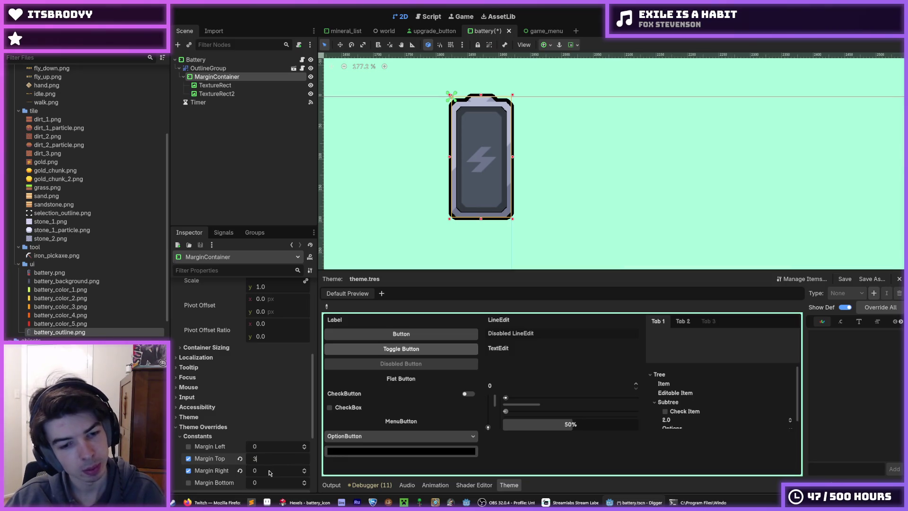
type("2")
key("Return")
left_click(270, 471)
type("32")
key("Return")
key("ctrl+s")
Step: Deselect the MarginContainer and reselect the Battery root node
scroll(467, 217, "down", 3)
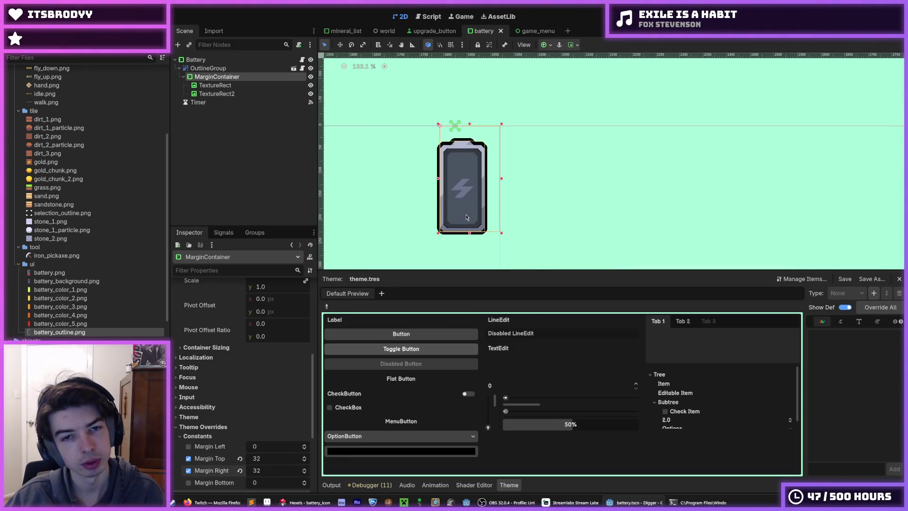
left_click(382, 118)
scroll(452, 212, "up", 3)
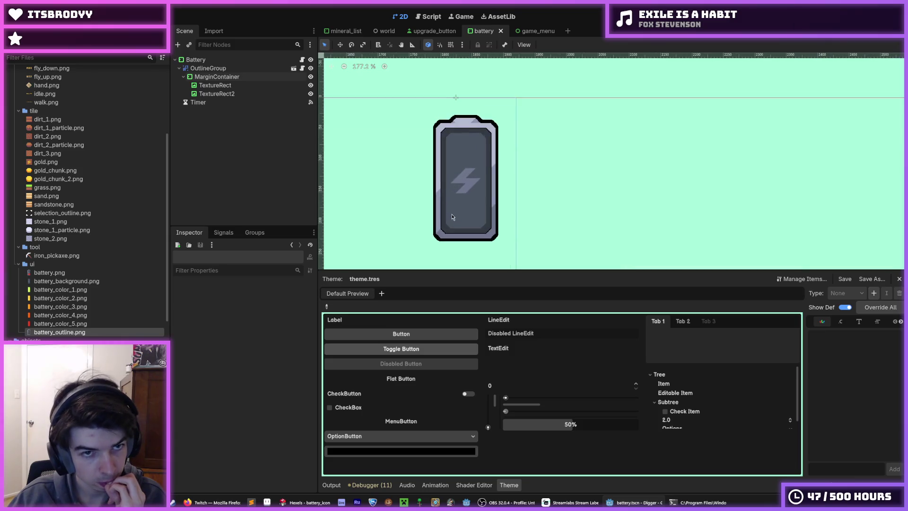
scroll(452, 217, "up", 1)
scroll(452, 217, "up", 1)
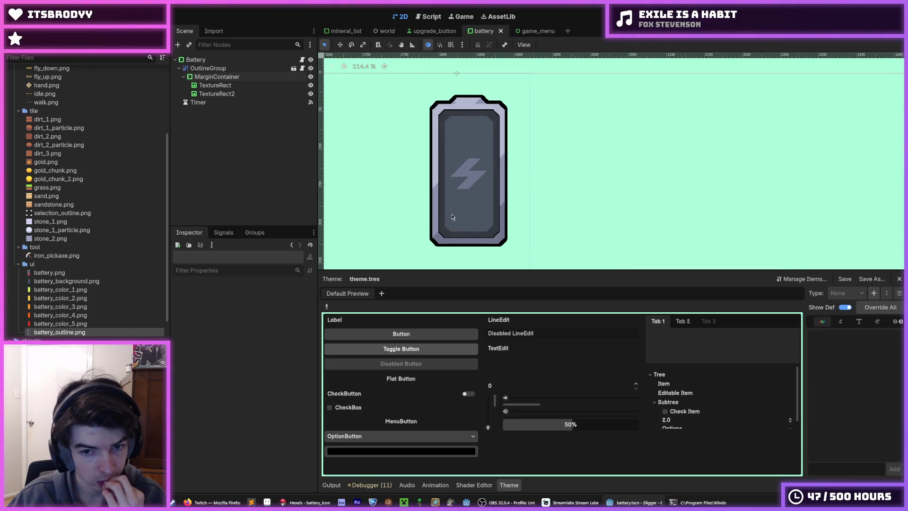
scroll(453, 217, "down", 2)
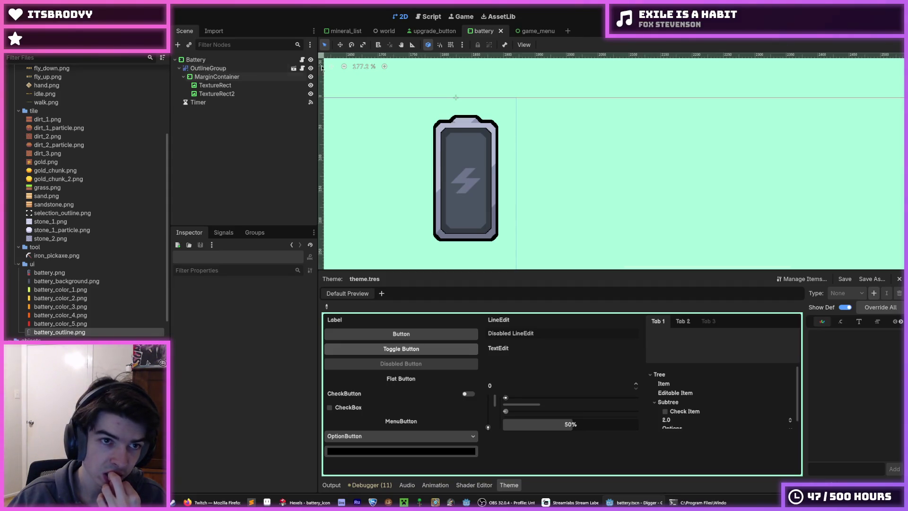
left_click(198, 60)
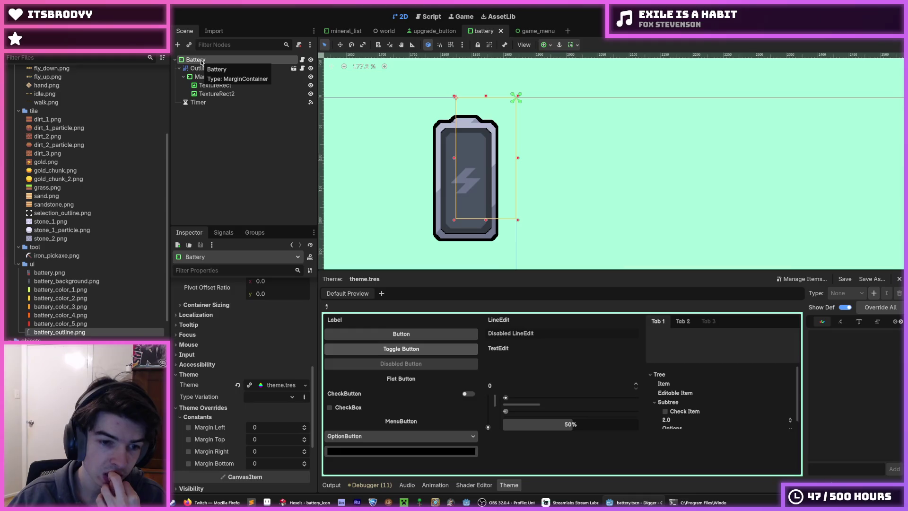
Step: Reset the Battery root's Size to 0 and save the scene
scroll(216, 391, "up", 5)
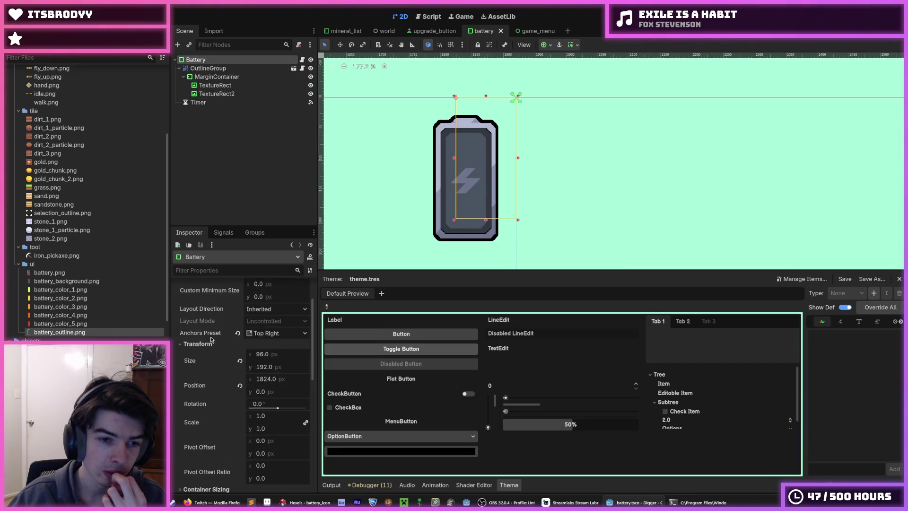
left_click(240, 414)
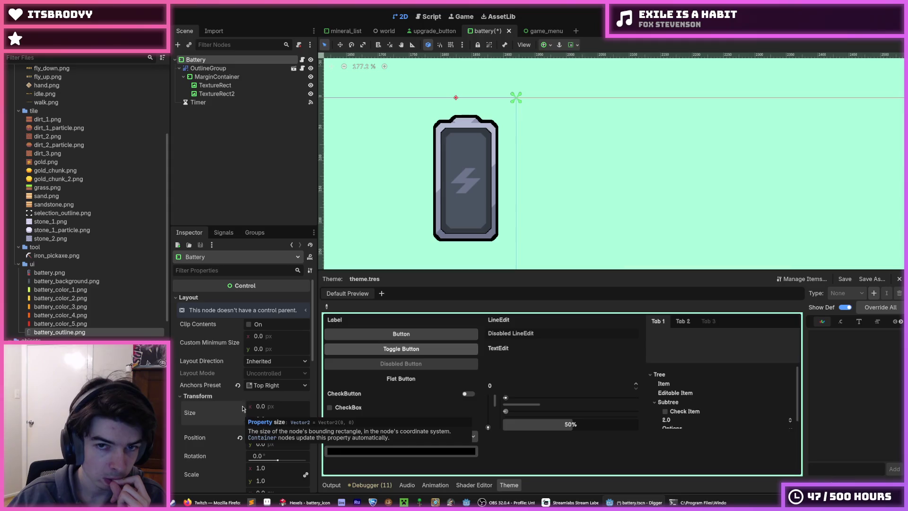
left_click(219, 77)
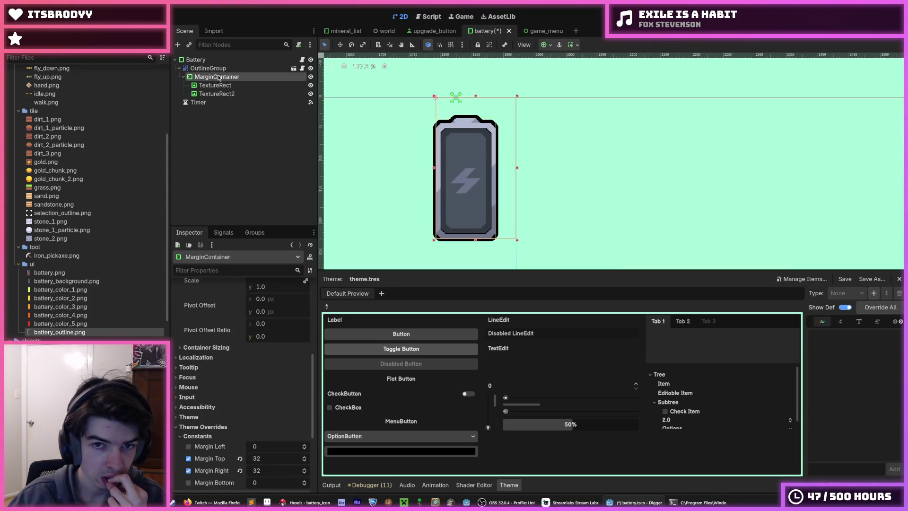
key("ctrl+s")
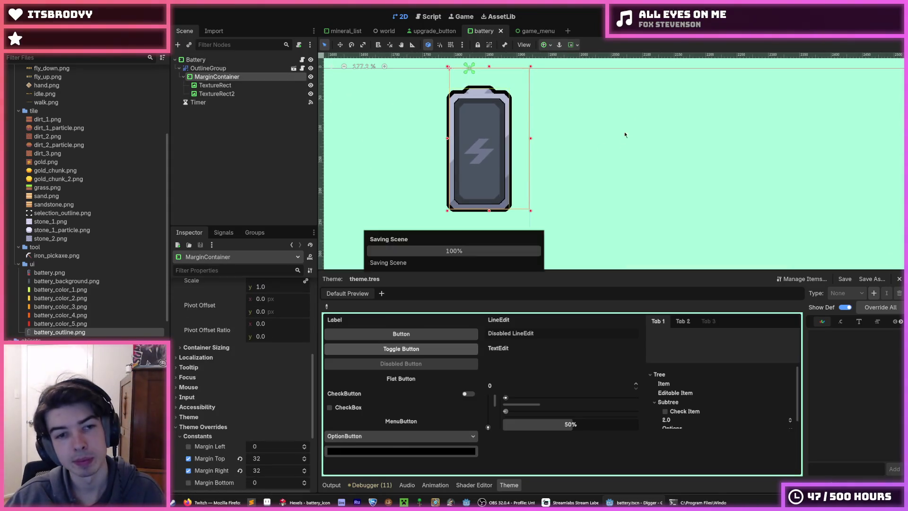
Step: Apply the Full Rect anchor preset to the Battery root
left_click(235, 60)
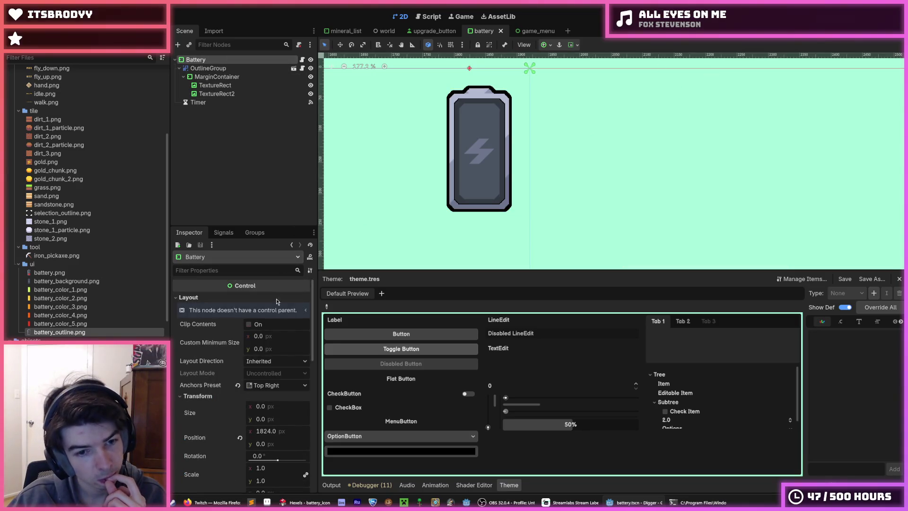
left_click(283, 385)
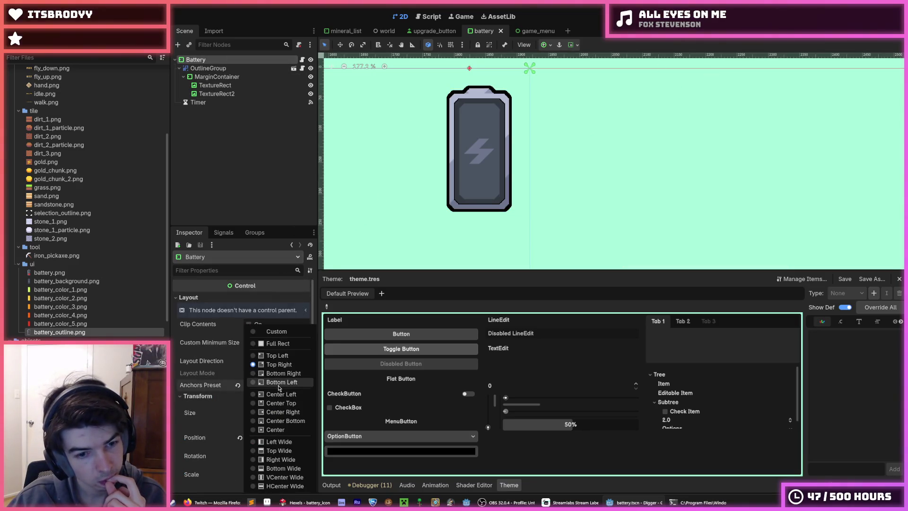
left_click(282, 343)
scroll(466, 216, "down", 4)
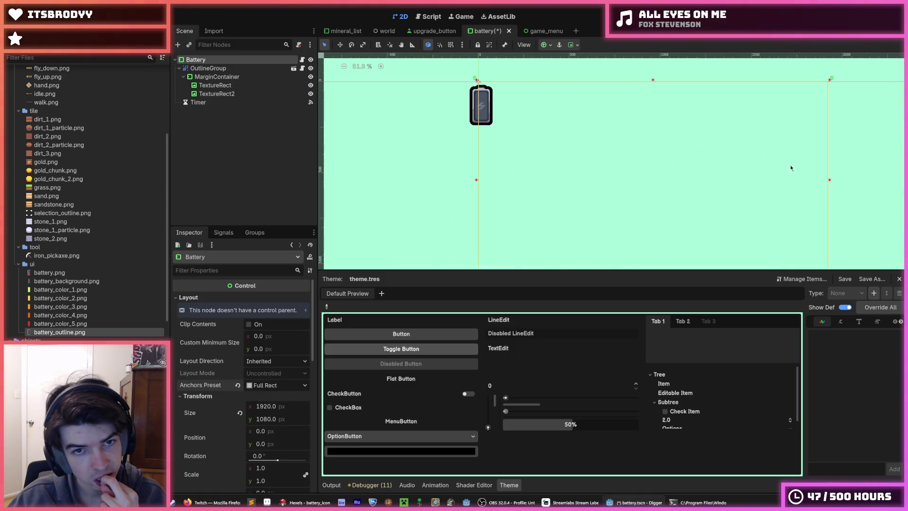
Step: Try the Top Left anchor preset on the MarginContainer, then undo back to Top Right
left_click(217, 77)
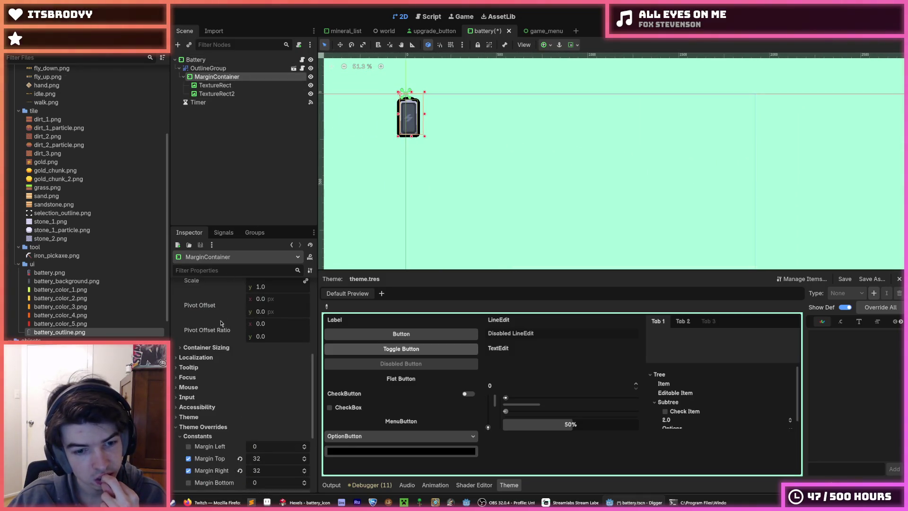
scroll(213, 331, "up", 10)
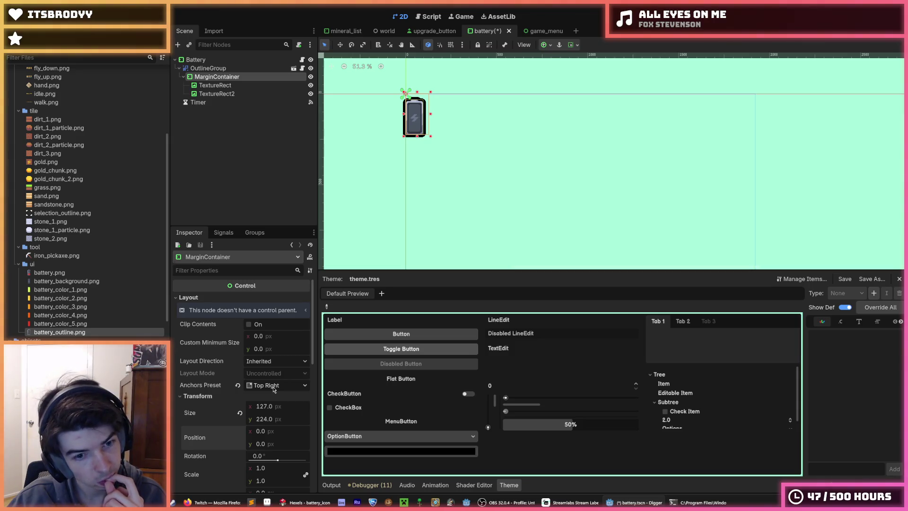
left_click(274, 389)
left_click(278, 360)
left_click(275, 385)
left_click(278, 359)
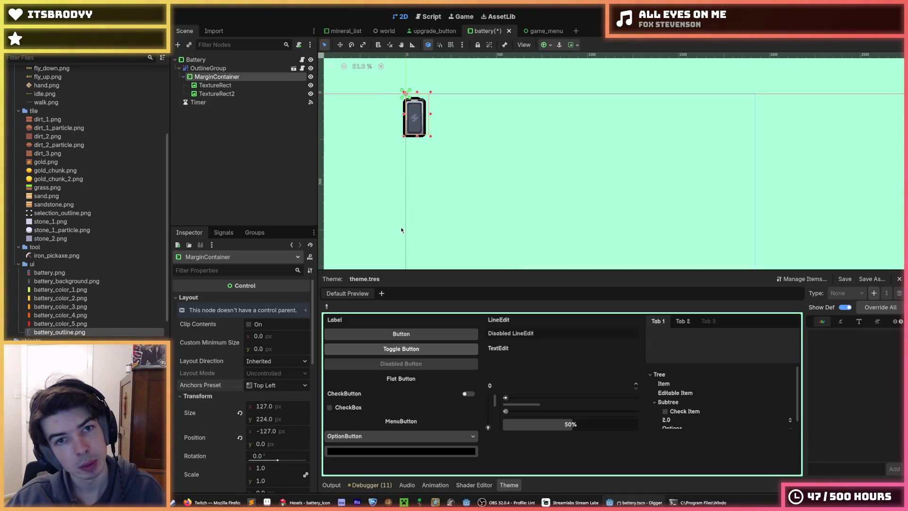
key("ctrl+z")
scroll(352, 166, "right", 5)
scroll(498, 134, "up", 5)
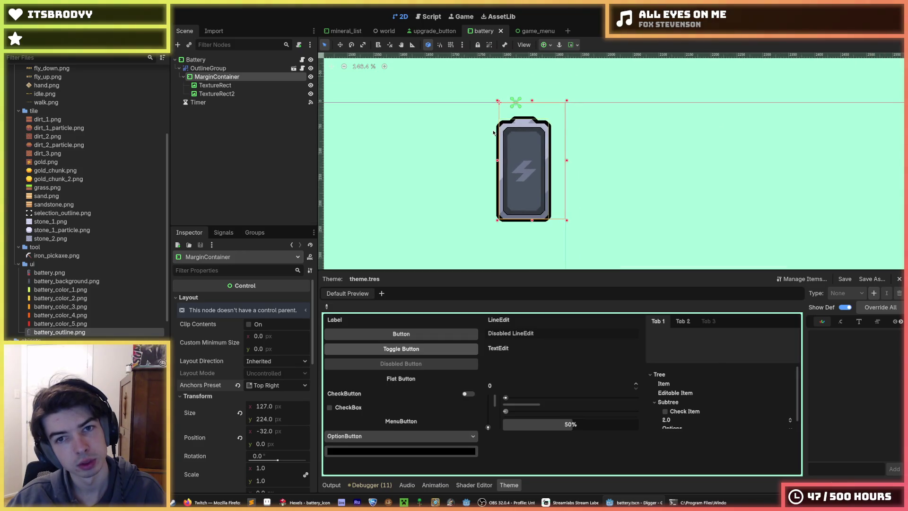
left_click(195, 60)
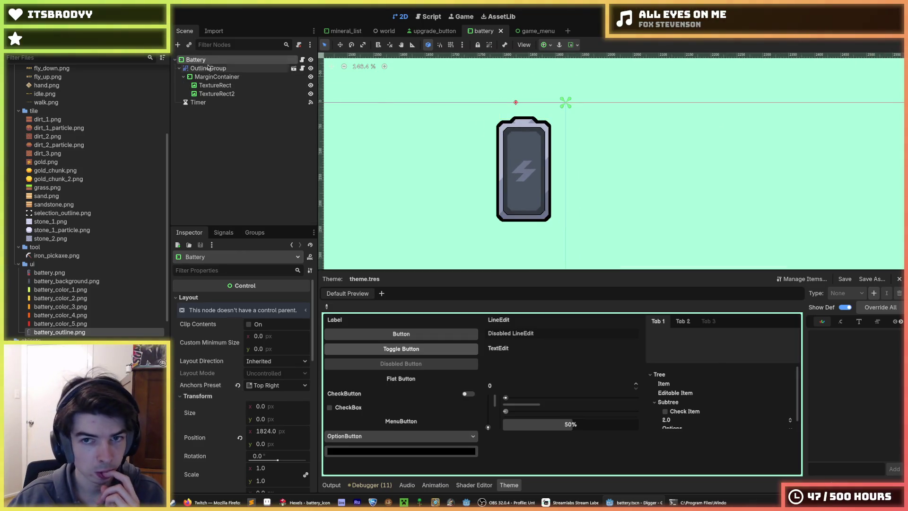
left_click(222, 77)
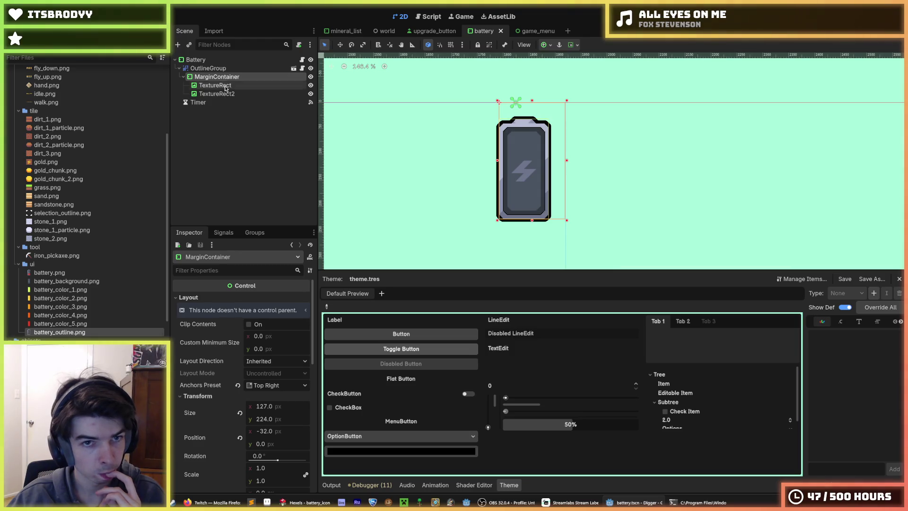
left_click(222, 86)
left_click(227, 93)
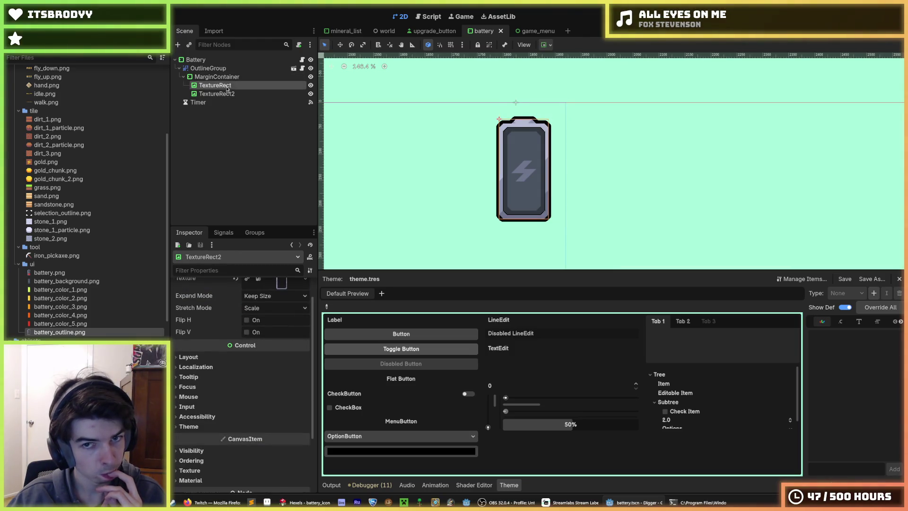
left_click(226, 78)
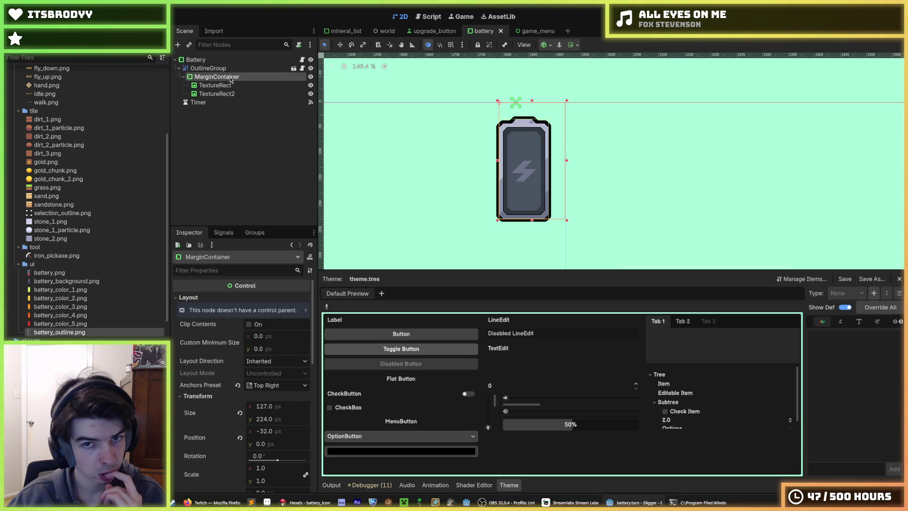
left_click(240, 438)
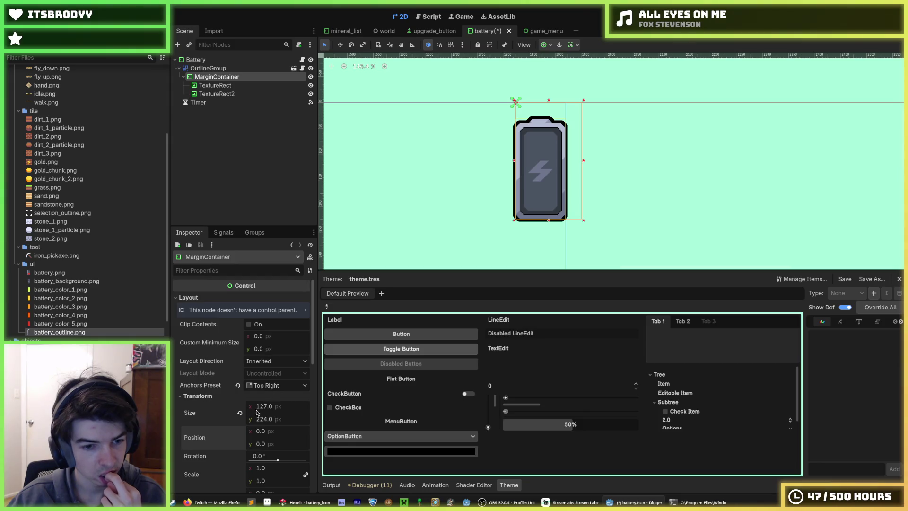
left_click(279, 387)
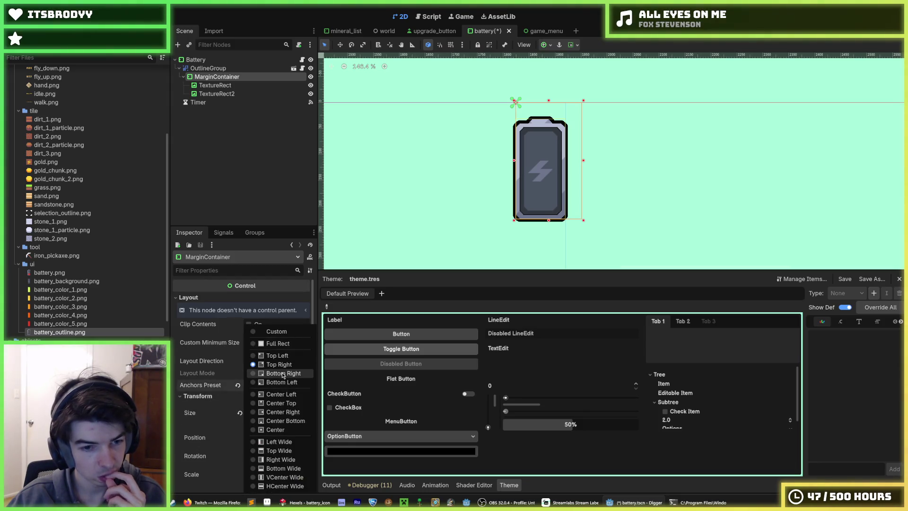
left_click(283, 374)
left_click(283, 389)
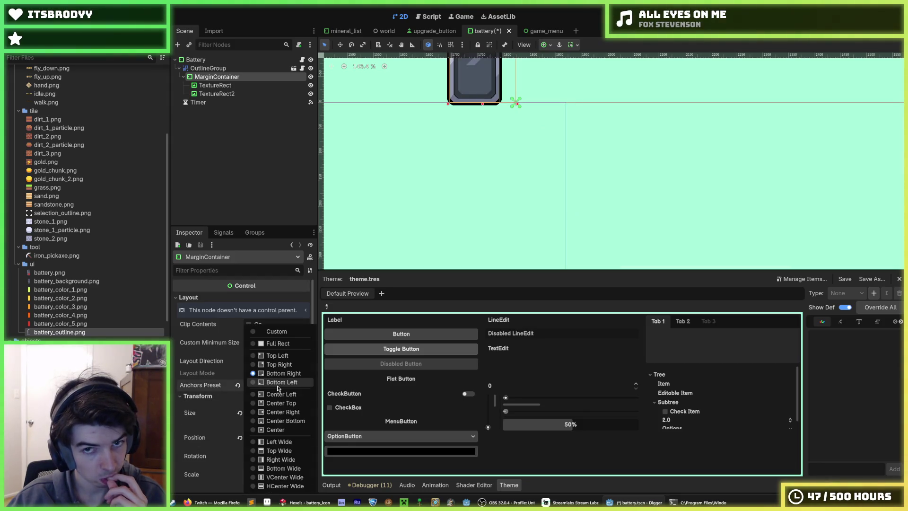
left_click(288, 364)
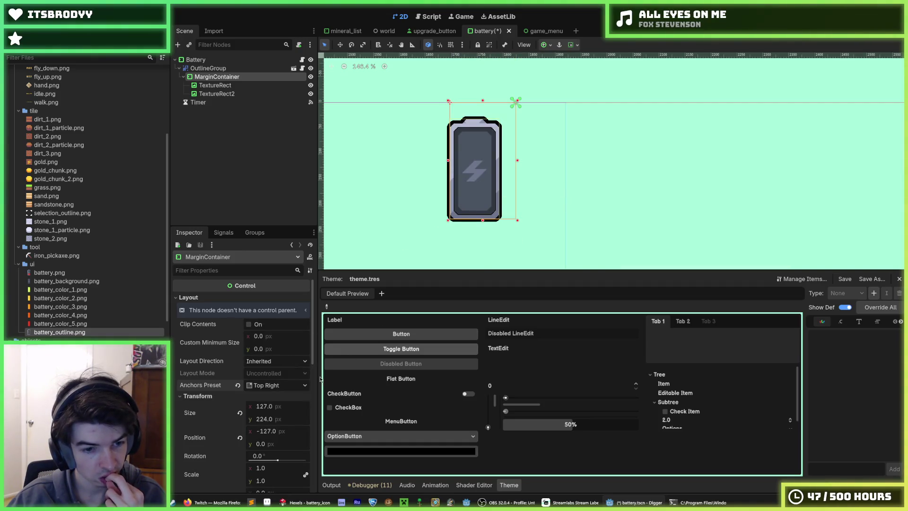
scroll(226, 379, "down", 10)
scroll(226, 380, "down", 2)
left_click(240, 402)
left_click(240, 413)
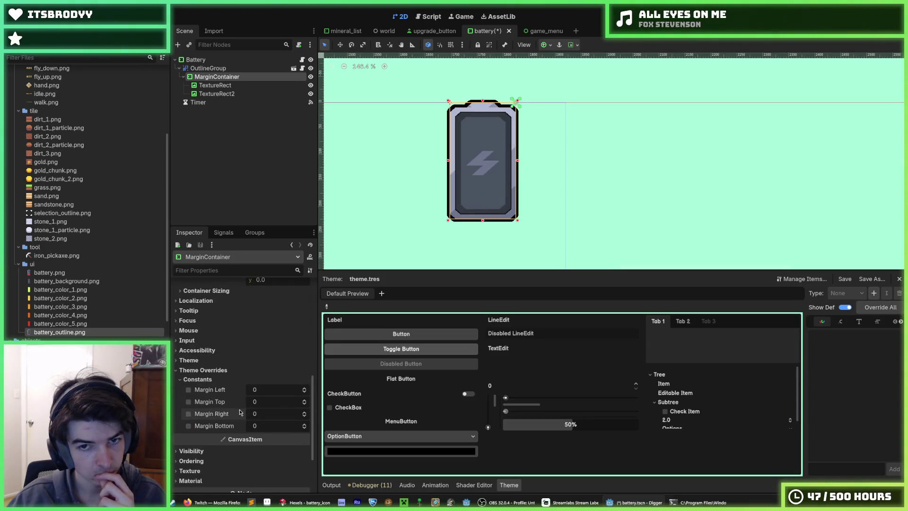
scroll(243, 400, "up", 8)
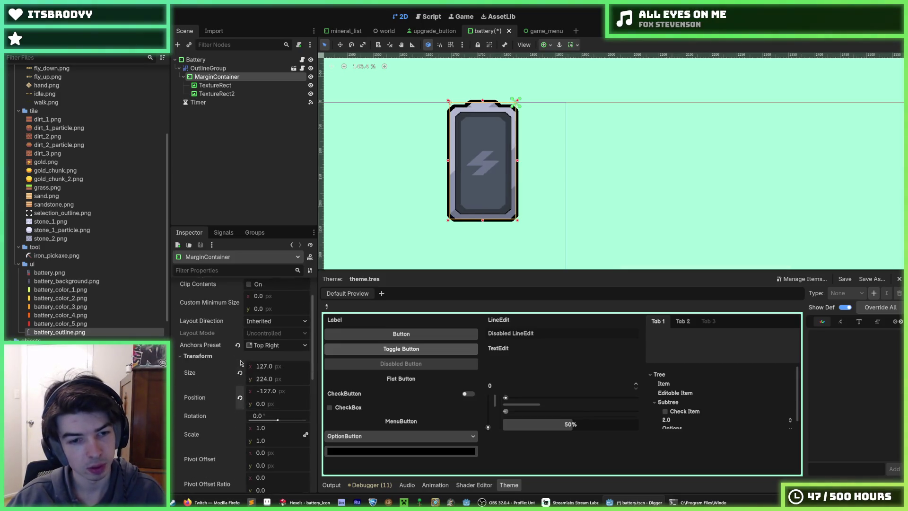
left_click(240, 397)
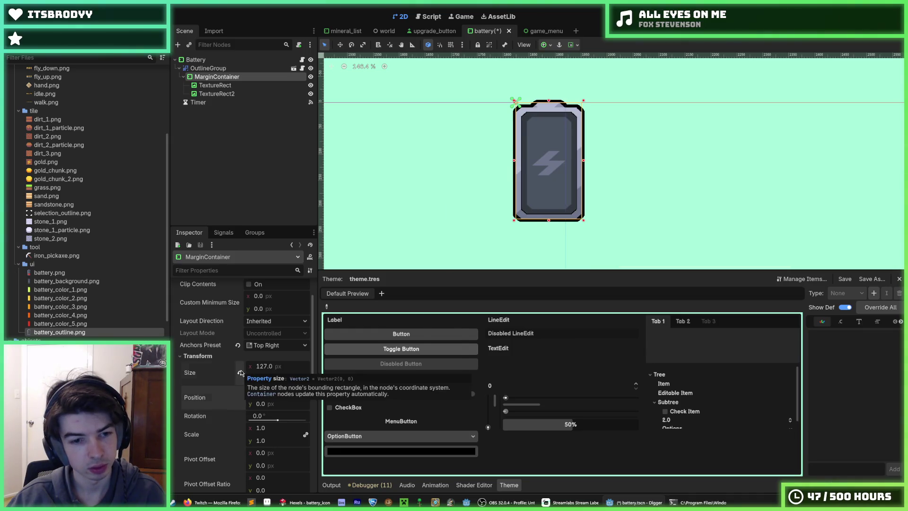
left_click(241, 373)
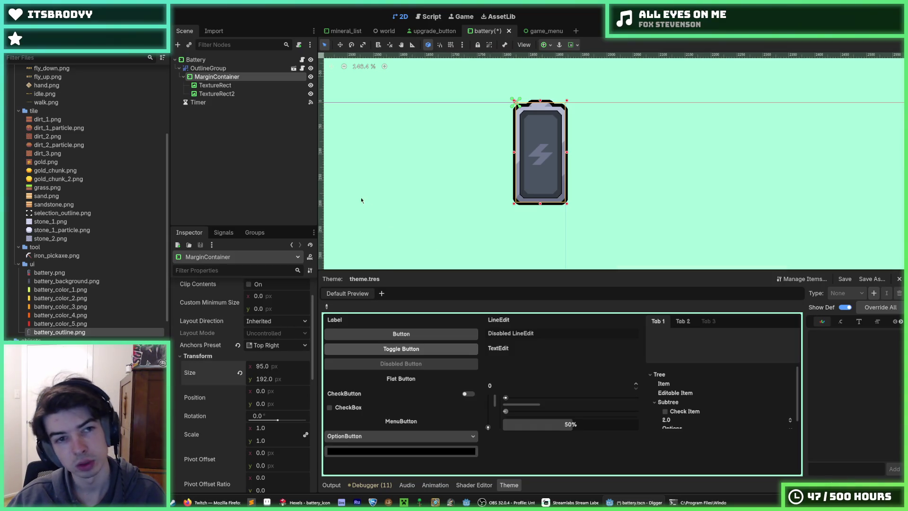
scroll(261, 360, "down", 6)
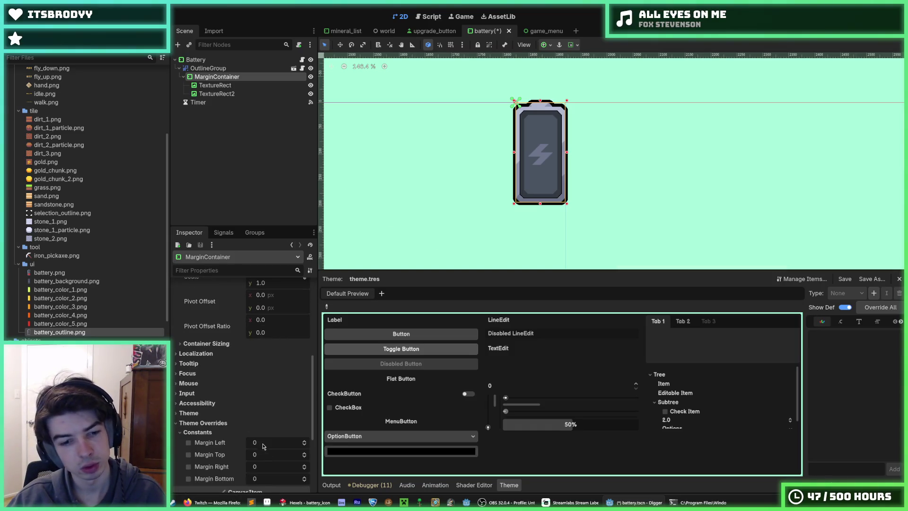
left_click(266, 455)
type("32")
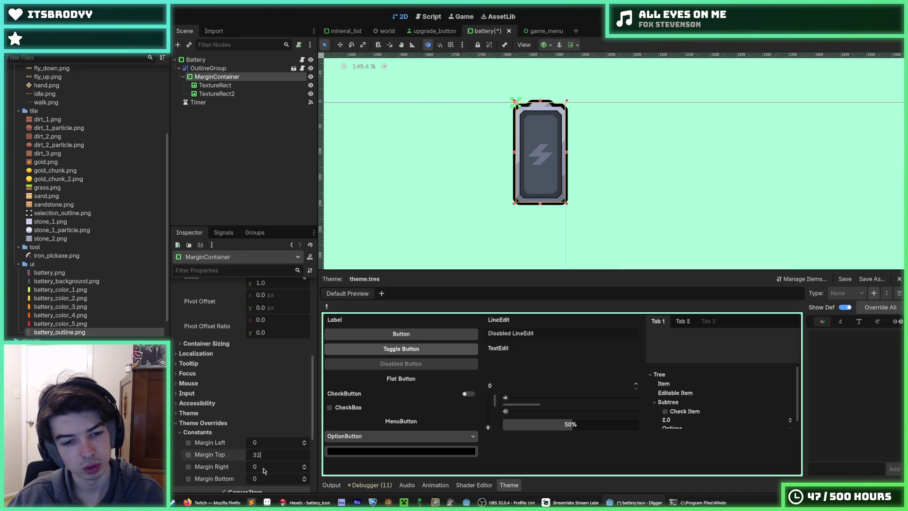
key("Return")
left_click(263, 467)
type("32")
key("Return")
key("ctrl+s")
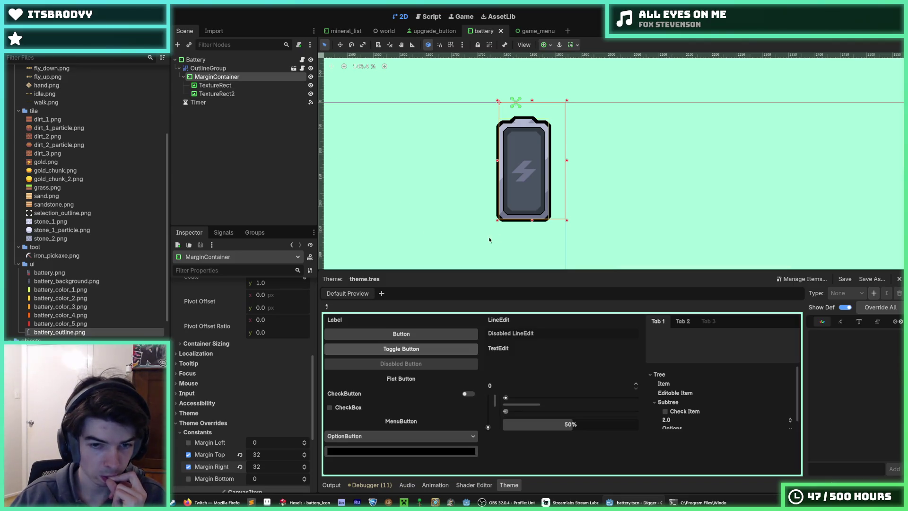
scroll(481, 178, "up", 2)
left_click(629, 143)
left_click(216, 86)
left_click(218, 94)
left_click(222, 91)
left_click(216, 86)
scroll(205, 381, "up", 5)
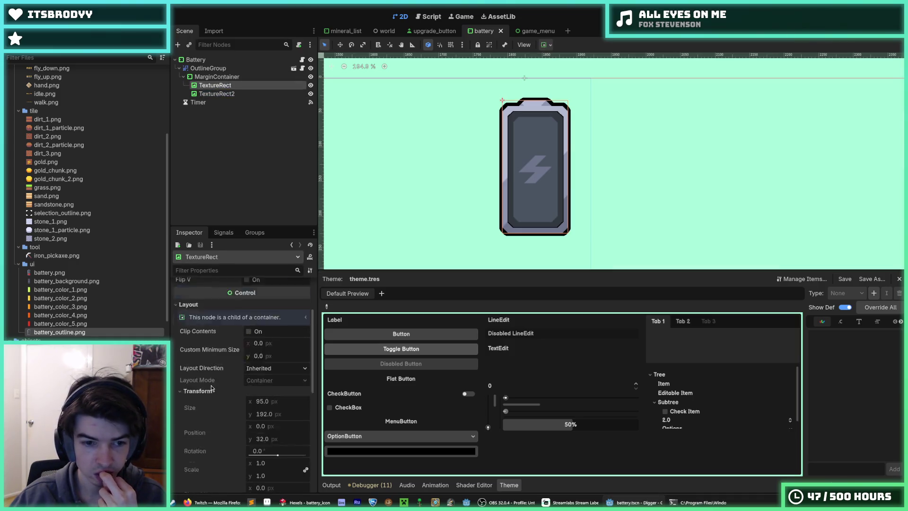
Step: Rename TextureRect to Background and TextureRect2 to Outline, and save
left_click(237, 85)
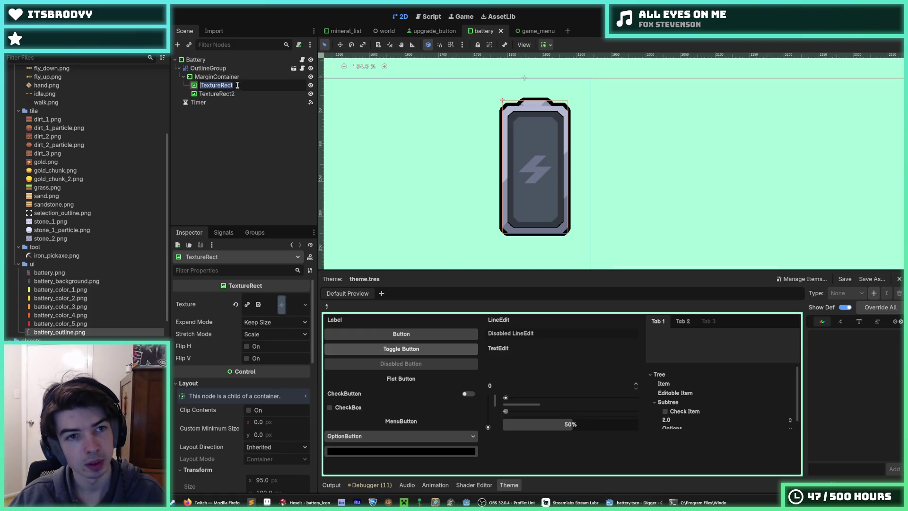
type("Background")
key("Return")
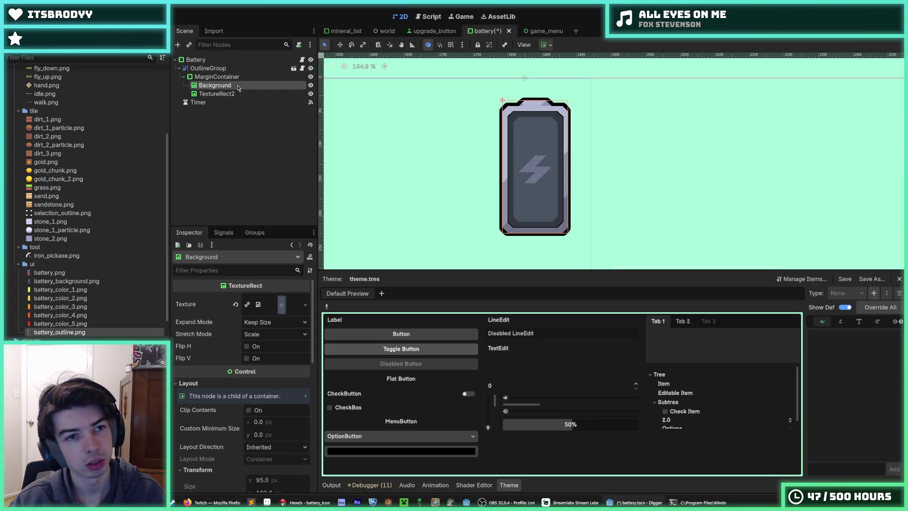
key("Down")
key("F2")
key("BackSpace")
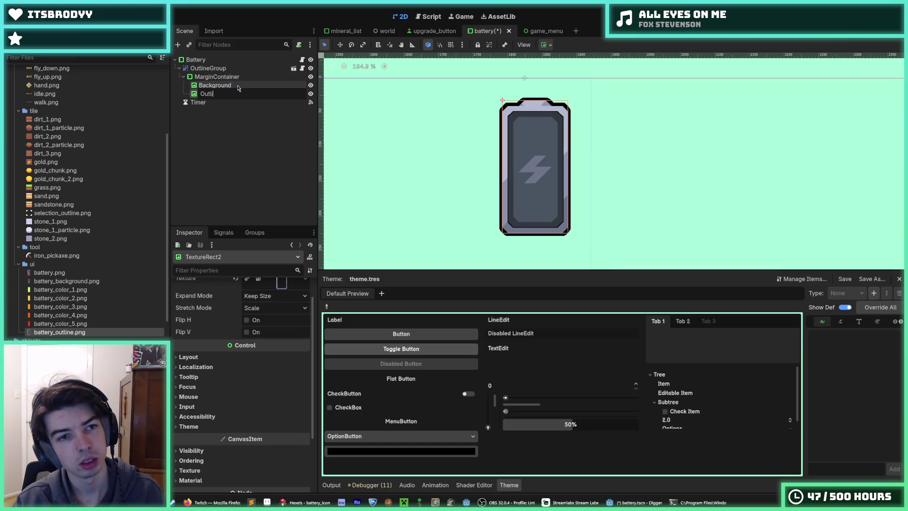
type("ne")
key("Return")
key("ctrl+s")
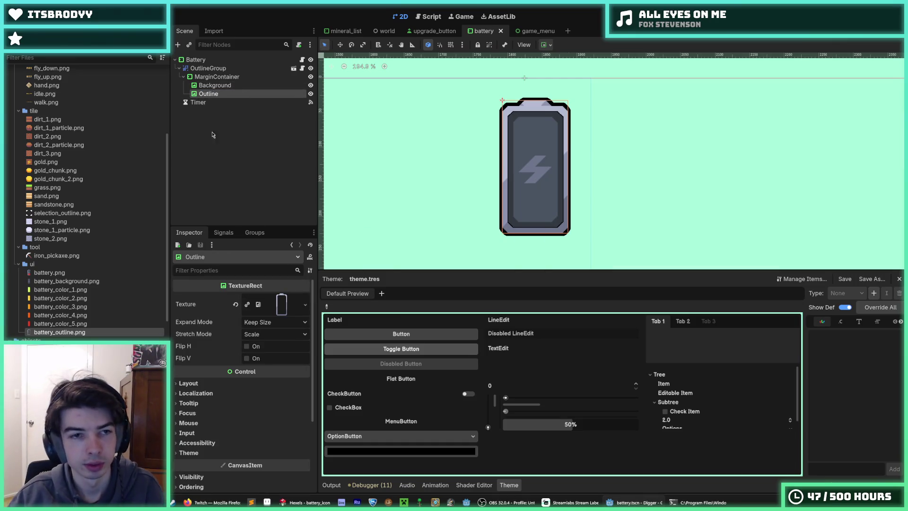
Step: Move the Outline node above Background in the Scene tree
left_click_drag(214, 94, 221, 86)
scroll(512, 202, "up", 5)
scroll(396, 218, "down", 4)
left_click(582, 82)
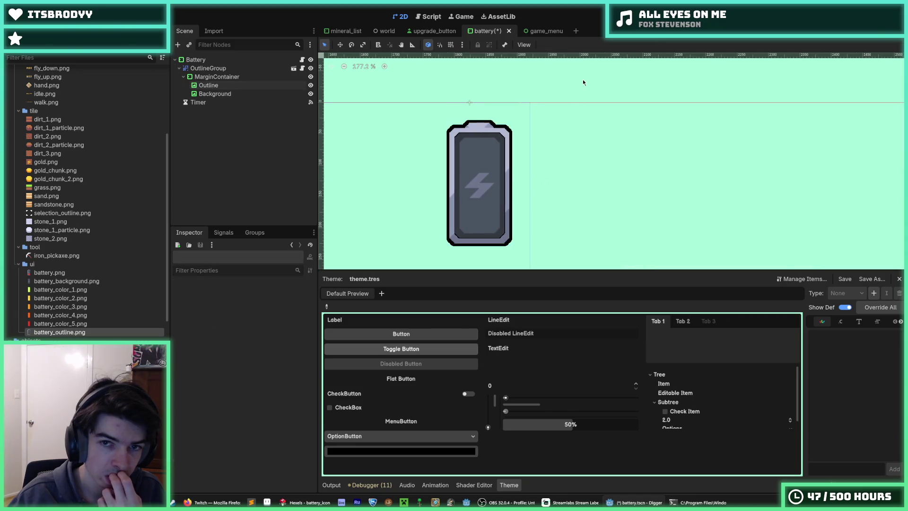
Step: Delete the label variable line from battery.gd and stop the failing run
key("F5")
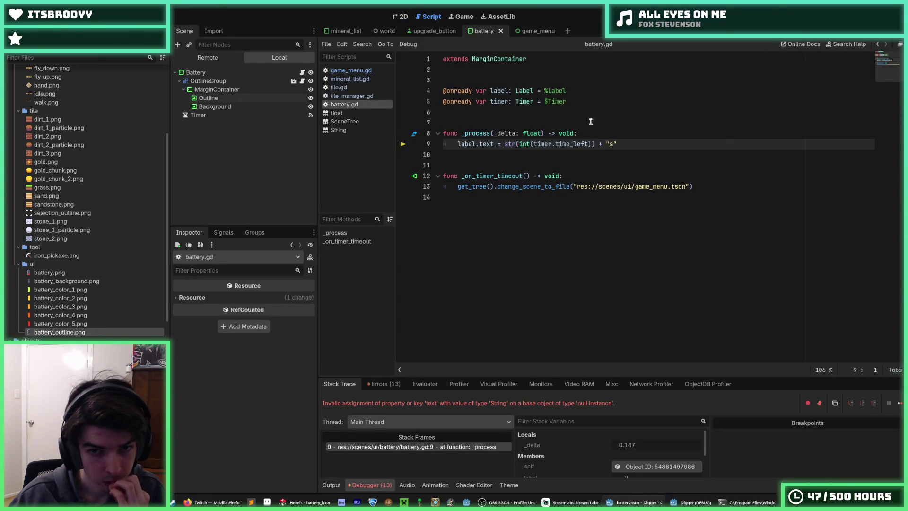
left_click(525, 101)
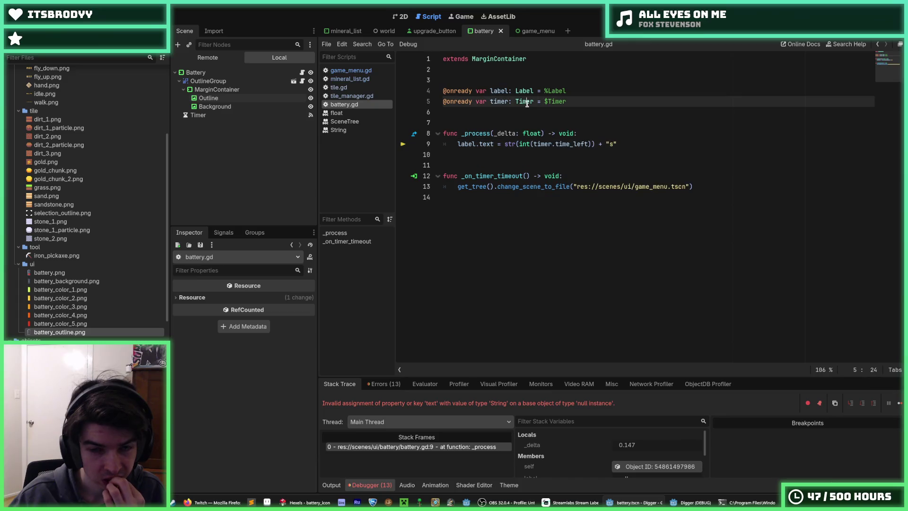
left_click(611, 103)
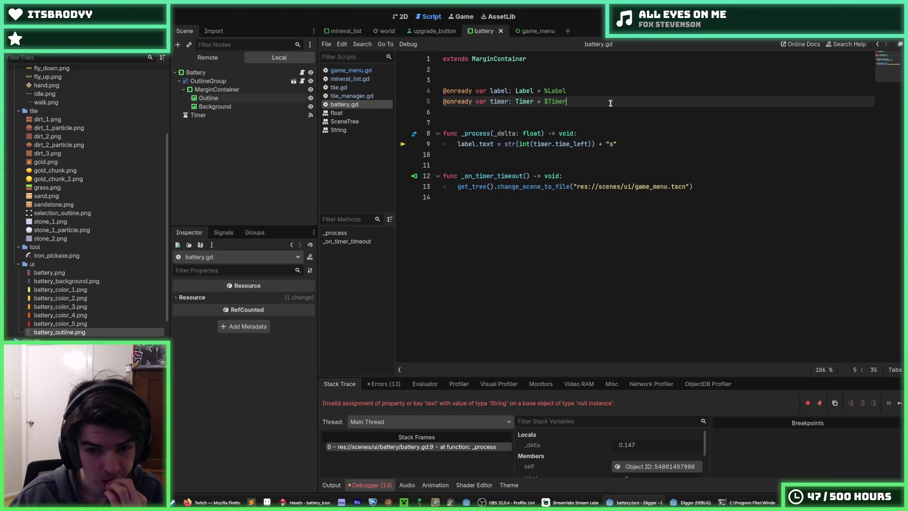
left_click_drag(588, 91, 527, 81)
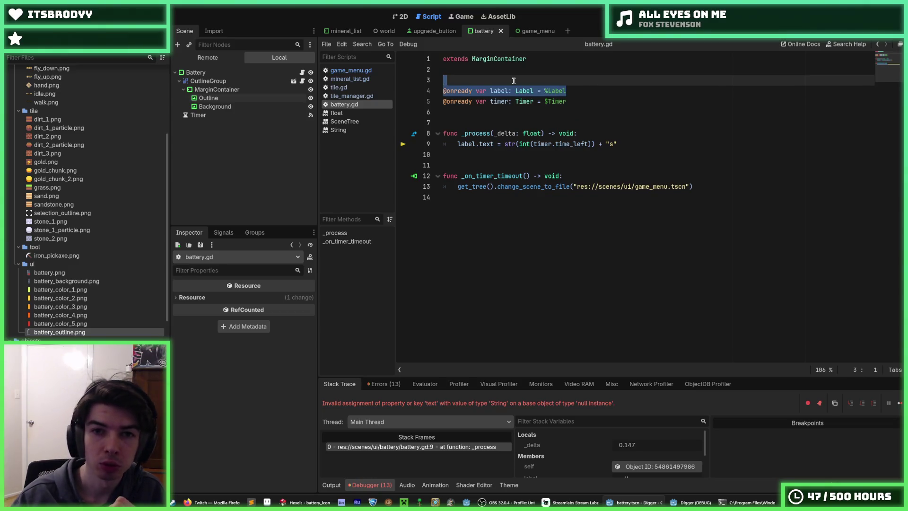
key("BackSpace")
key("F8")
Step: Comment out the label.text line inside _process
mouse_move(619, 133)
left_mouse_down()
mouse_move(449, 133)
mouse_move(527, 123)
mouse_move(470, 105)
left_mouse_up()
key("BackSpace")
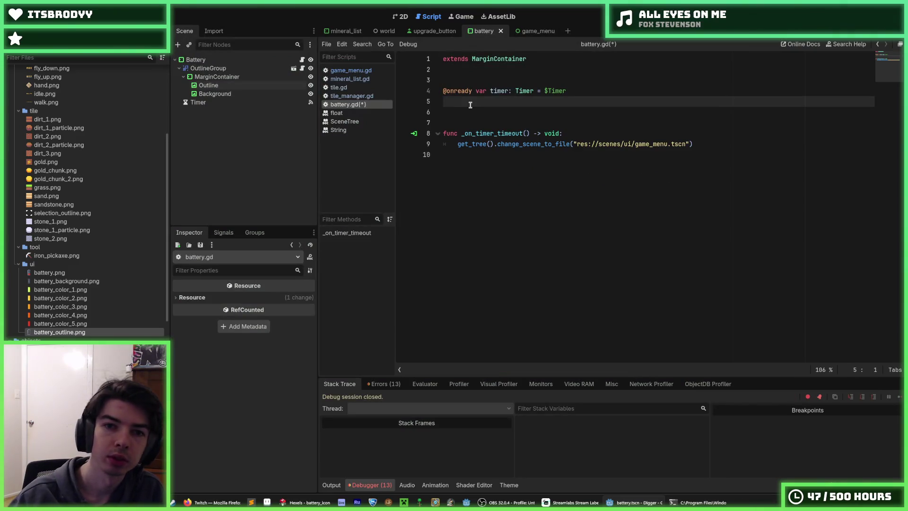
key("ctrl+z")
key("Left")
key("Down")
key("Down")
key("End")
key("ctrl+k")
Step: Replace the _process body with pass, save battery.gd, and run the game
left_click(588, 123)
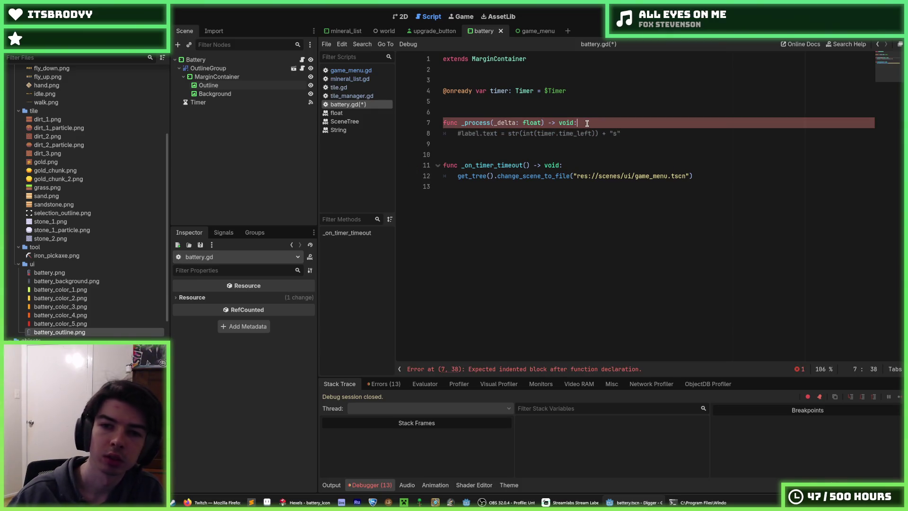
key("Return")
type("pass")
key("shift+Down")
key("shift+End")
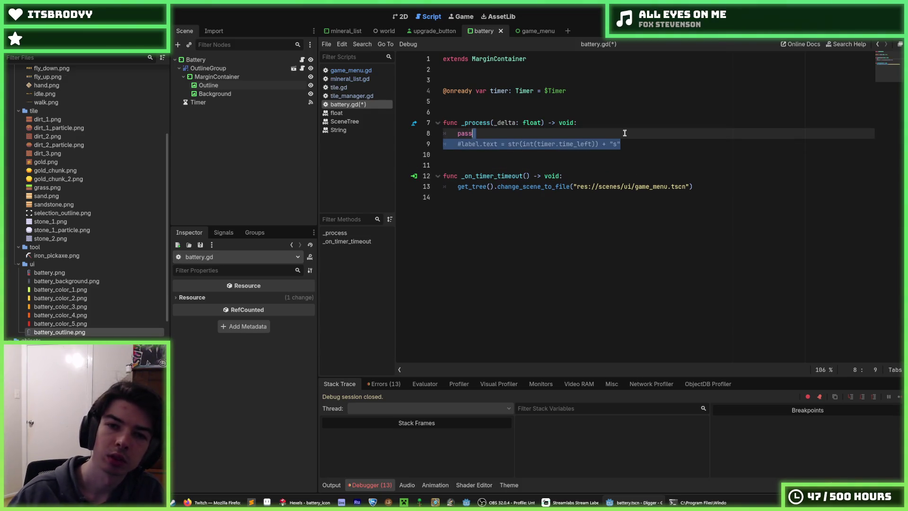
key("BackSpace")
key("ctrl+s")
key("F5")
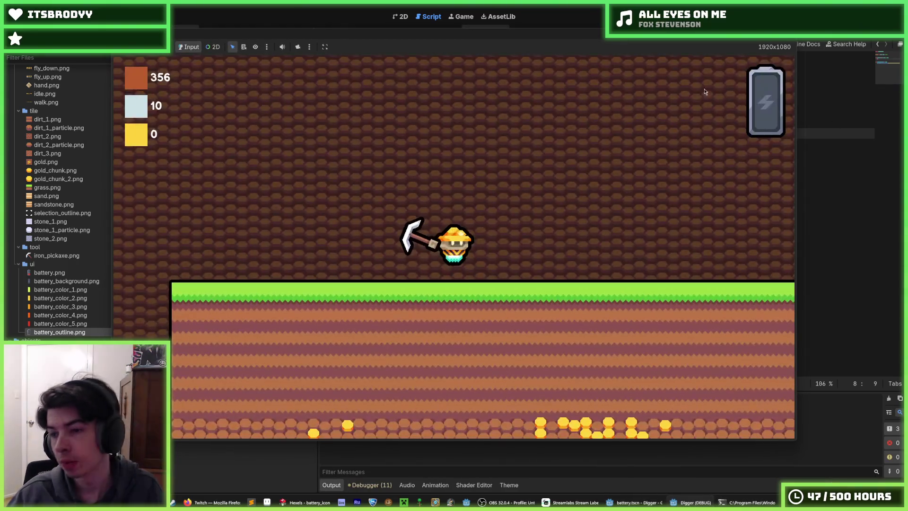
Step: Dig down and right briefly in the game, then stop the run
key("s")
key("d")
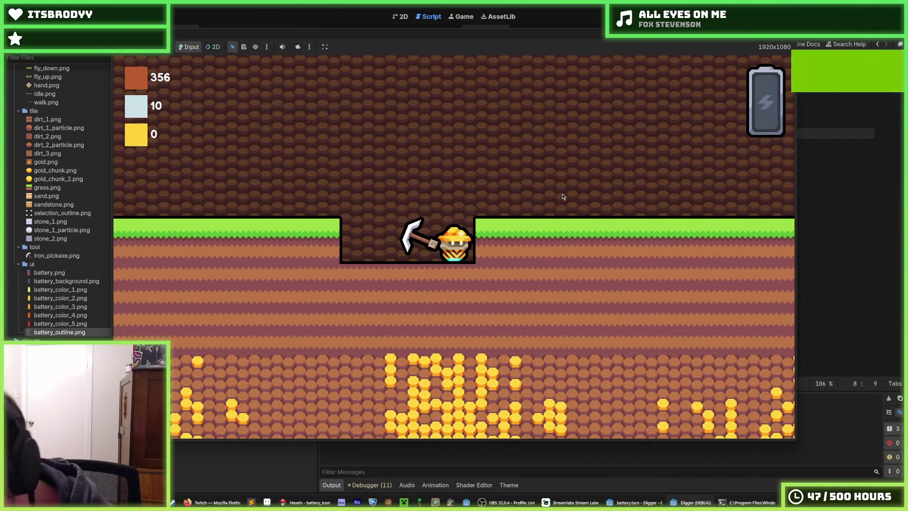
key("s")
key("s")
key("F8")
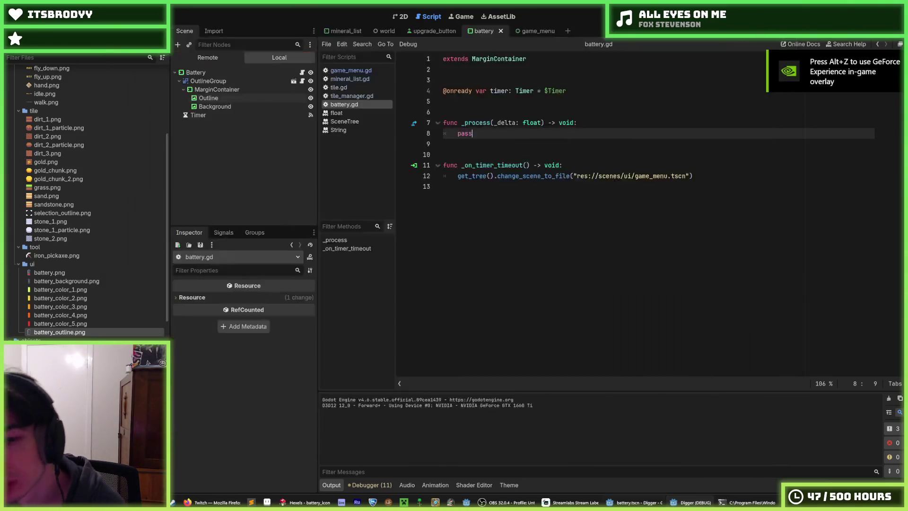
Step: Return to the 2D workspace and switch over to Hexels
left_click(400, 17)
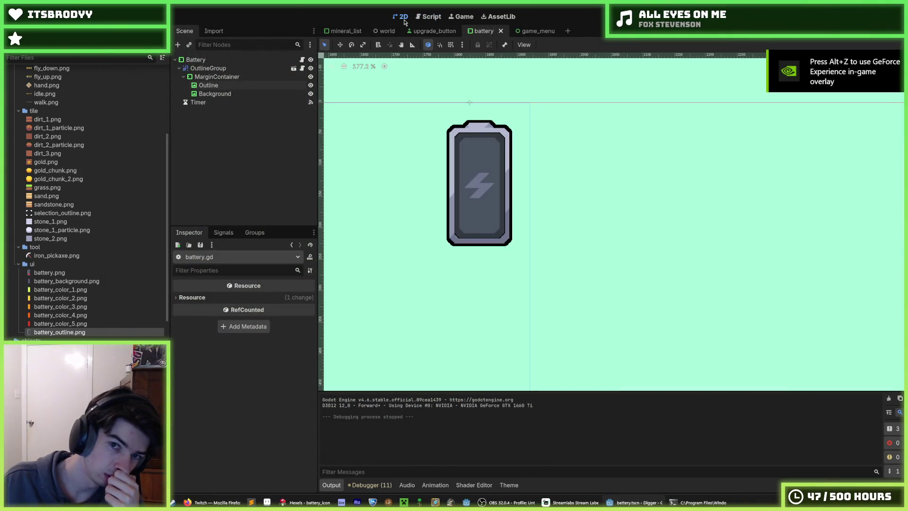
scroll(426, 190, "up", 4)
scroll(428, 195, "down", 5)
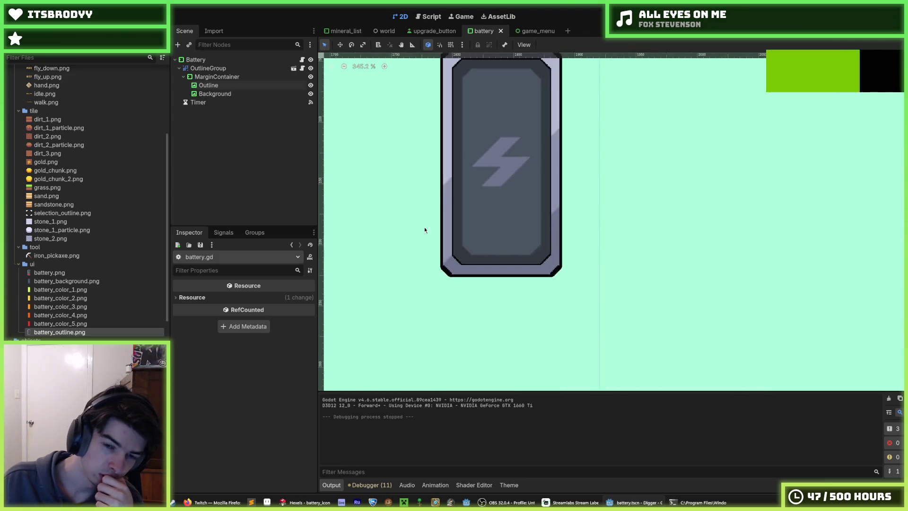
key("alt+Tab")
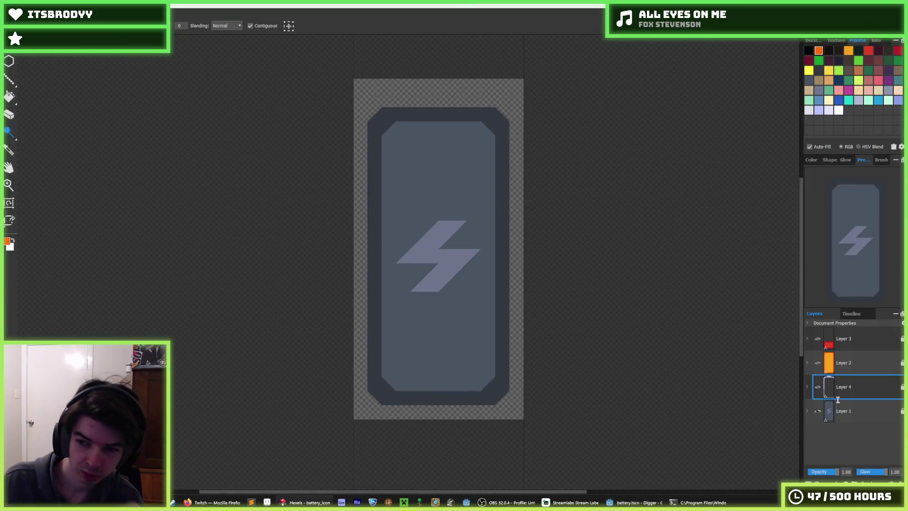
Step: Make Layer 4's outline visible and re-export the art as PNG over battery_background.png
left_click(818, 388)
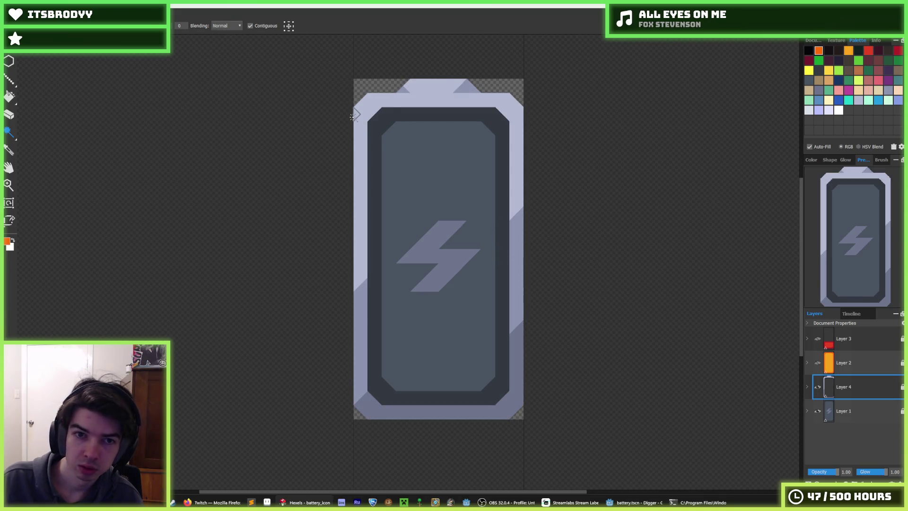
key("ctrl+e")
double_click(123, 71)
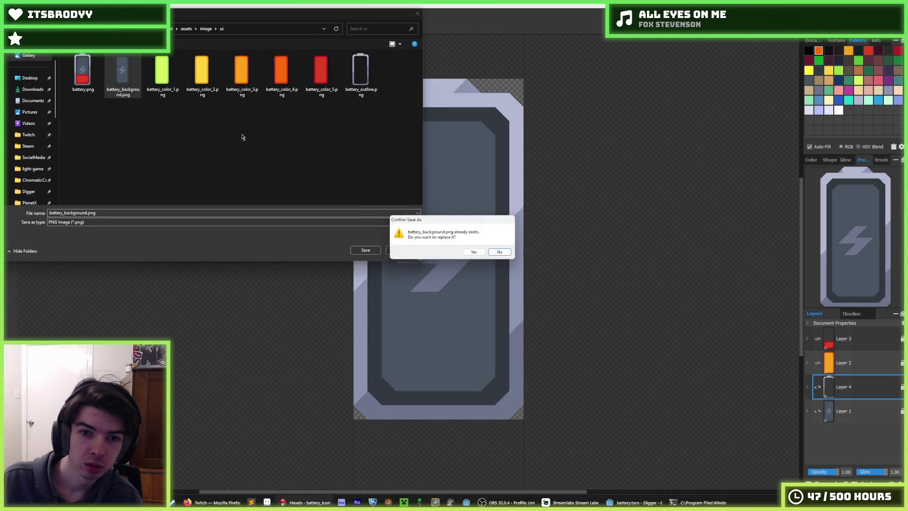
left_click(475, 253)
left_click(492, 357)
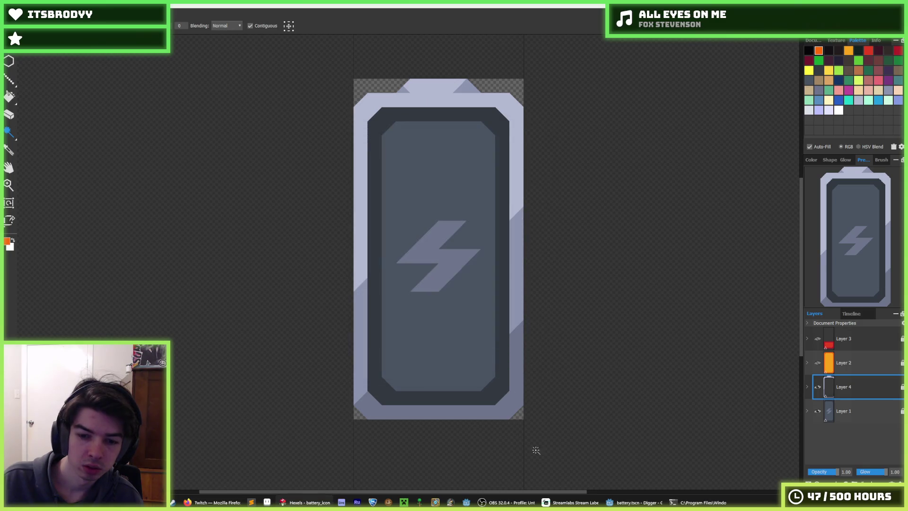
key("alt+Tab")
scroll(469, 180, "up", 4)
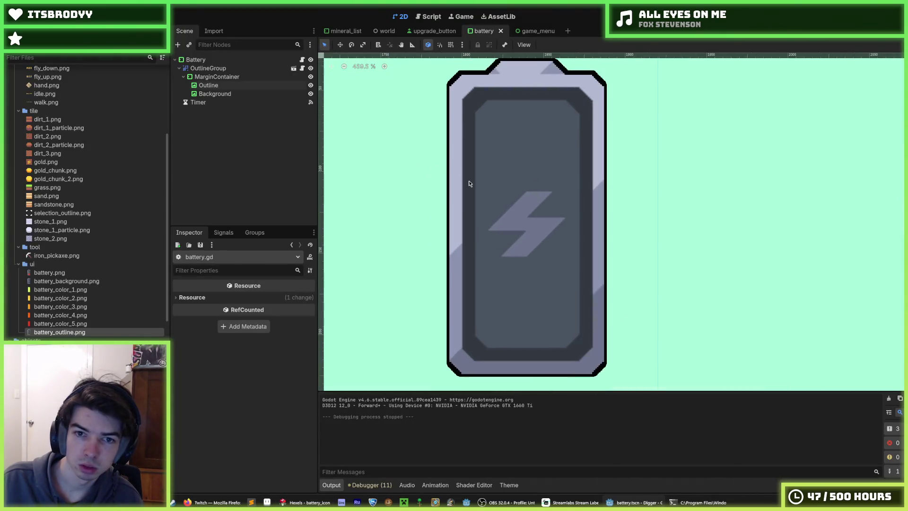
scroll(469, 180, "down", 2)
key("F5")
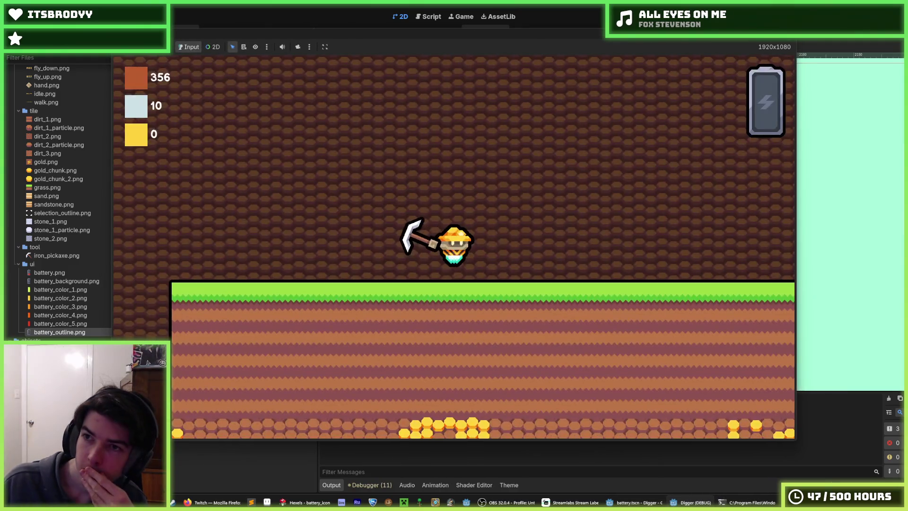
key("s")
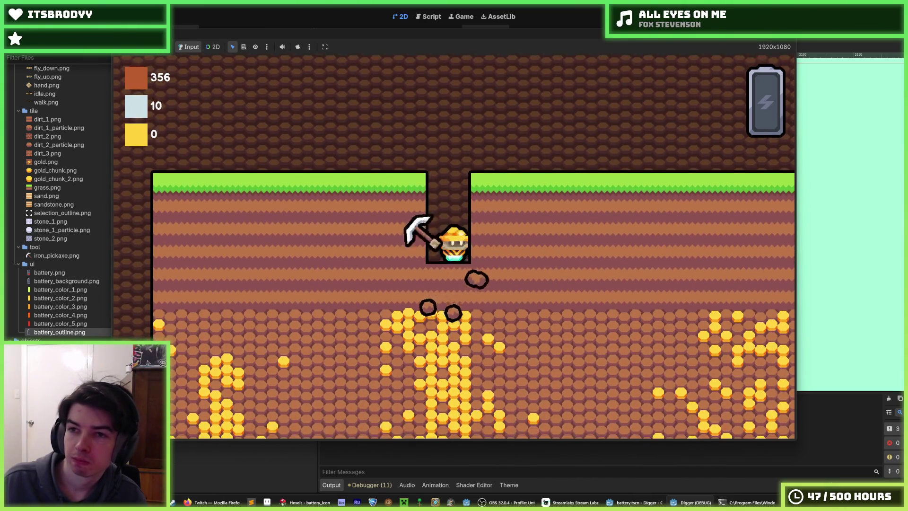
key("a")
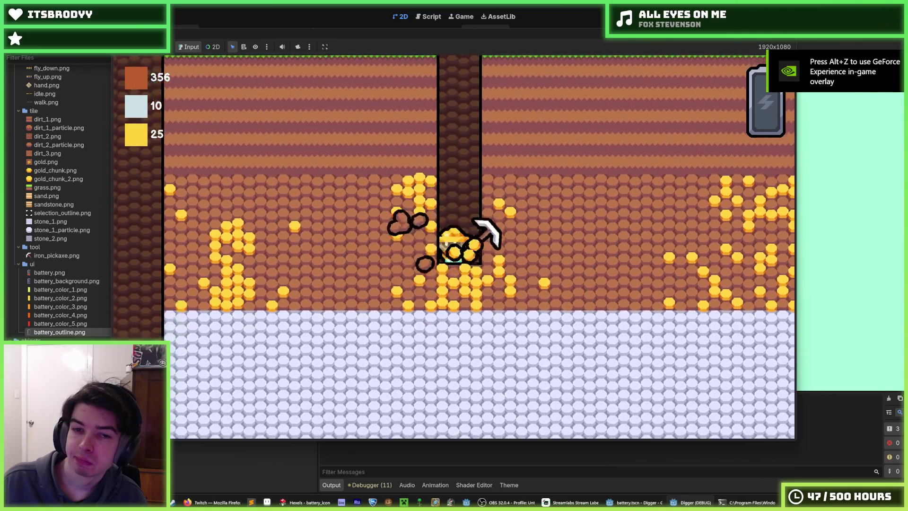
key("a")
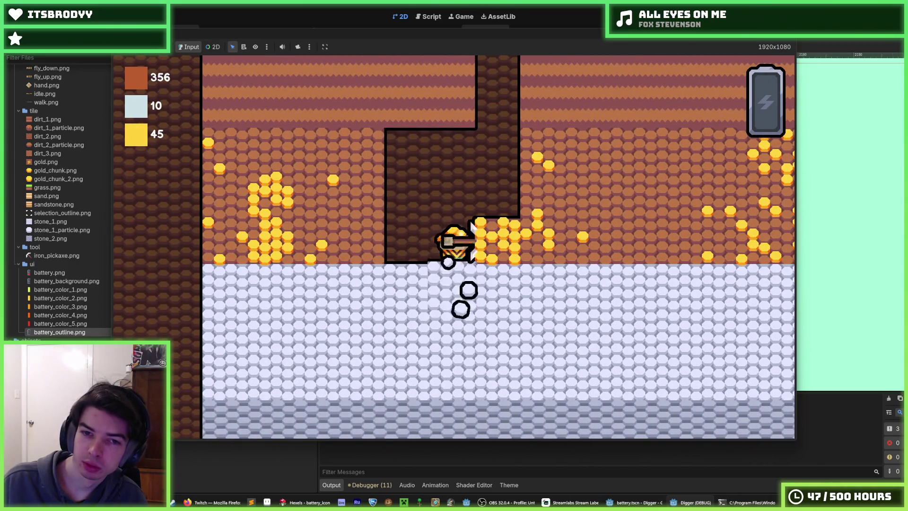
key("d")
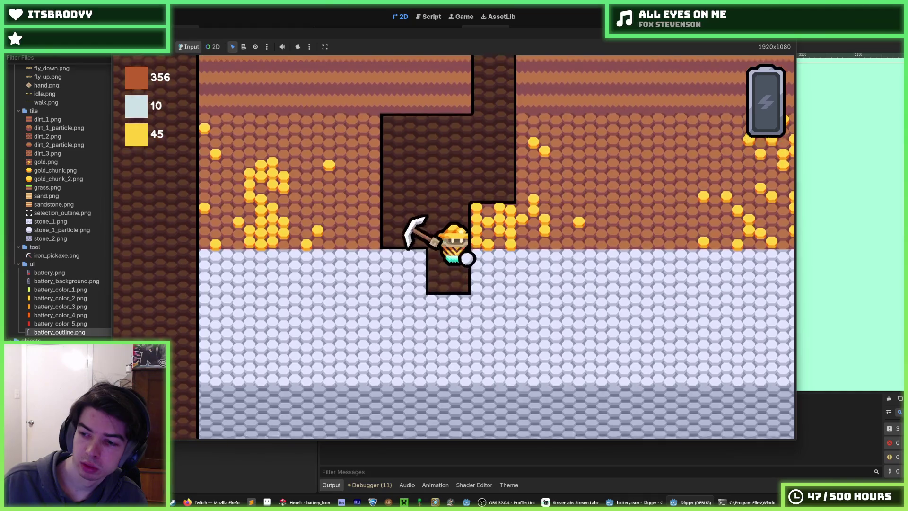
key("d")
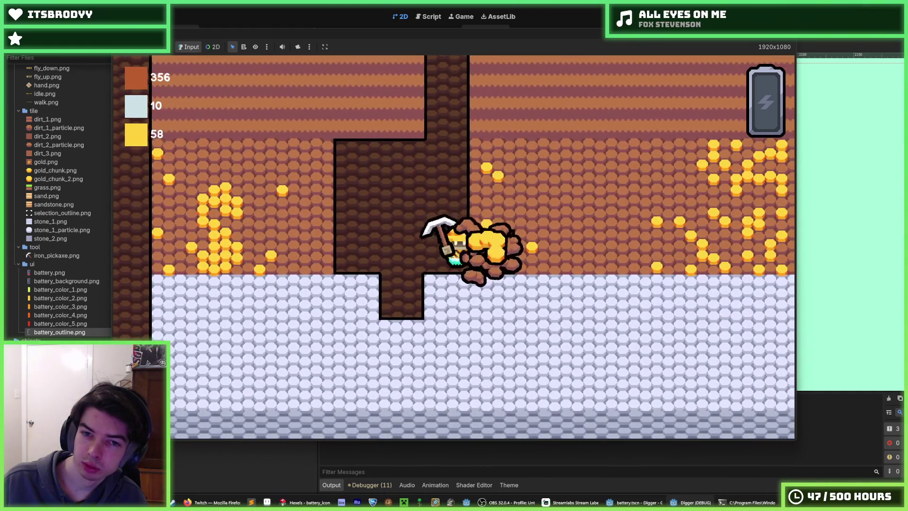
key("d")
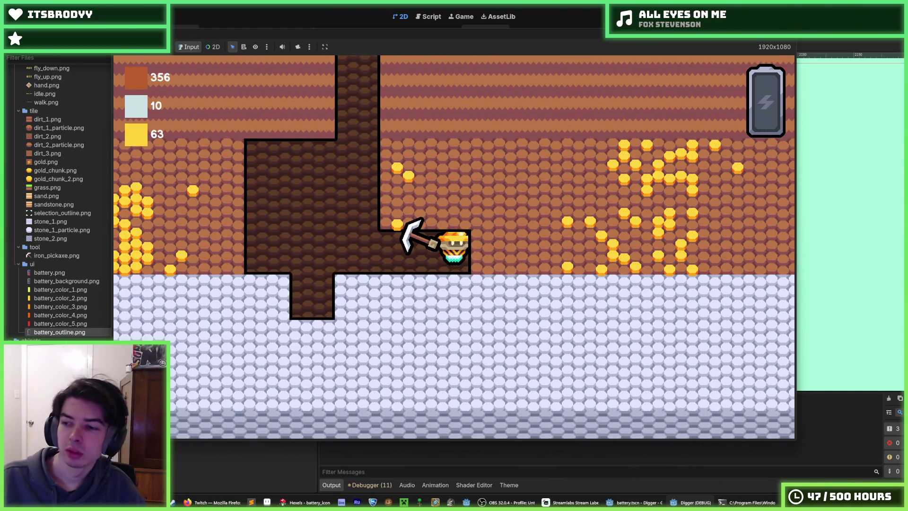
key("F8")
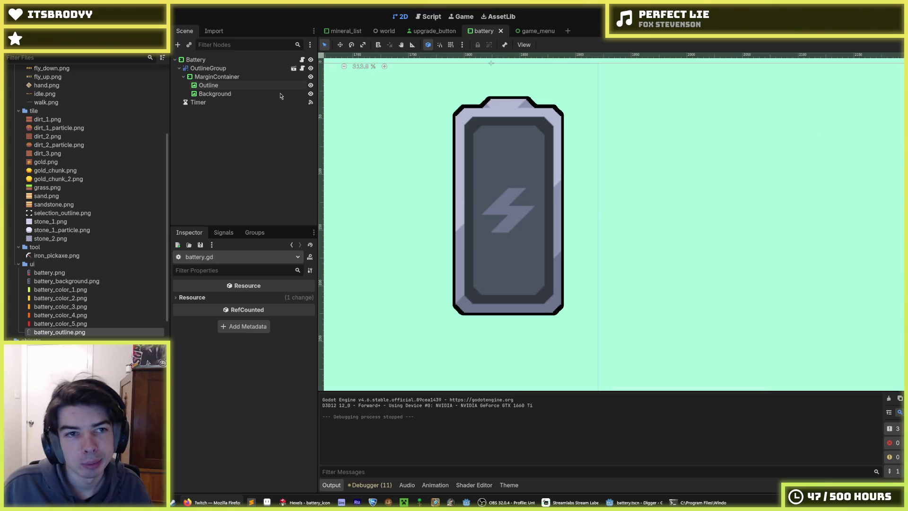
Step: Duplicate the Outline node and give the copy the battery_color_1.png texture
left_click(215, 77)
right_click(208, 77)
left_click(201, 89)
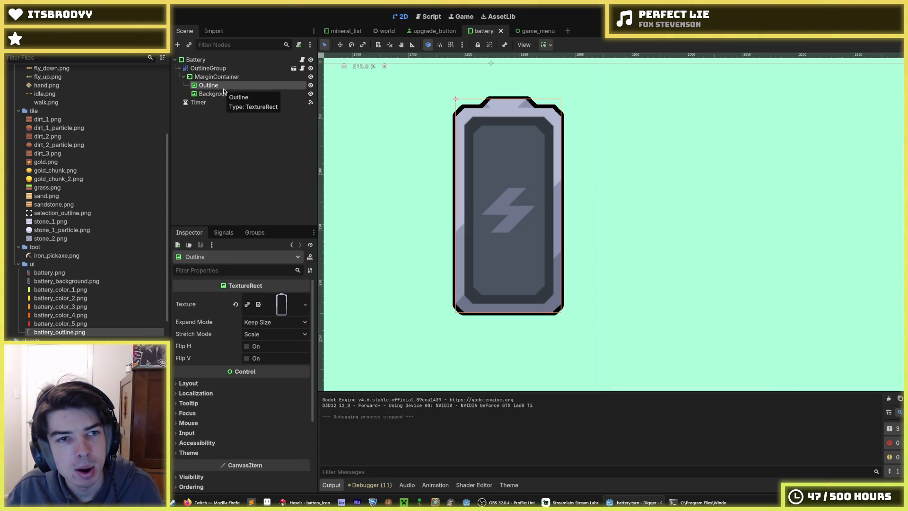
key("ctrl+d")
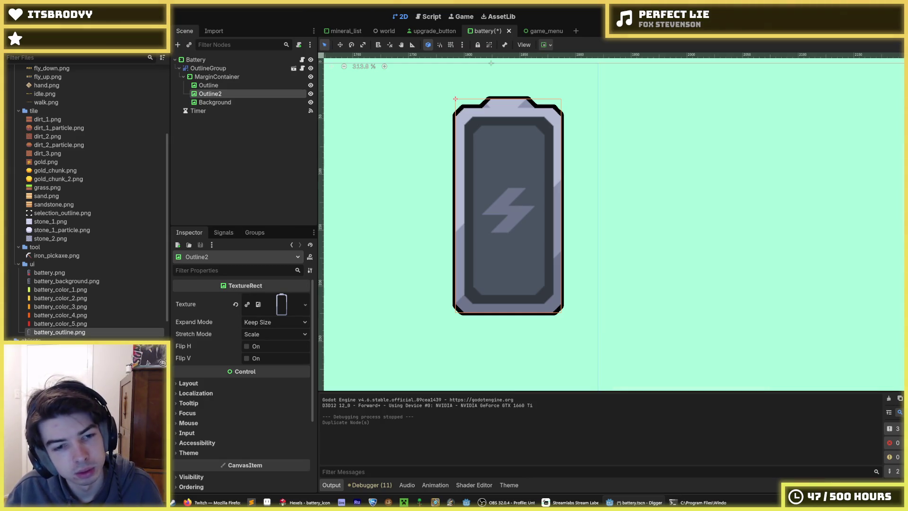
scroll(56, 332, "up", 3)
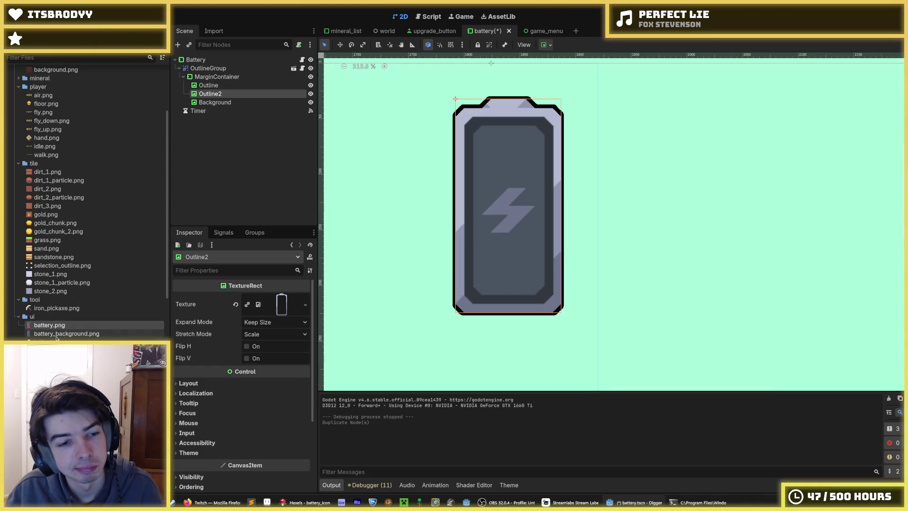
left_click_drag(47, 342, 282, 304)
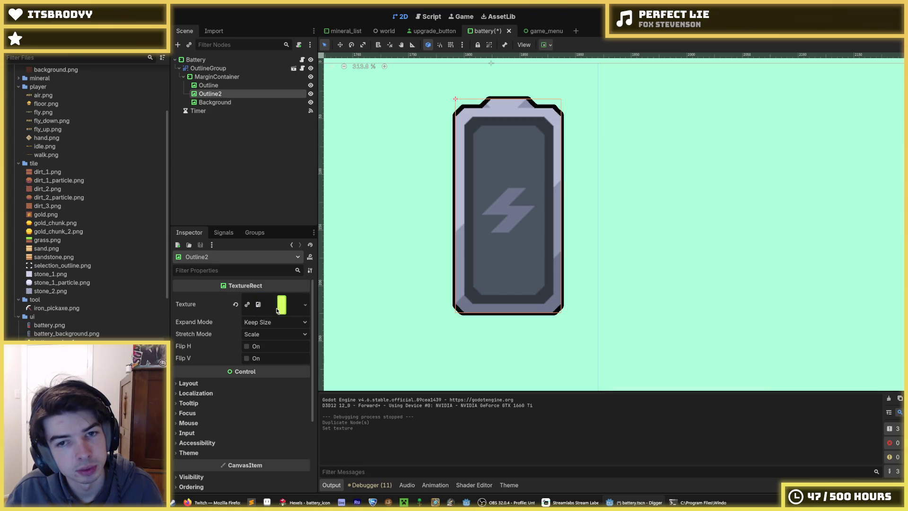
Step: Rename the copy to Color and place it below Background
double_click(229, 95)
type("lor")
key("Return")
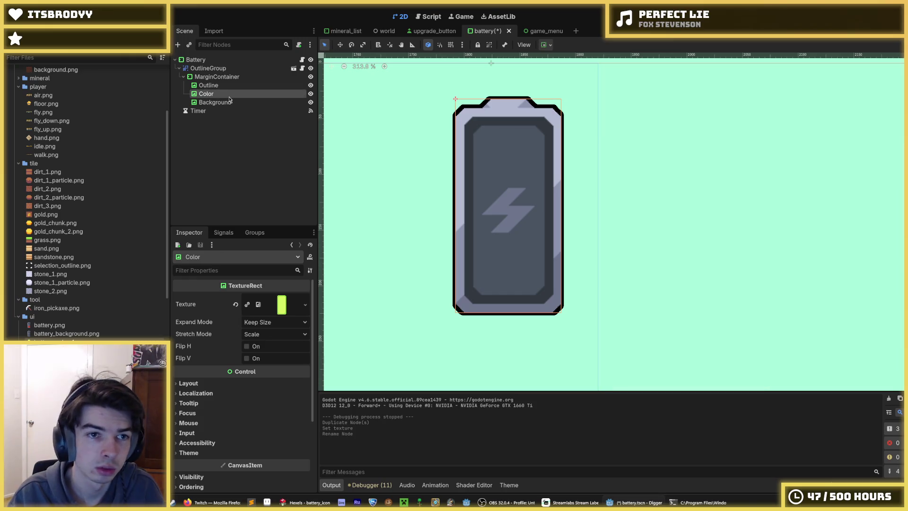
mouse_move(229, 96)
left_mouse_down()
mouse_move(217, 89)
mouse_move(224, 109)
left_mouse_up()
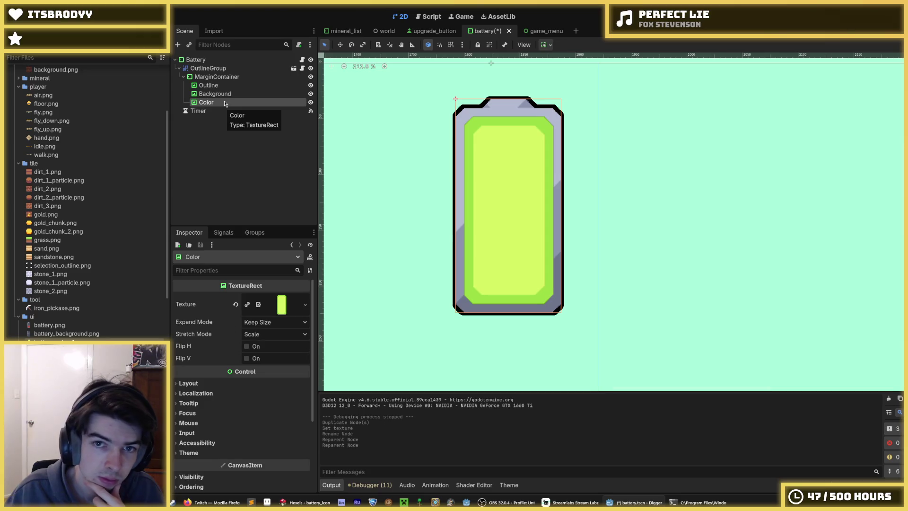
Step: Move the Outline node to the bottom of the MarginContainer's children
left_click(223, 87)
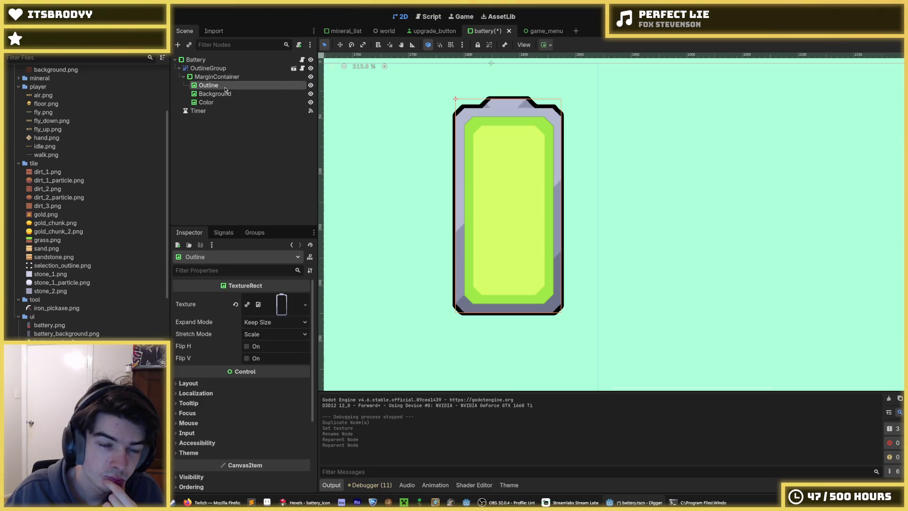
left_click(225, 93)
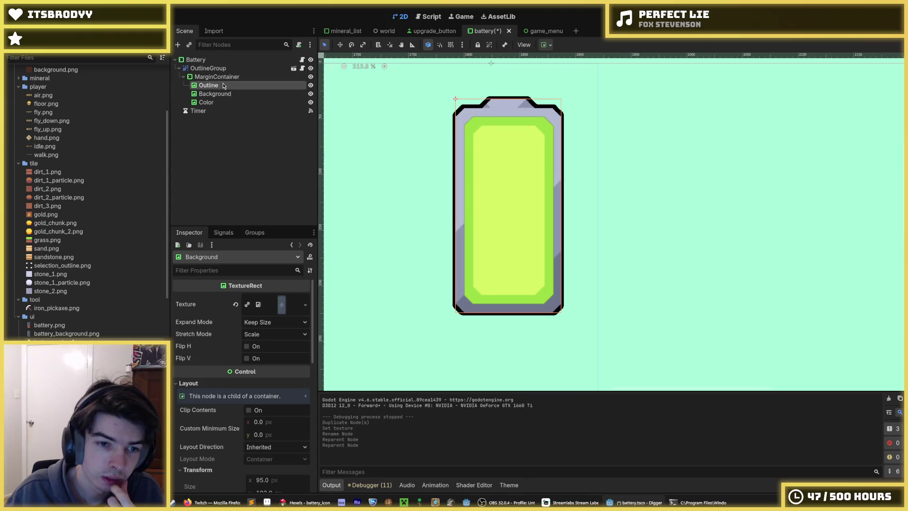
left_click(222, 85)
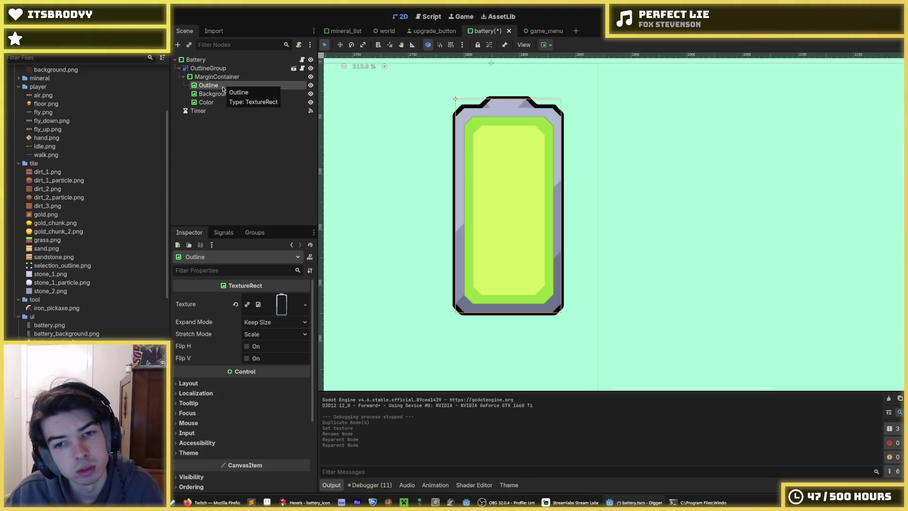
left_click(221, 94)
left_click(220, 85)
left_click_drag(222, 87, 222, 109)
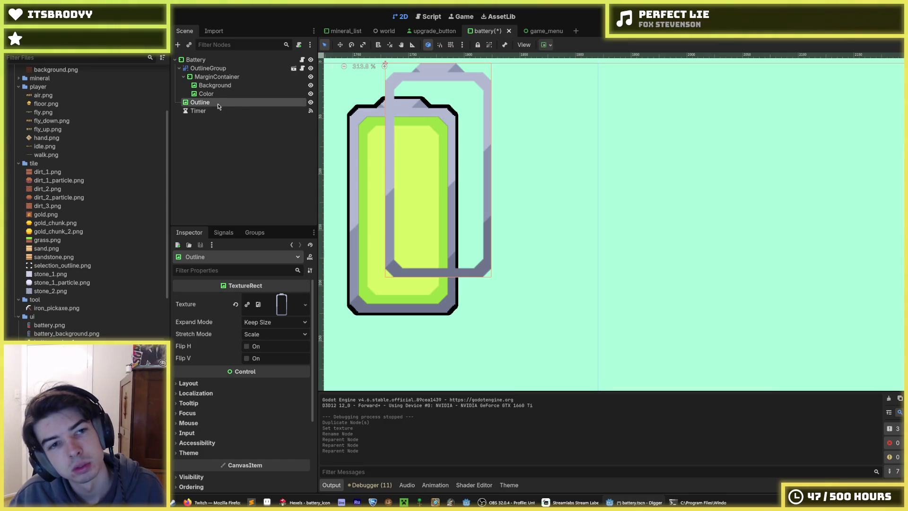
key("ctrl+z")
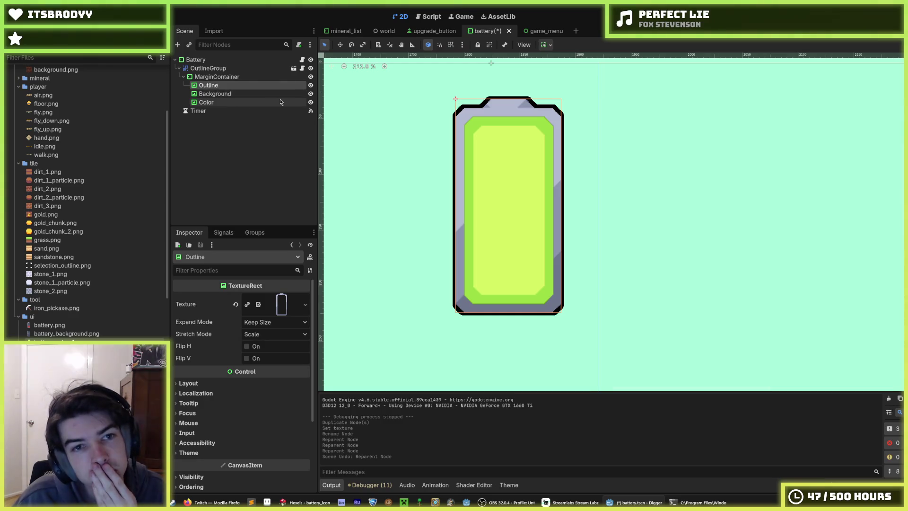
left_click(310, 94)
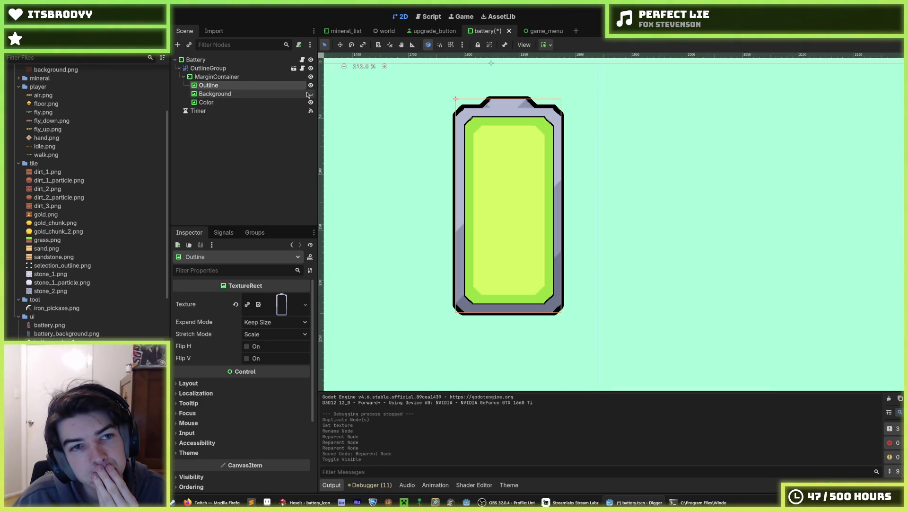
left_click(309, 93)
left_click(309, 85)
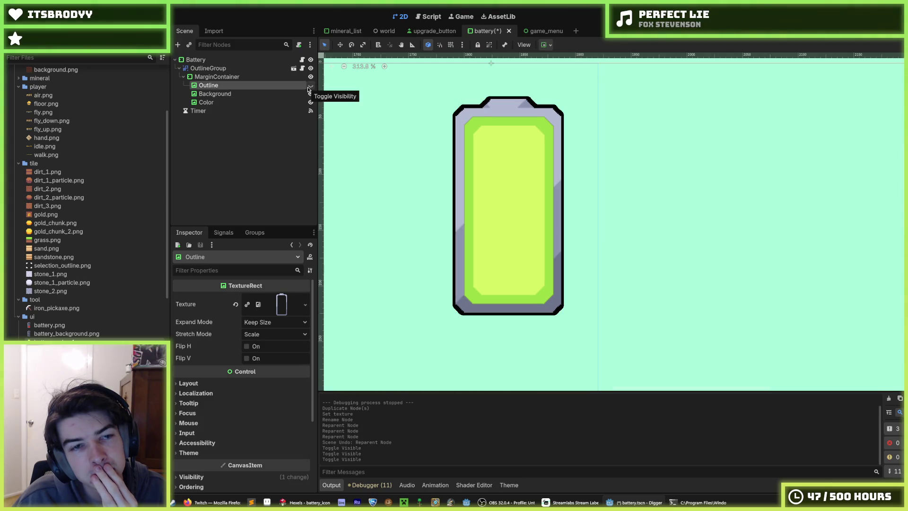
double_click(255, 93)
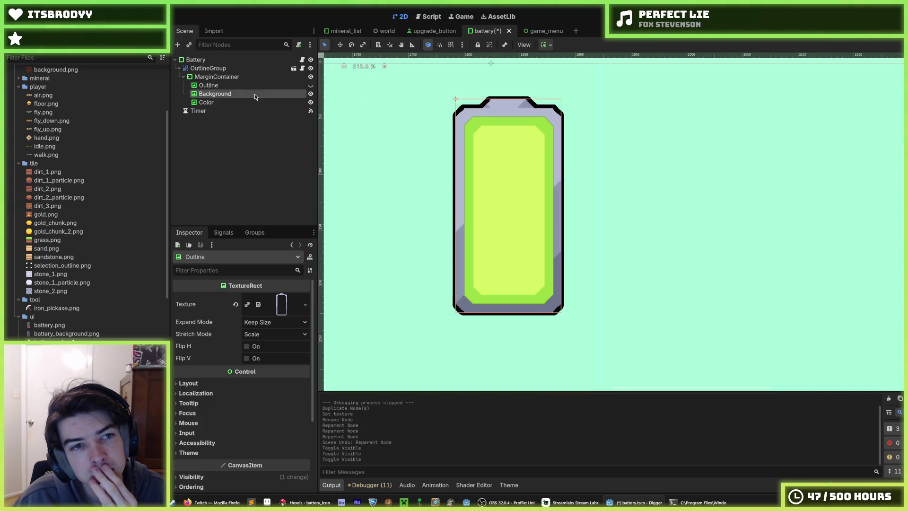
left_click(232, 87)
key("Delete")
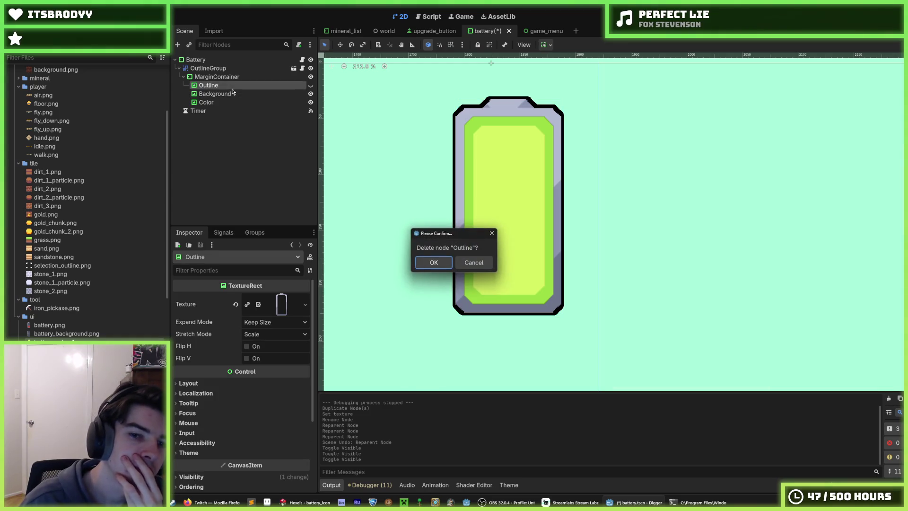
left_click(431, 262)
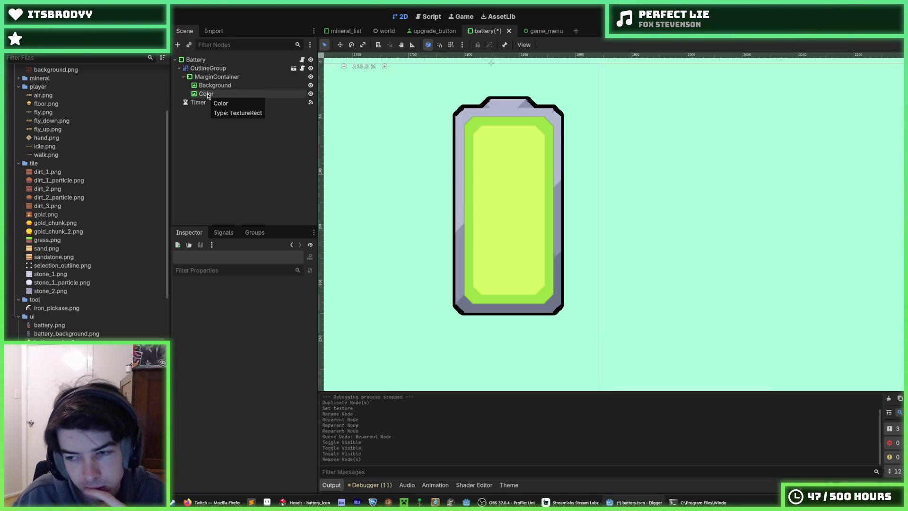
left_click(207, 96)
key("ctrl+z")
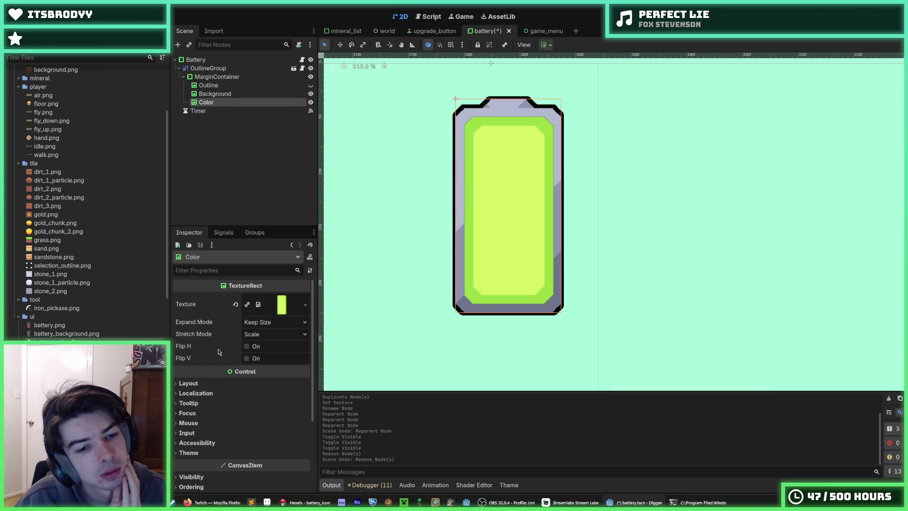
left_click(208, 383)
left_click(208, 383)
left_click(211, 394)
left_click(210, 394)
left_click(209, 404)
left_click(209, 403)
left_click(207, 413)
left_click(207, 413)
left_click(205, 423)
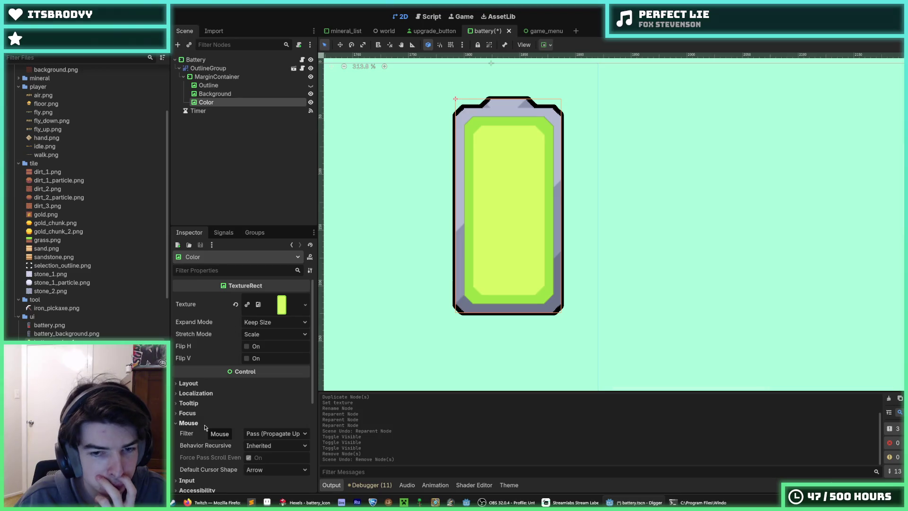
left_click(206, 423)
left_click(205, 433)
left_click(204, 433)
left_click(203, 443)
scroll(200, 433, "down", 2)
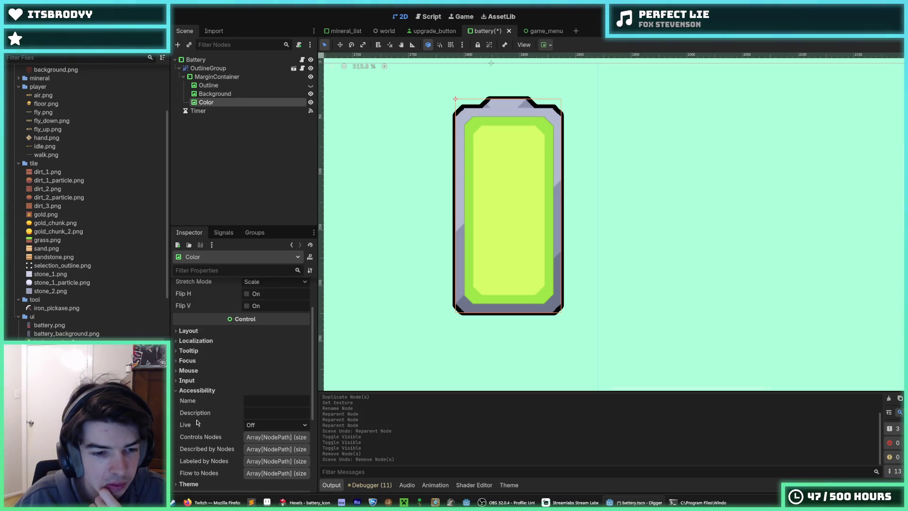
left_click(199, 391)
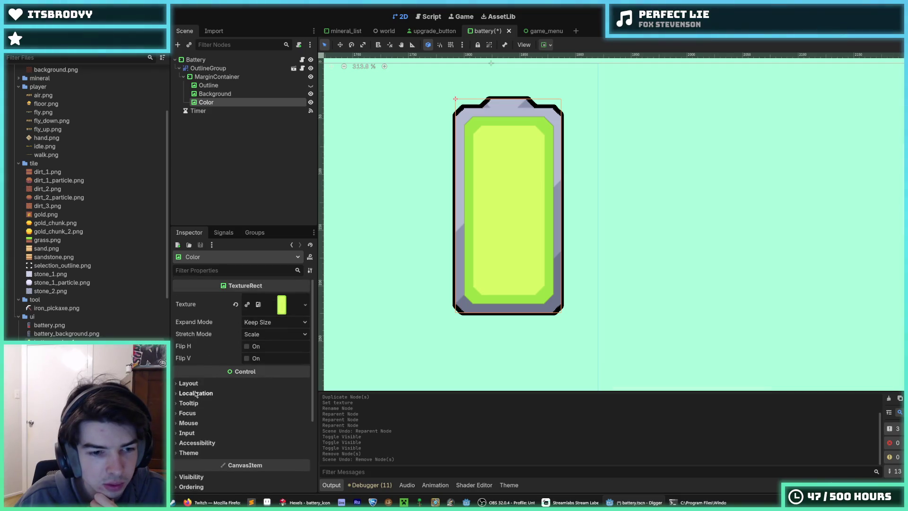
left_click(191, 384)
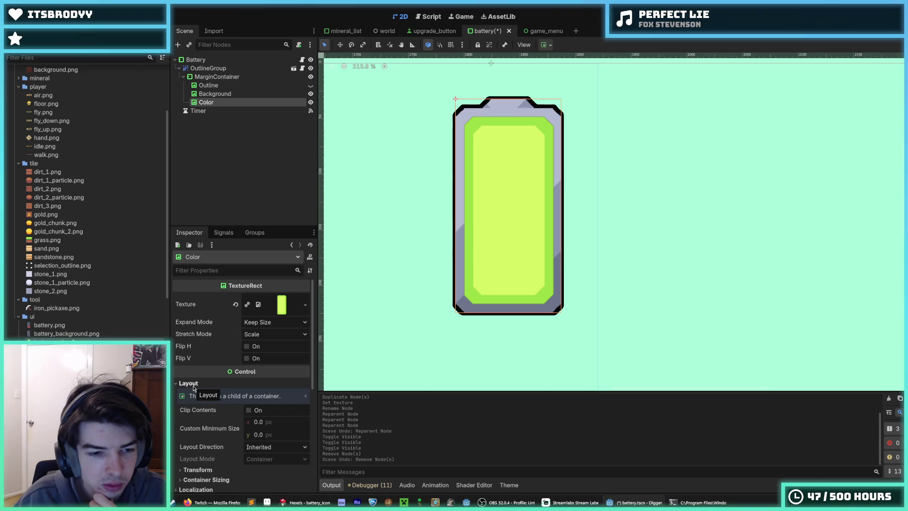
scroll(193, 388, "down", 1)
left_click(204, 443)
scroll(203, 443, "down", 3)
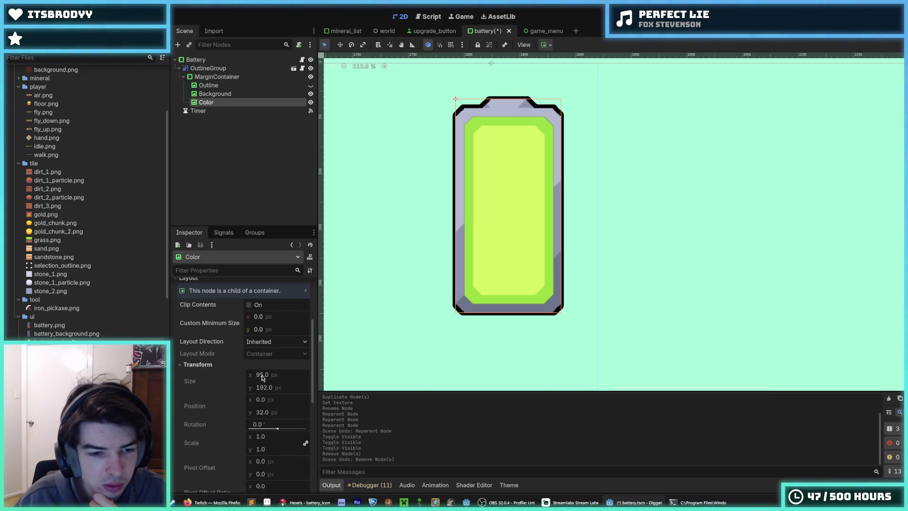
scroll(200, 377, "up", 1)
left_click(198, 333)
left_click(195, 341)
left_click(196, 340)
left_click(198, 351)
left_click(197, 350)
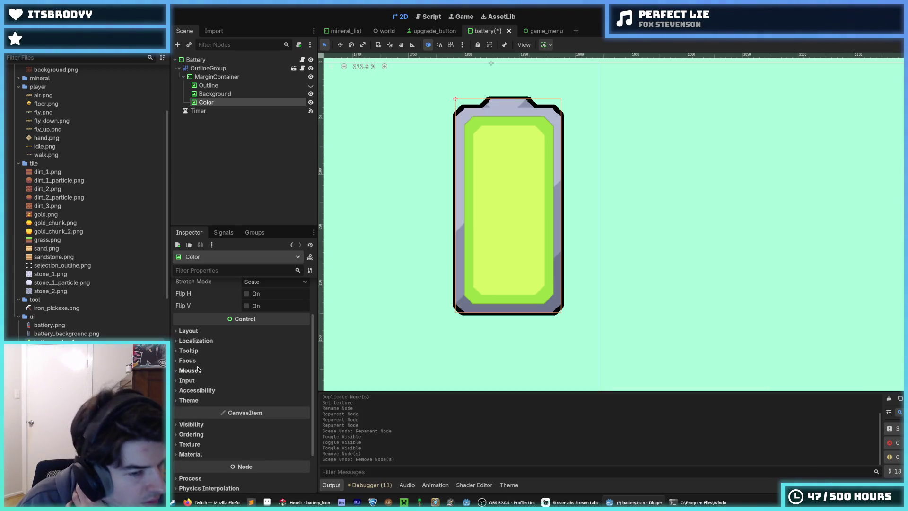
left_click(188, 361)
left_click(188, 360)
left_click(189, 370)
left_click(190, 371)
left_click(196, 380)
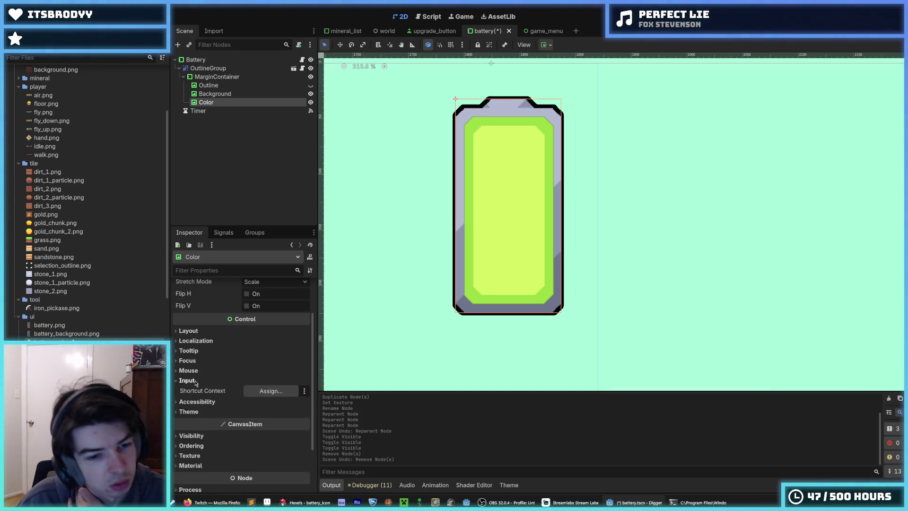
left_click(196, 380)
left_click(195, 390)
left_click(196, 390)
left_click(195, 400)
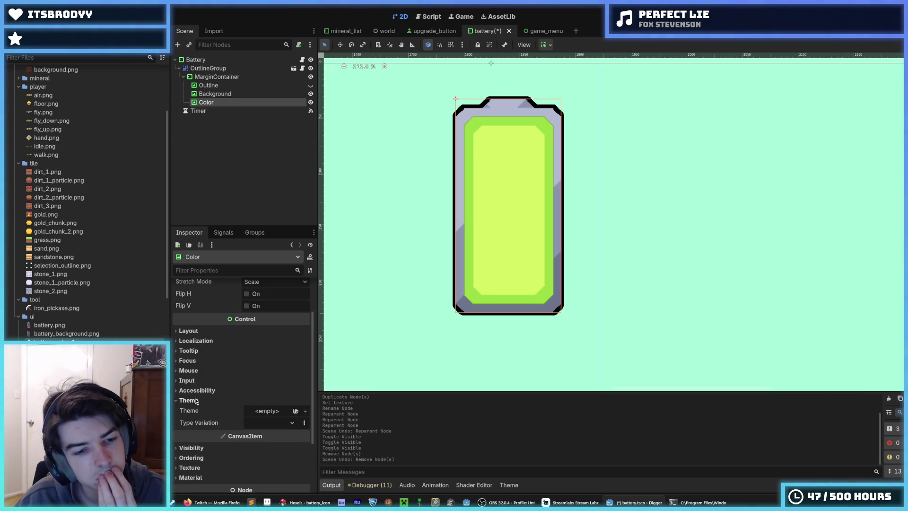
scroll(196, 401, "down", 1)
left_click(194, 377)
scroll(194, 383, "down", 1)
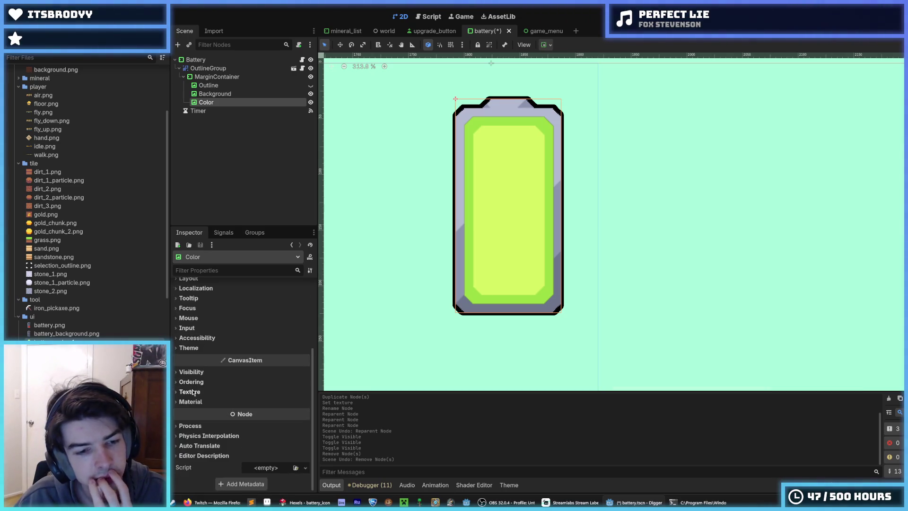
left_click(196, 396)
left_click(196, 395)
left_click(198, 384)
left_click(197, 384)
left_click(197, 373)
left_click(197, 373)
scroll(197, 373, "up", 4)
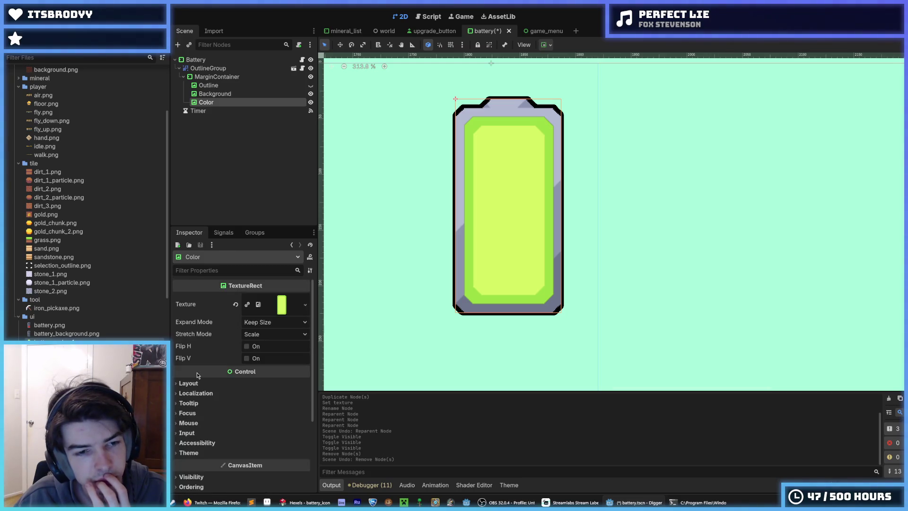
left_click_drag(477, 207, 477, 321)
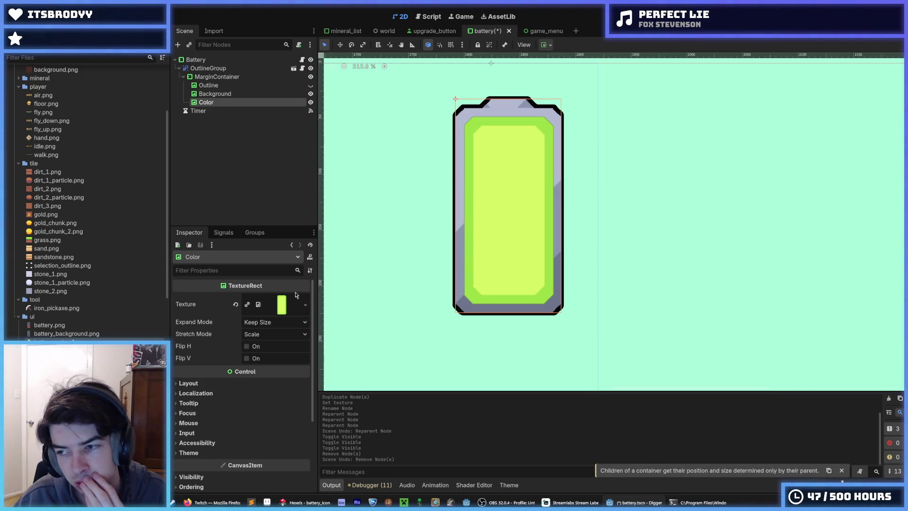
left_click(257, 322)
left_click(260, 333)
left_click(265, 334)
left_click(261, 344)
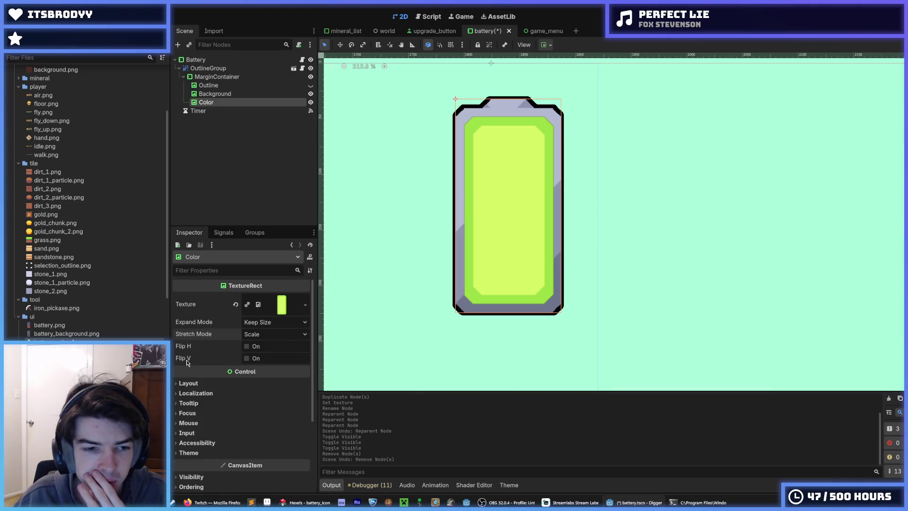
left_click(182, 383)
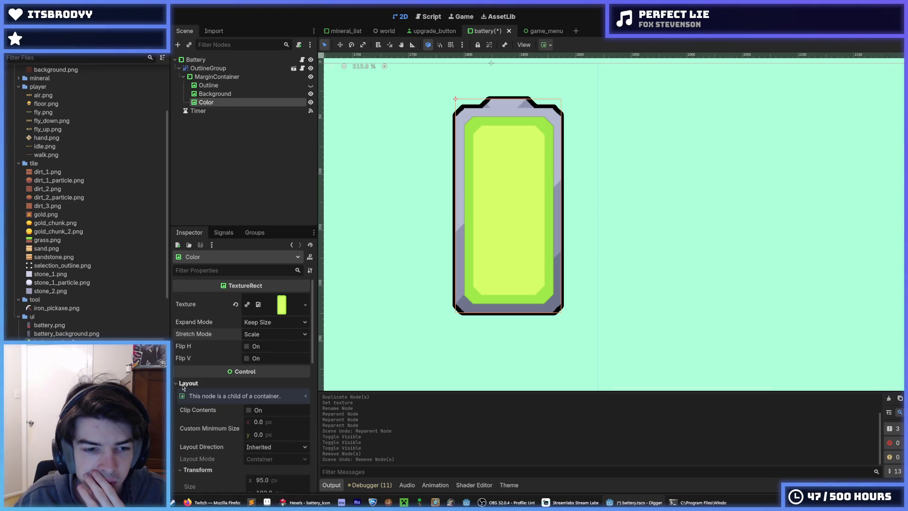
scroll(182, 387, "down", 2)
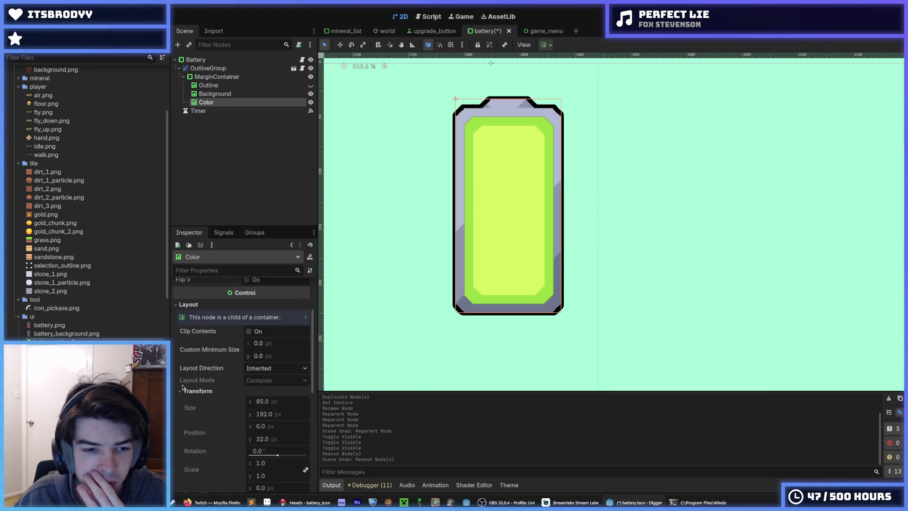
left_click(249, 332)
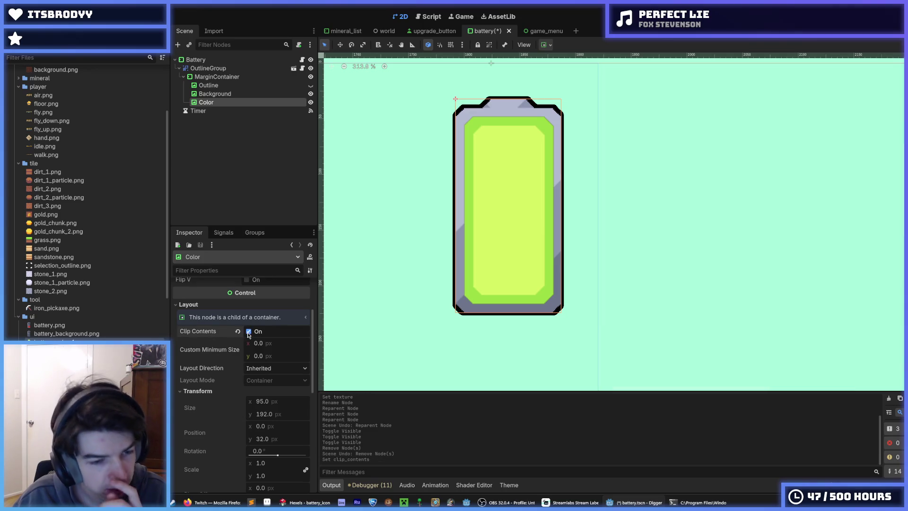
left_click(248, 332)
scroll(216, 364, "down", 4)
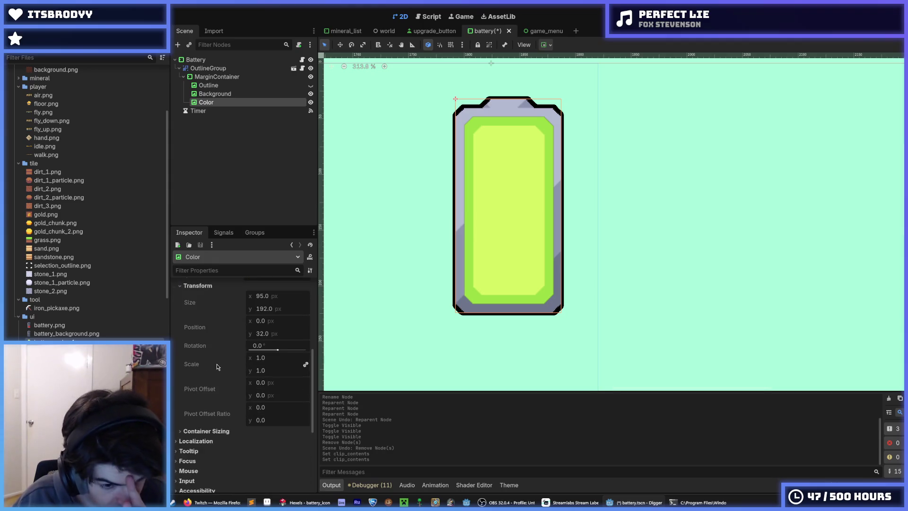
left_click(203, 432)
left_click(230, 432)
scroll(204, 359, "up", 2)
left_click(199, 339)
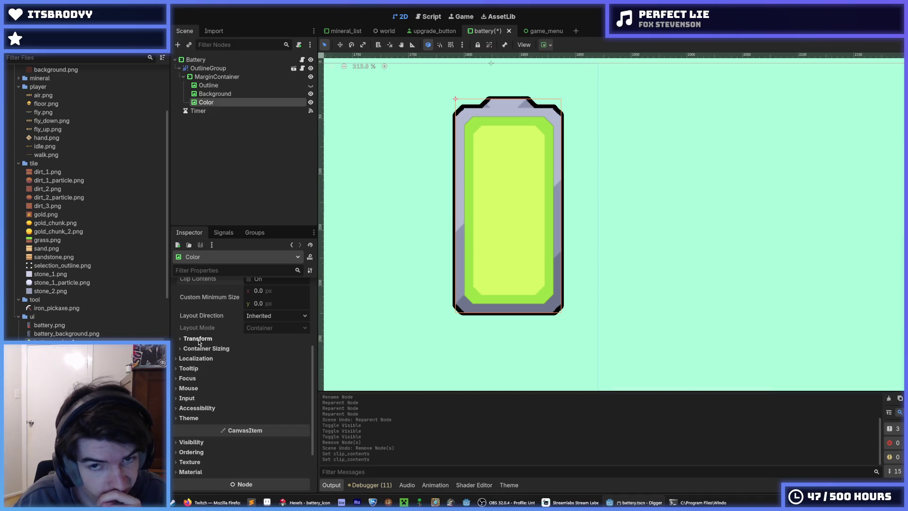
scroll(231, 292, "up", 2)
key("F5")
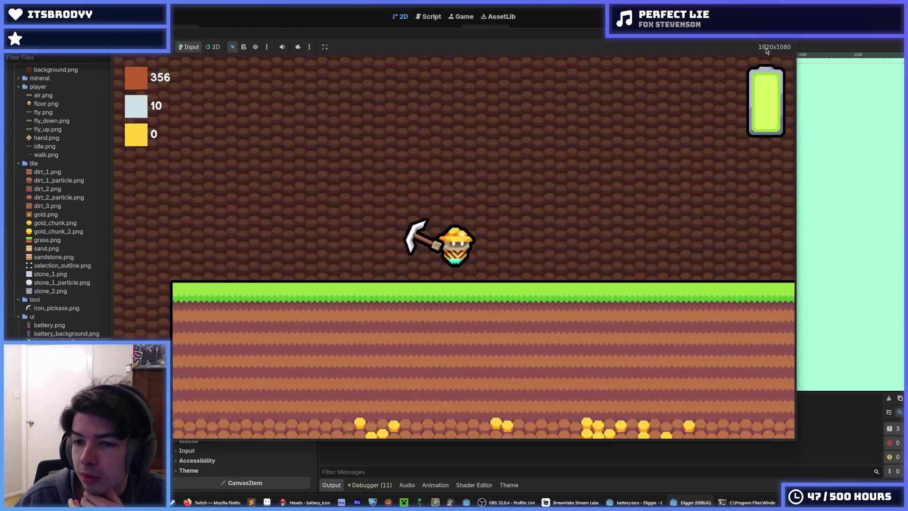
Step: Dig through dirt and gold with W, A, S, D to check the battery HUD, then stop the game
key("s")
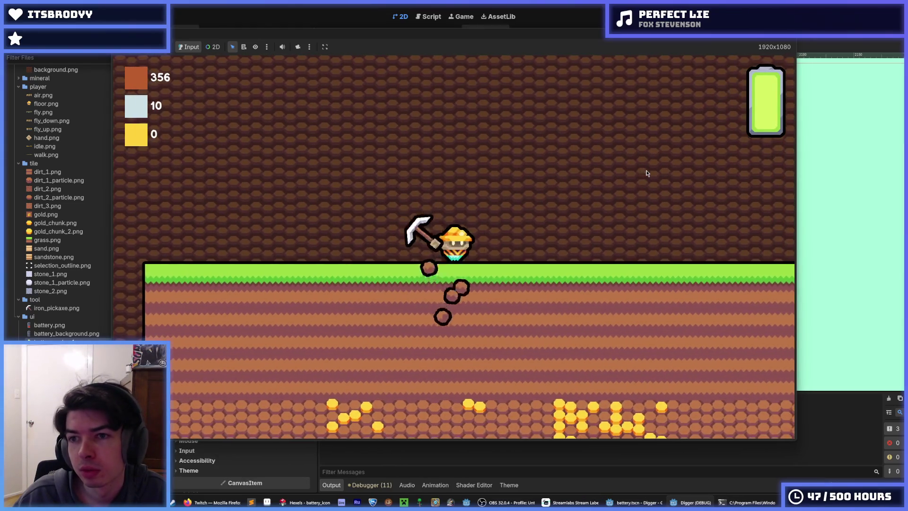
key("s")
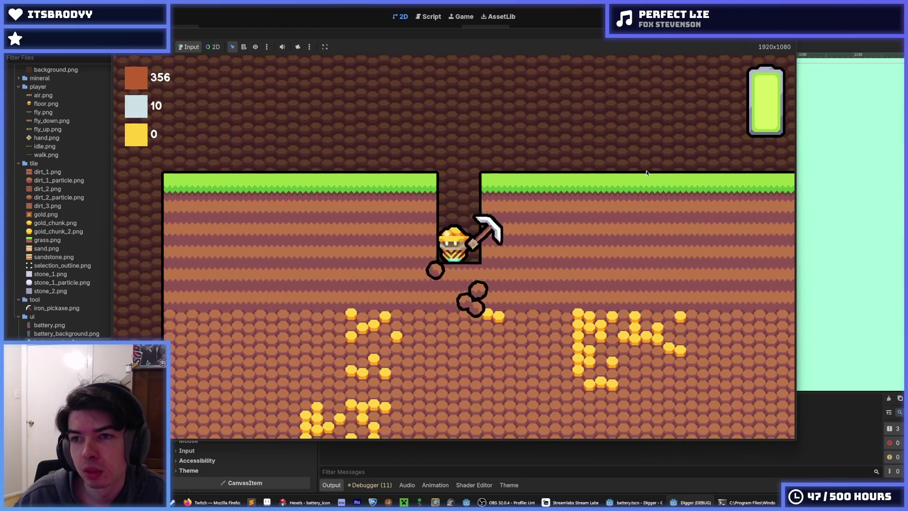
key("d")
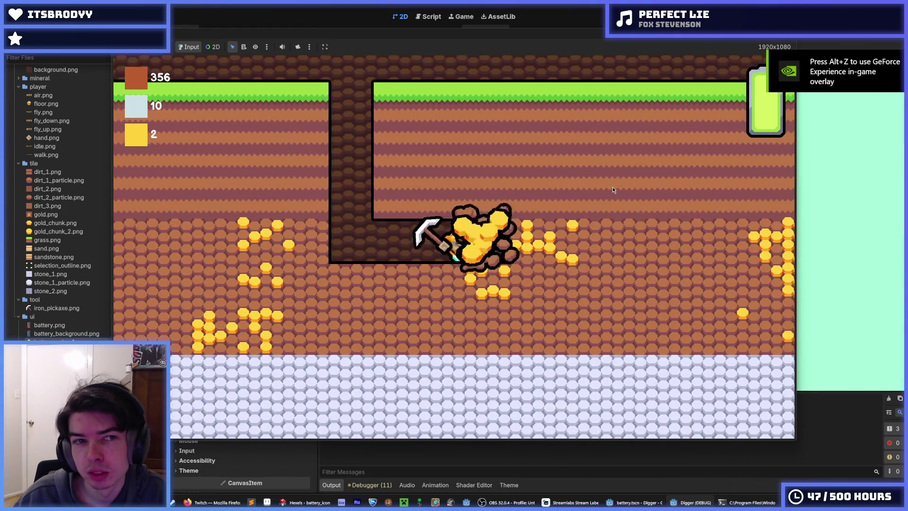
key("d")
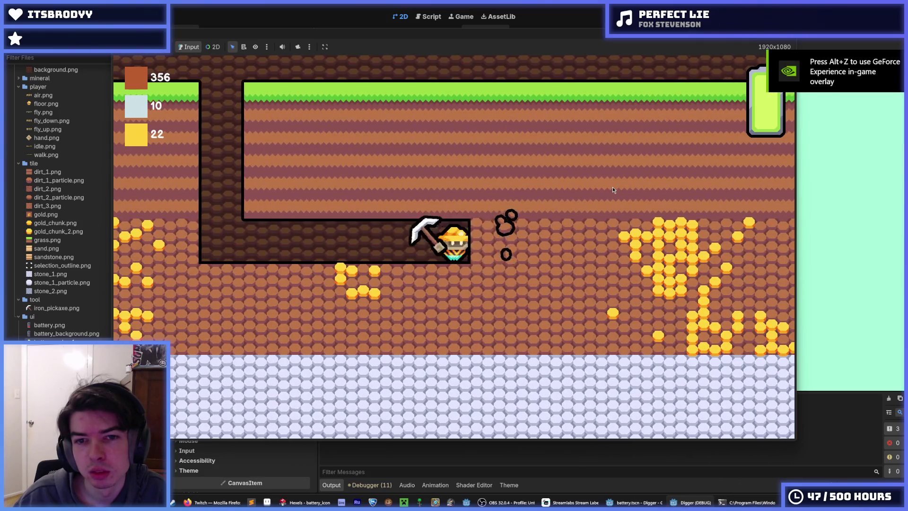
key("d")
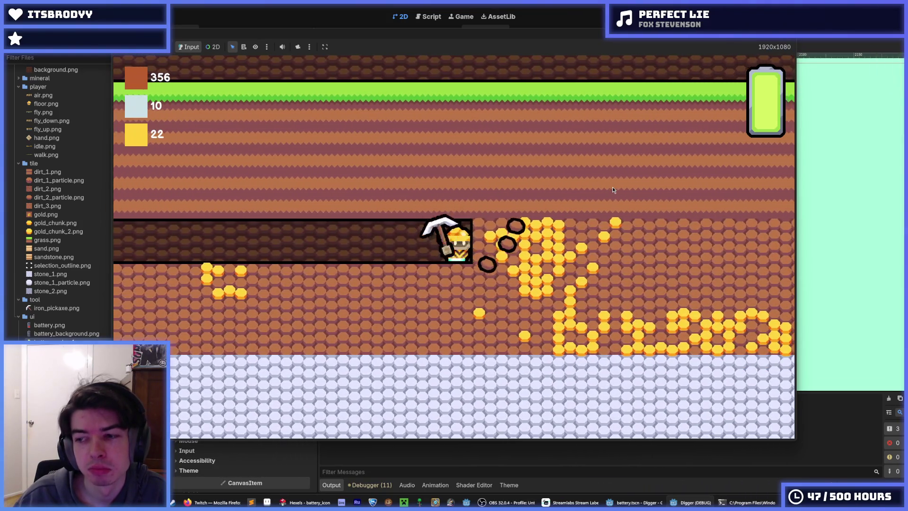
key("d")
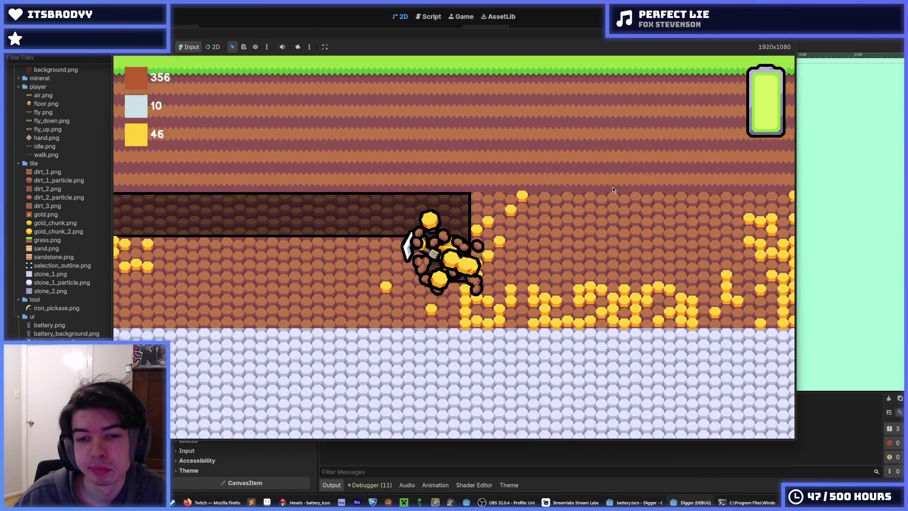
key("s")
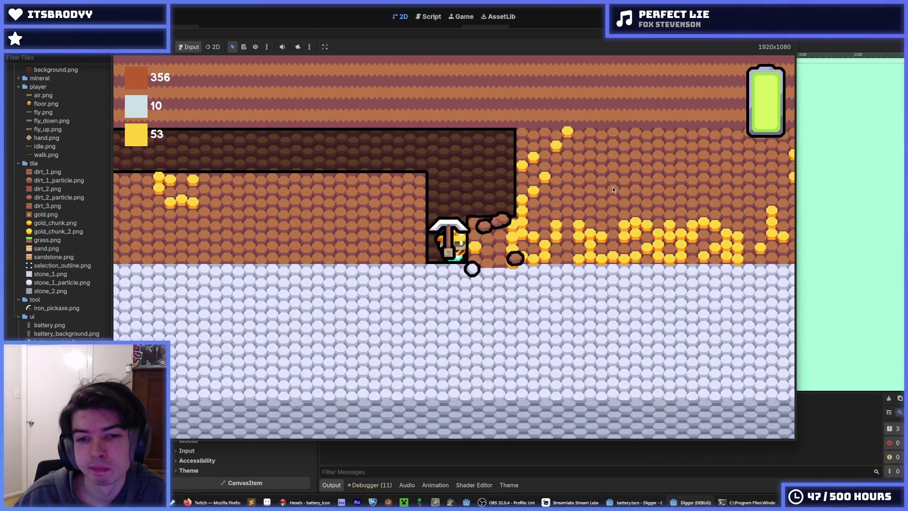
key("d")
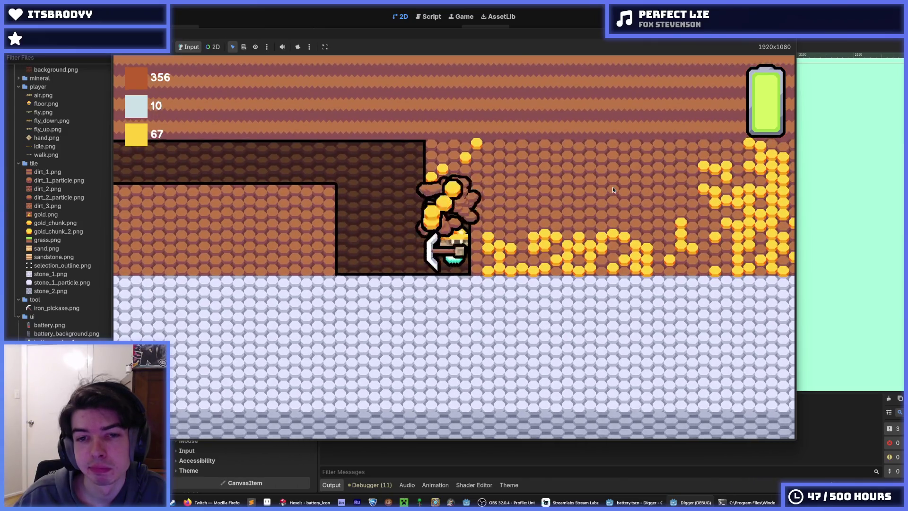
key("w")
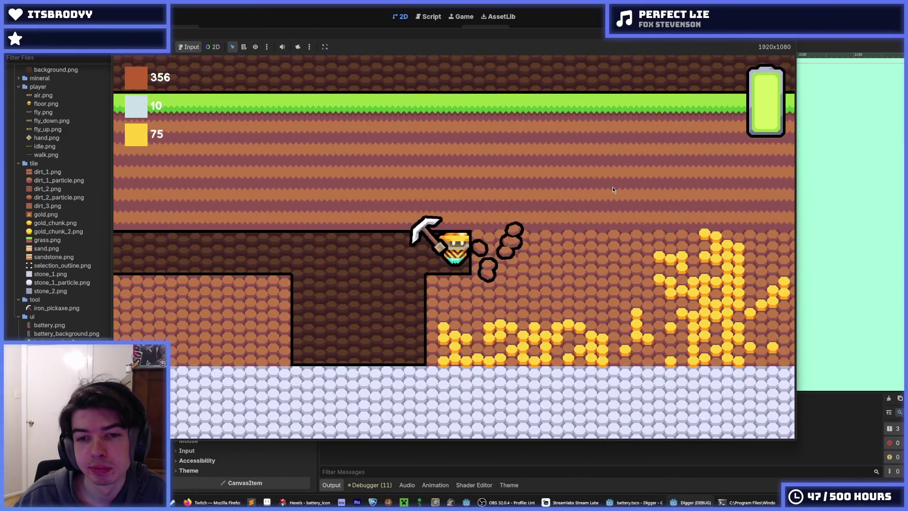
key("s")
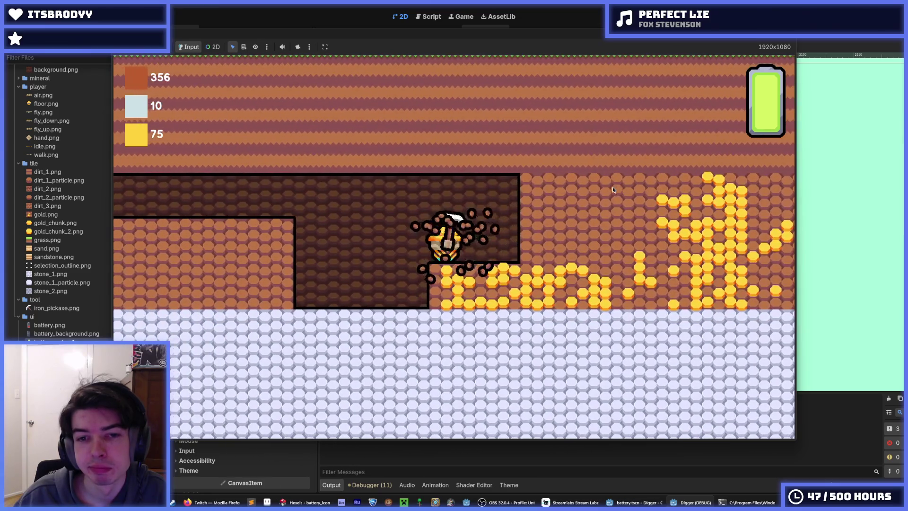
key("d")
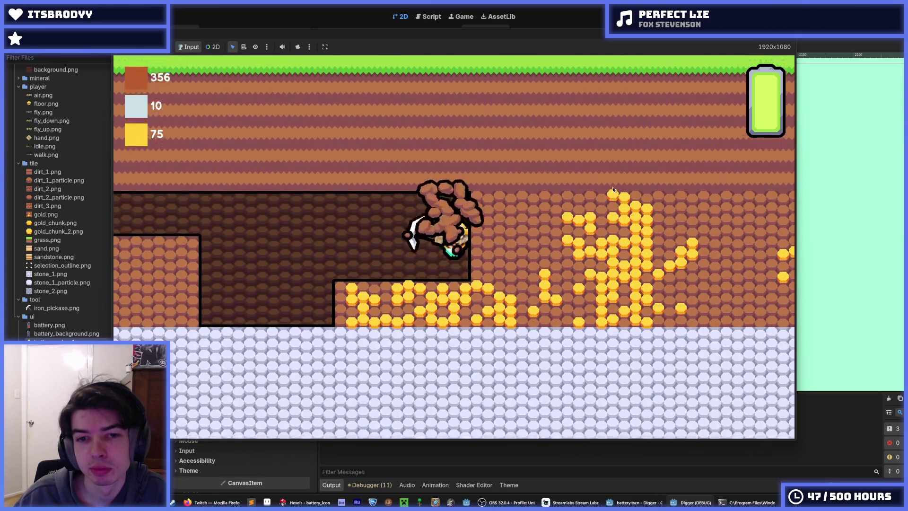
key("d")
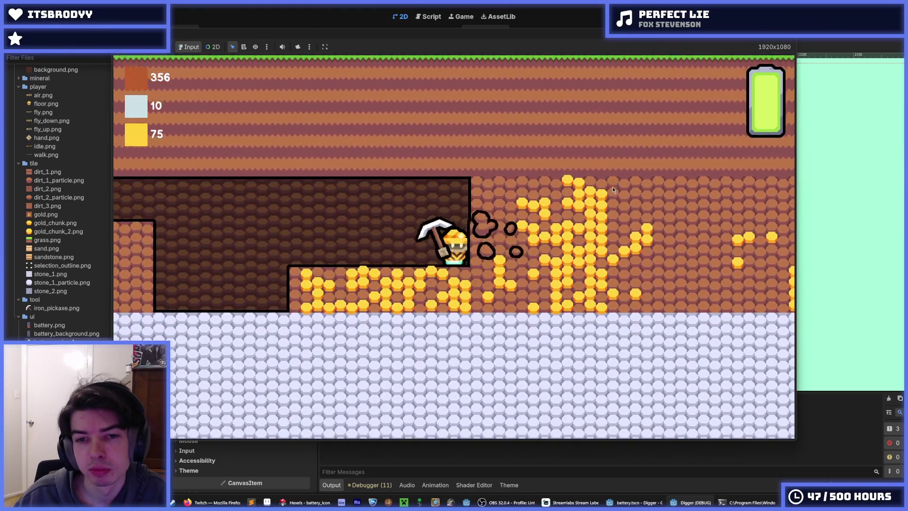
key("d")
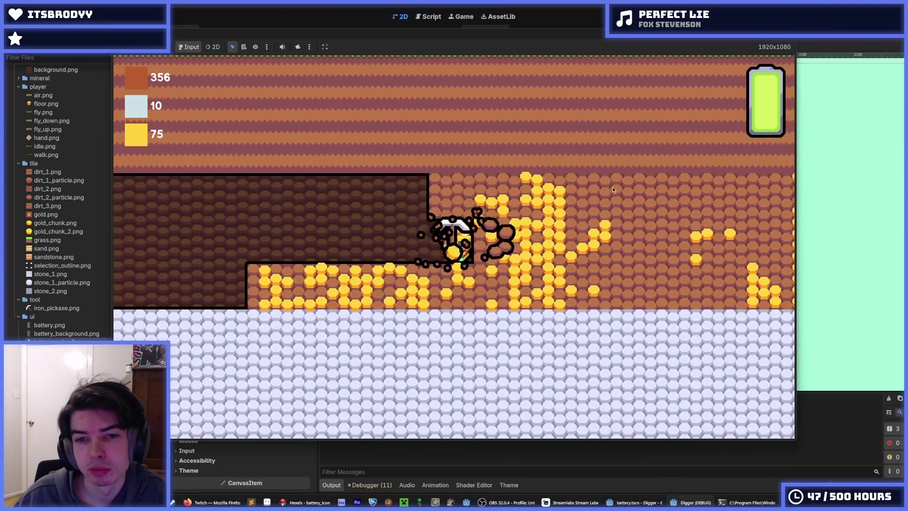
key("w")
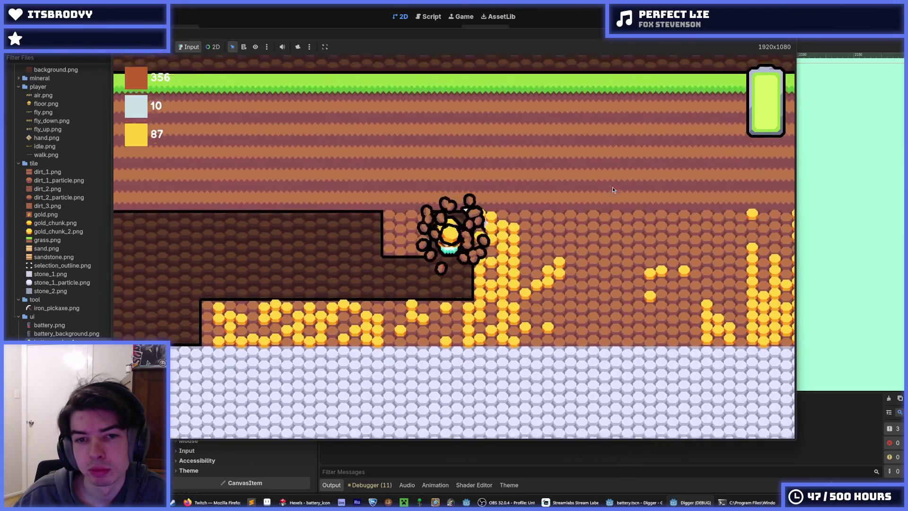
key("d")
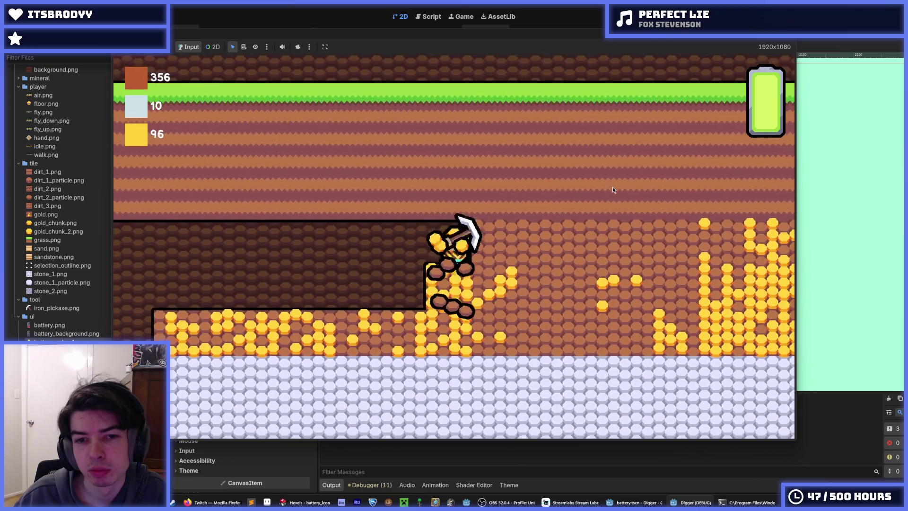
key("d")
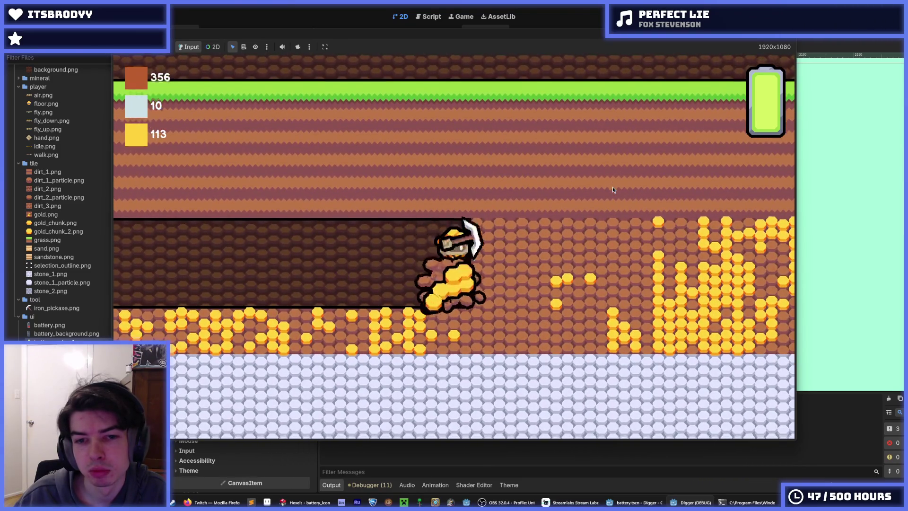
key("s")
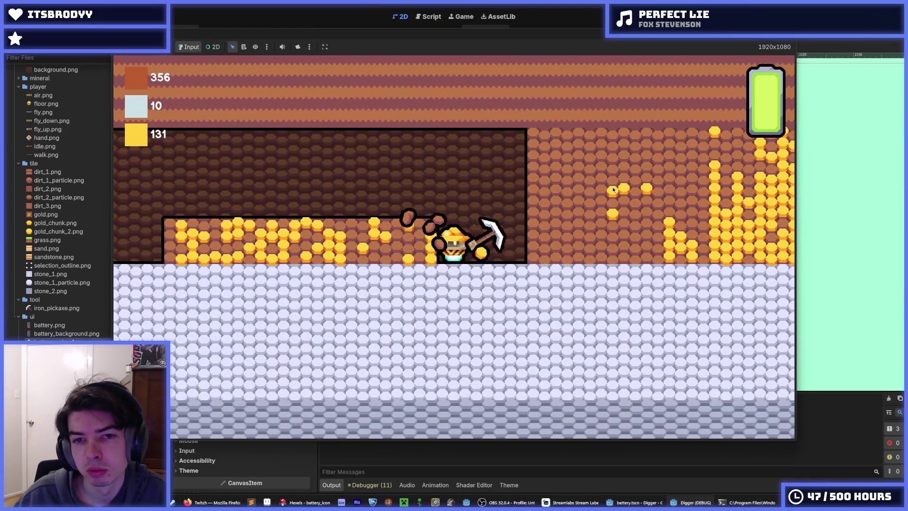
key("d")
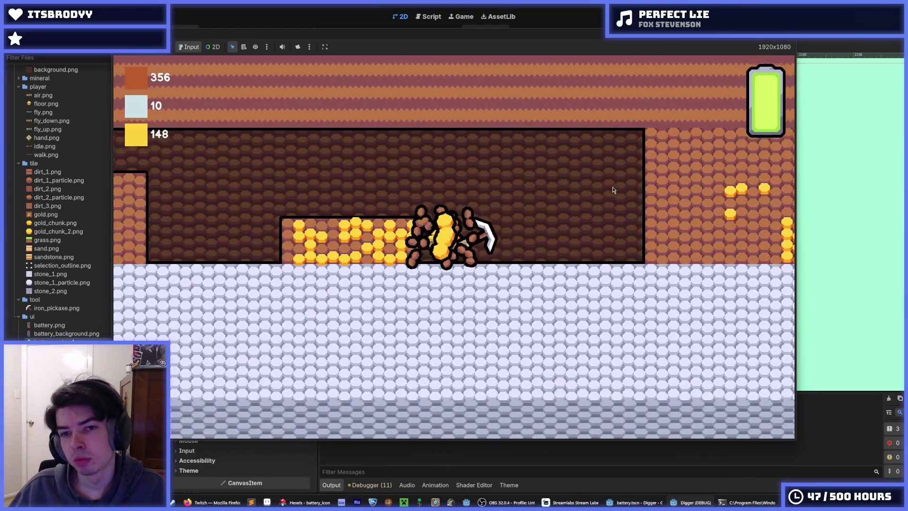
key("a")
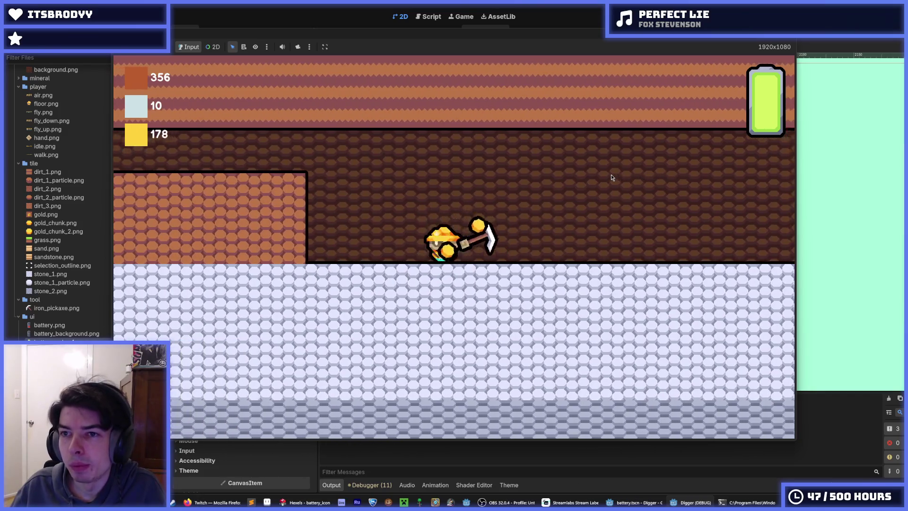
key("w")
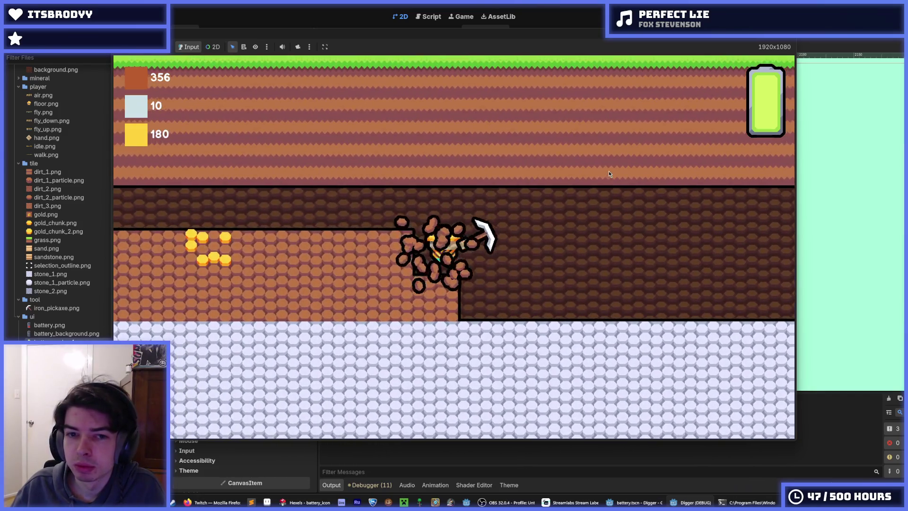
key("a")
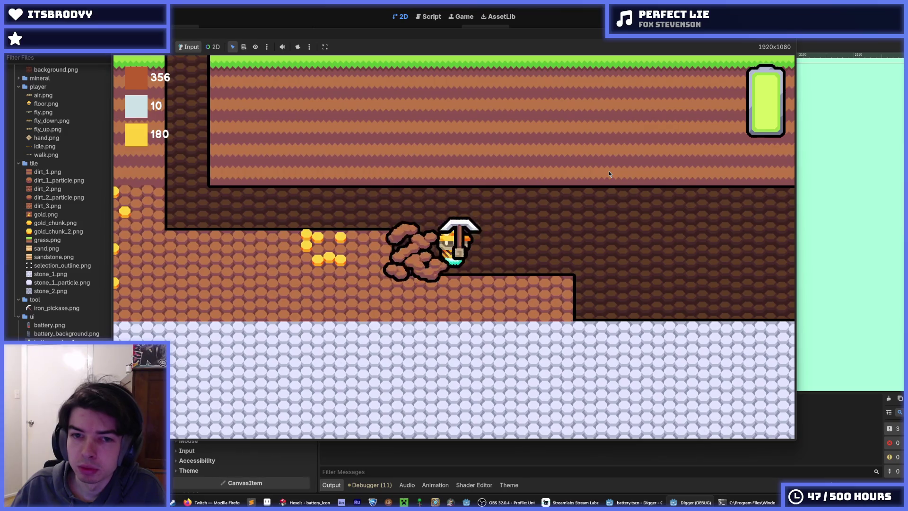
key("a")
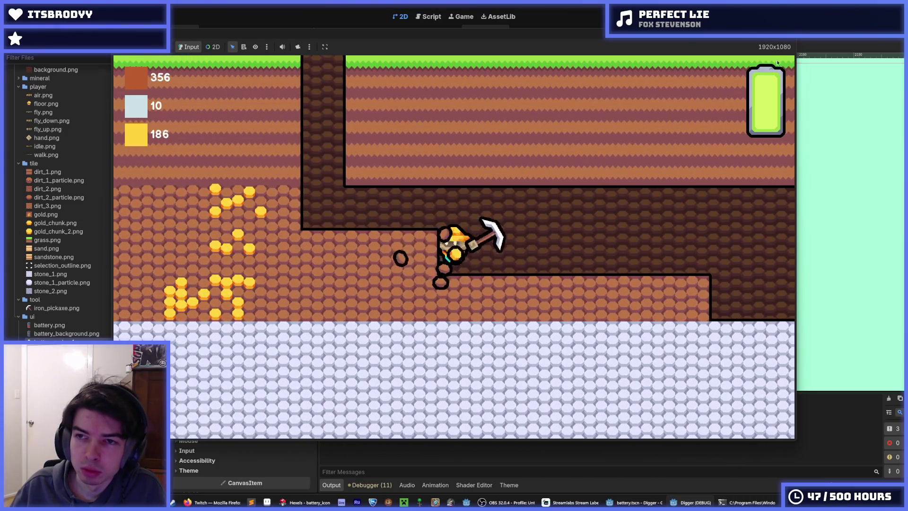
key("a")
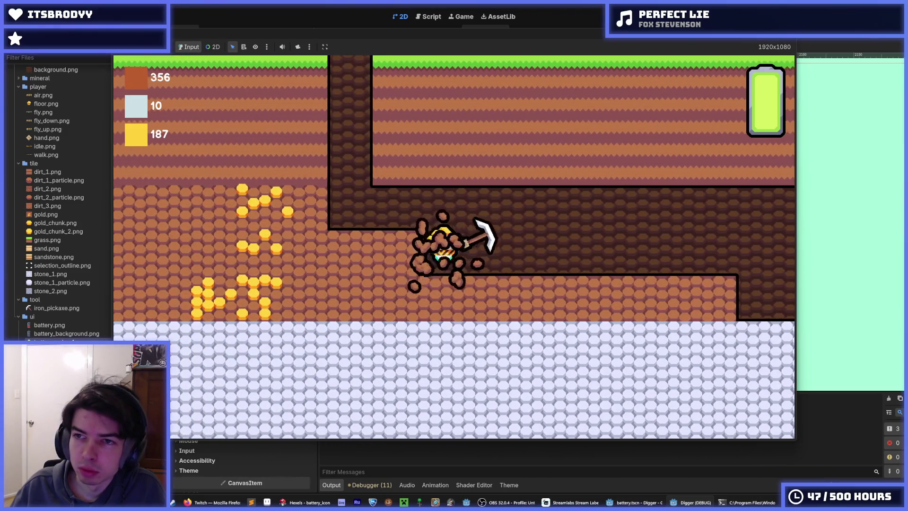
key("F8")
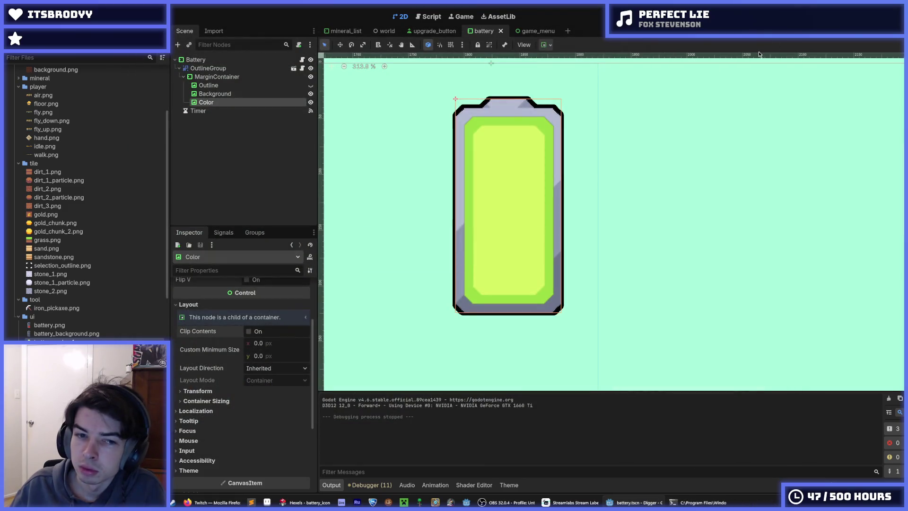